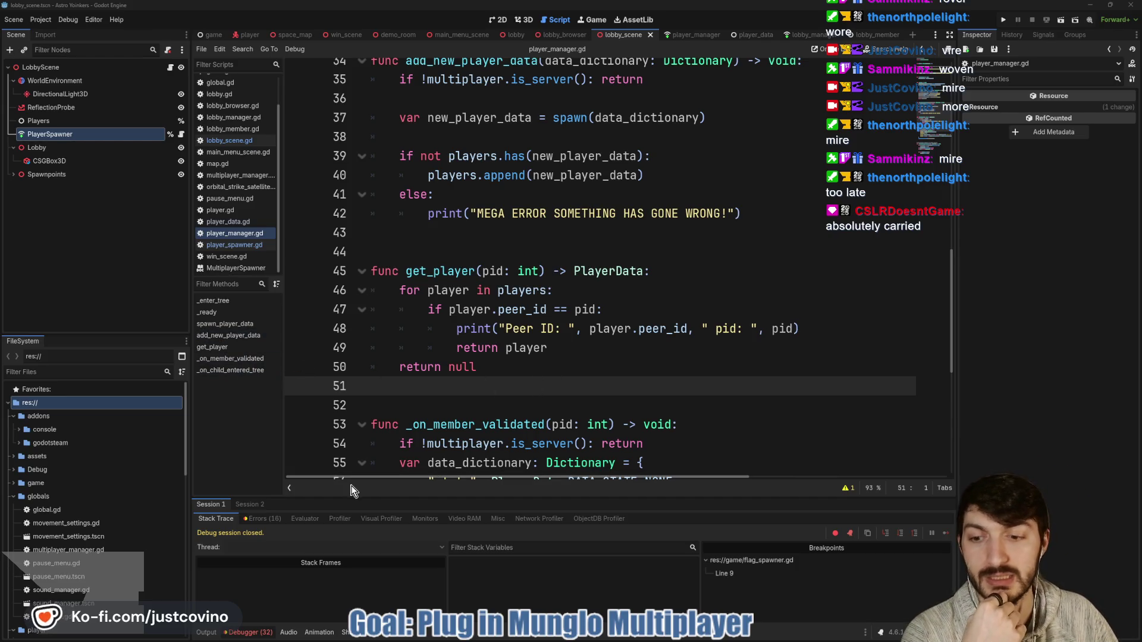
Collapse the Debugger panel to read player_manager.gd around lines 51–52, then bring the panel back.
key(ctrl+j)
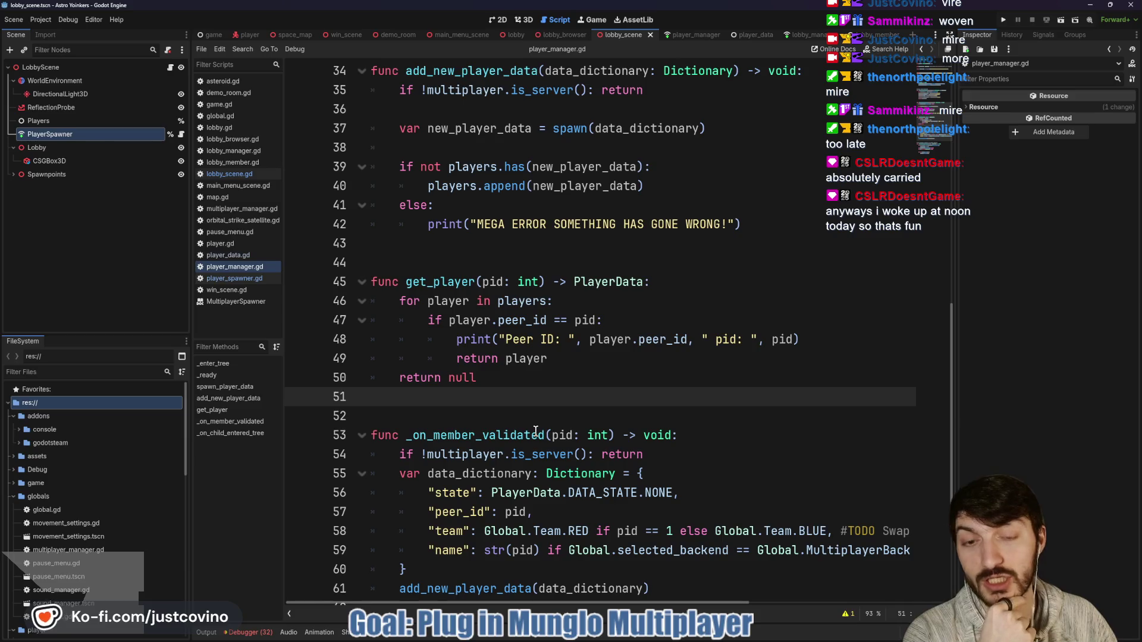
click(516, 410)
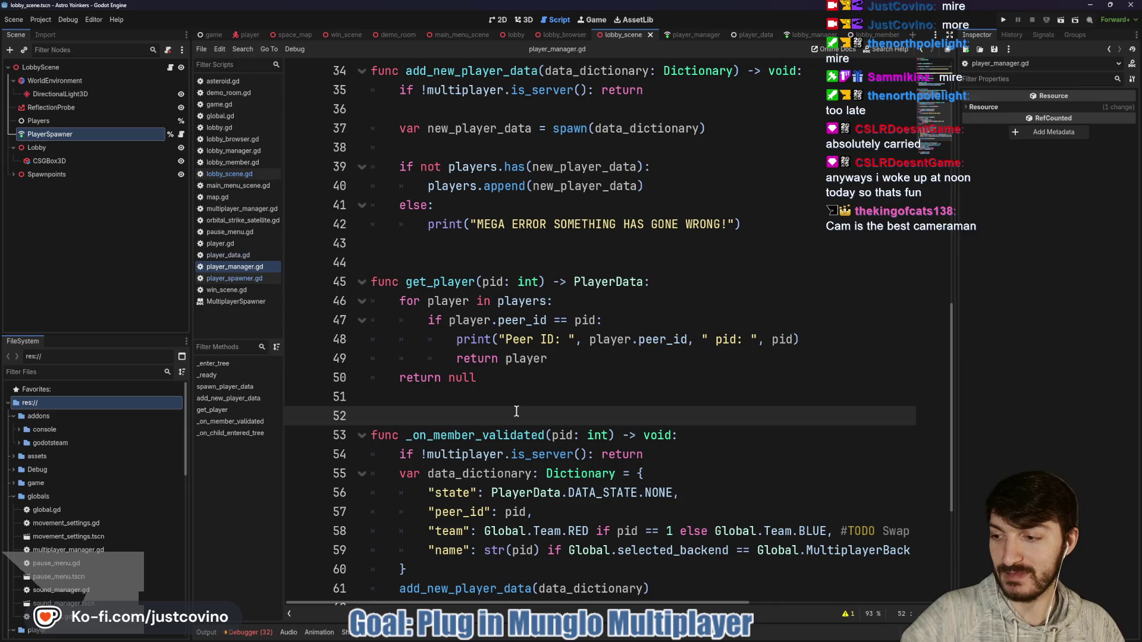
mouse_move(657, 632)
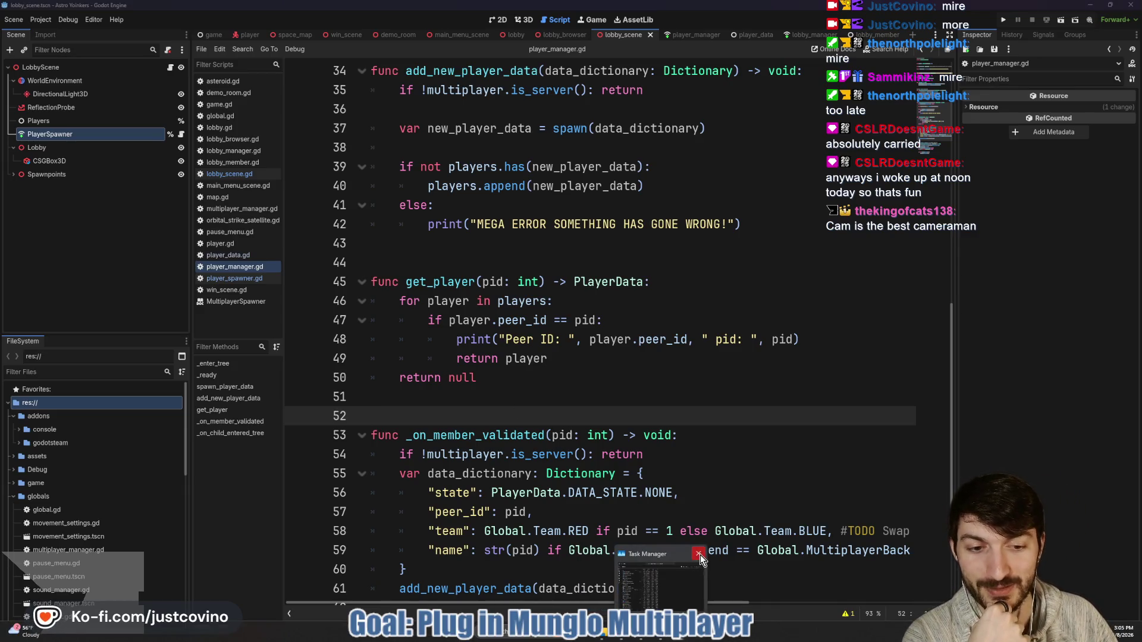
click(553, 392)
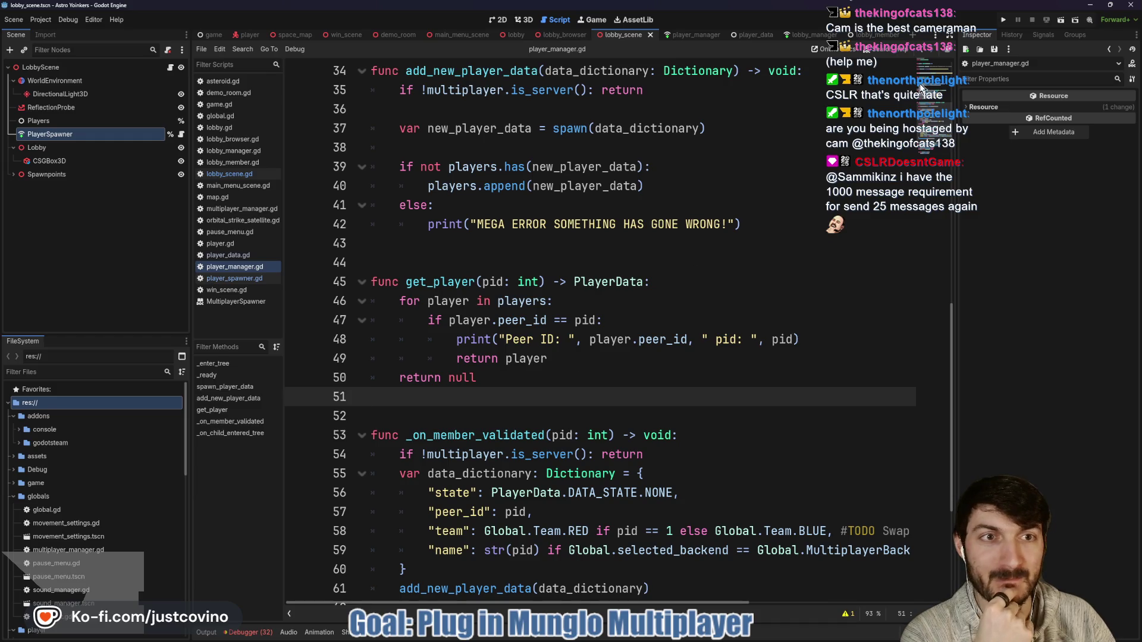
click(249, 632)
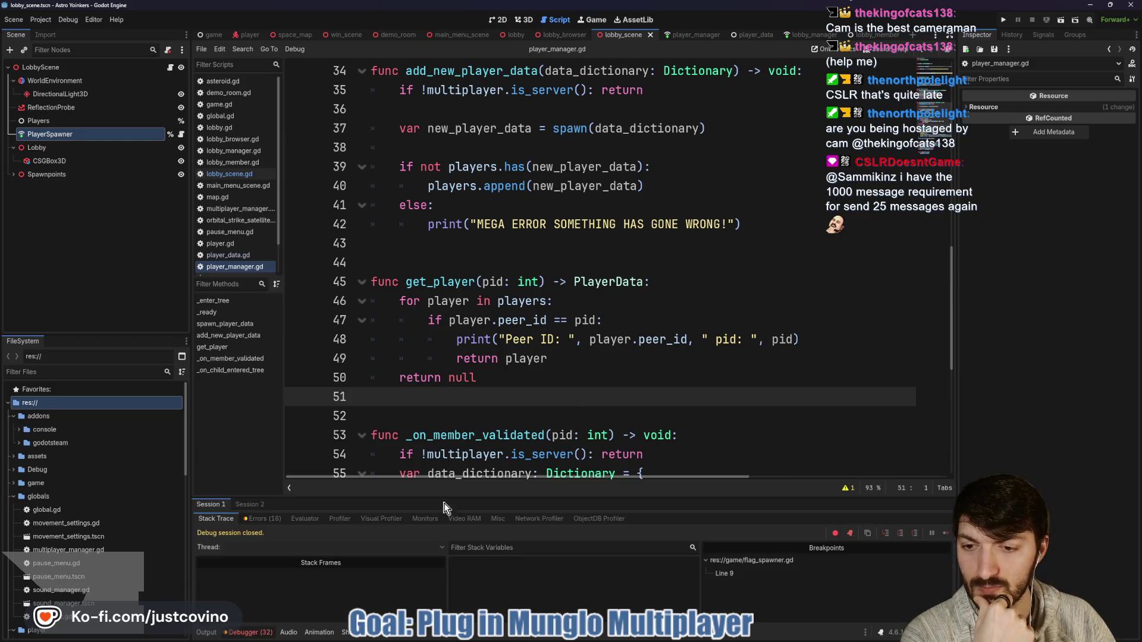
From the 16-entry Errors list, open player.gd at the Player._enter_tree error on line 106.
click(262, 518)
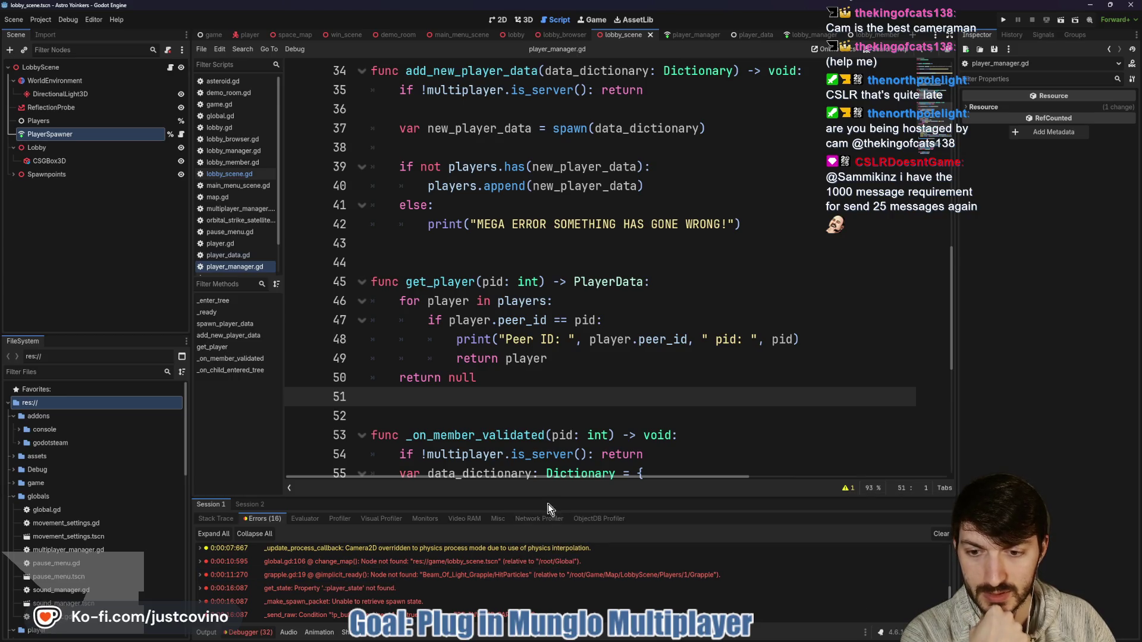
double_click(497, 576)
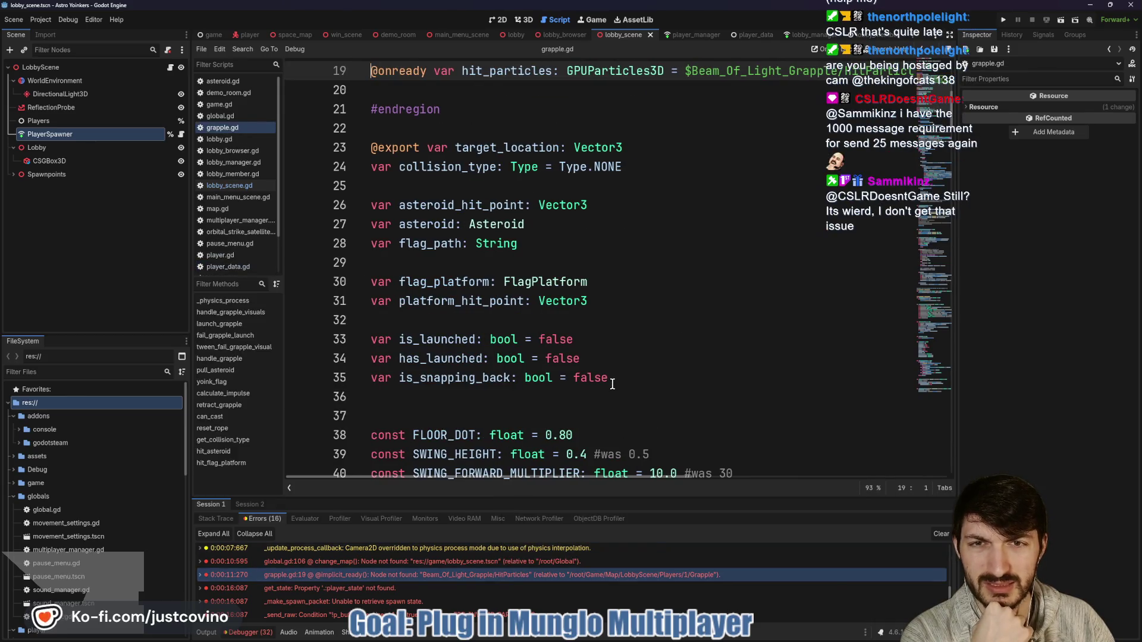
scroll(613, 384, up, 6)
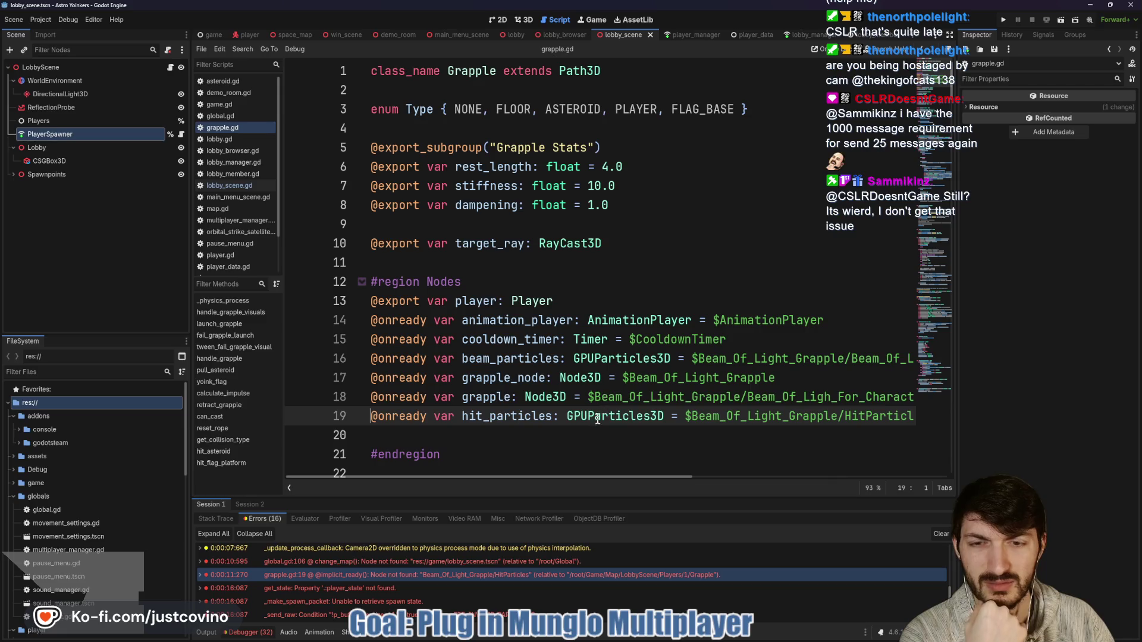
mouse_move(481, 576)
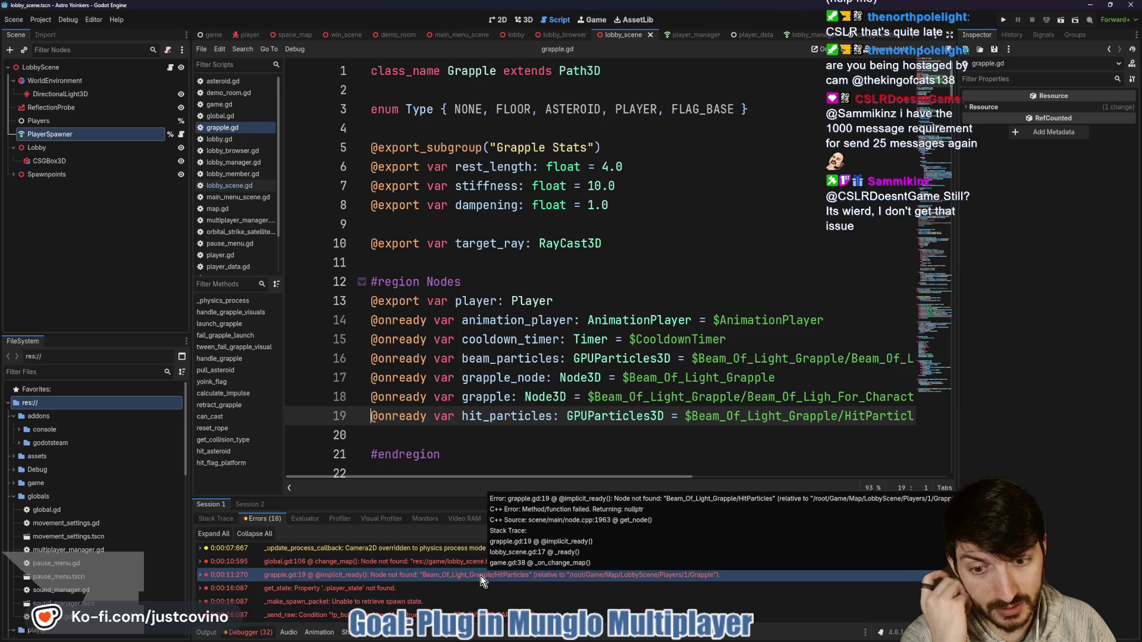
mouse_move(457, 560)
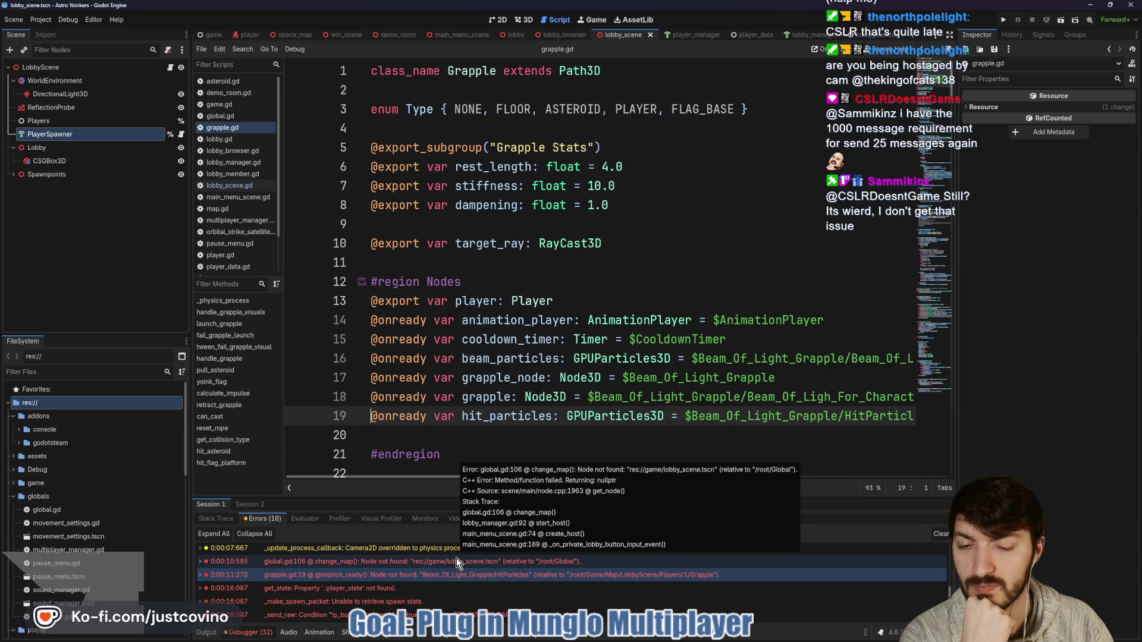
scroll(455, 560, down, 1)
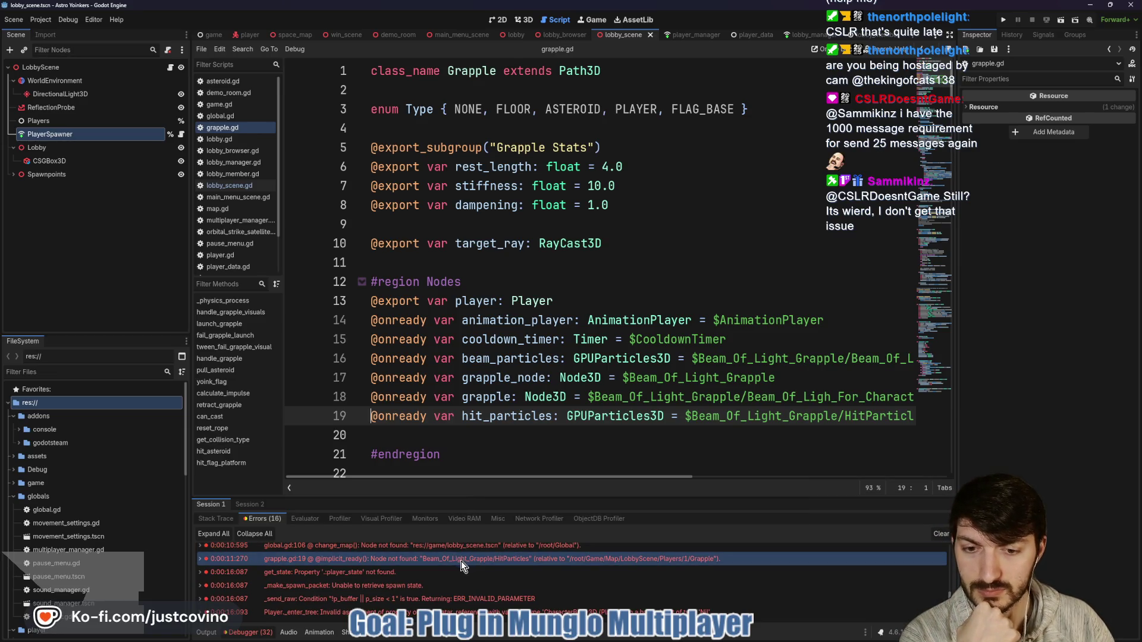
click(471, 612)
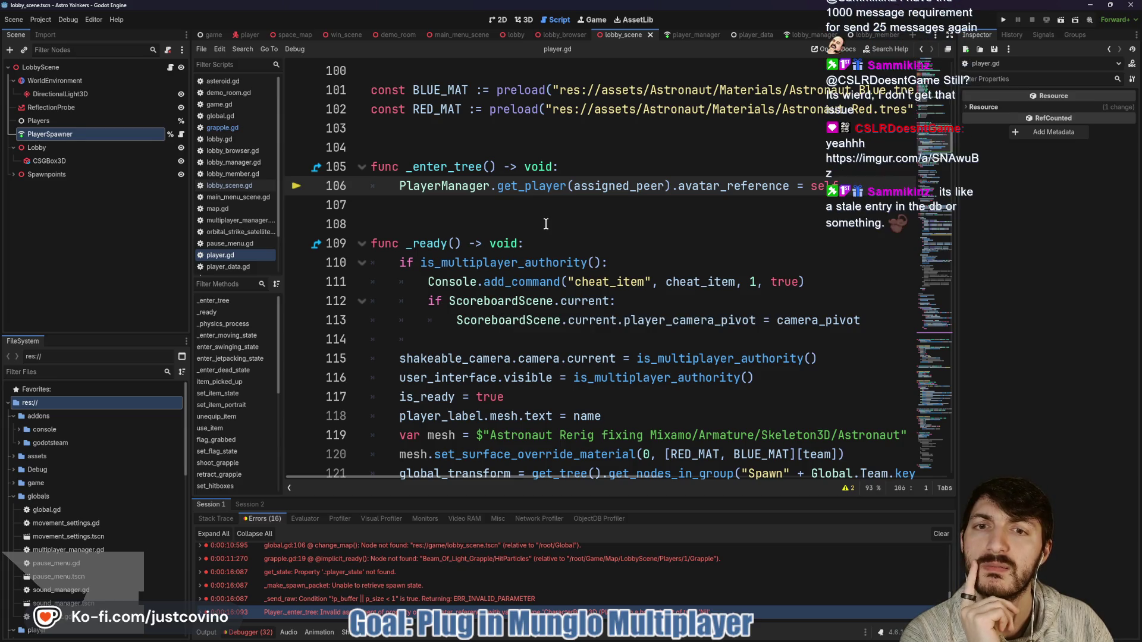
Add print("Assigned Peer = ", assigned_peer) under the _enter_tree header, save player.gd and run the project.
scroll(566, 232, up, 8)
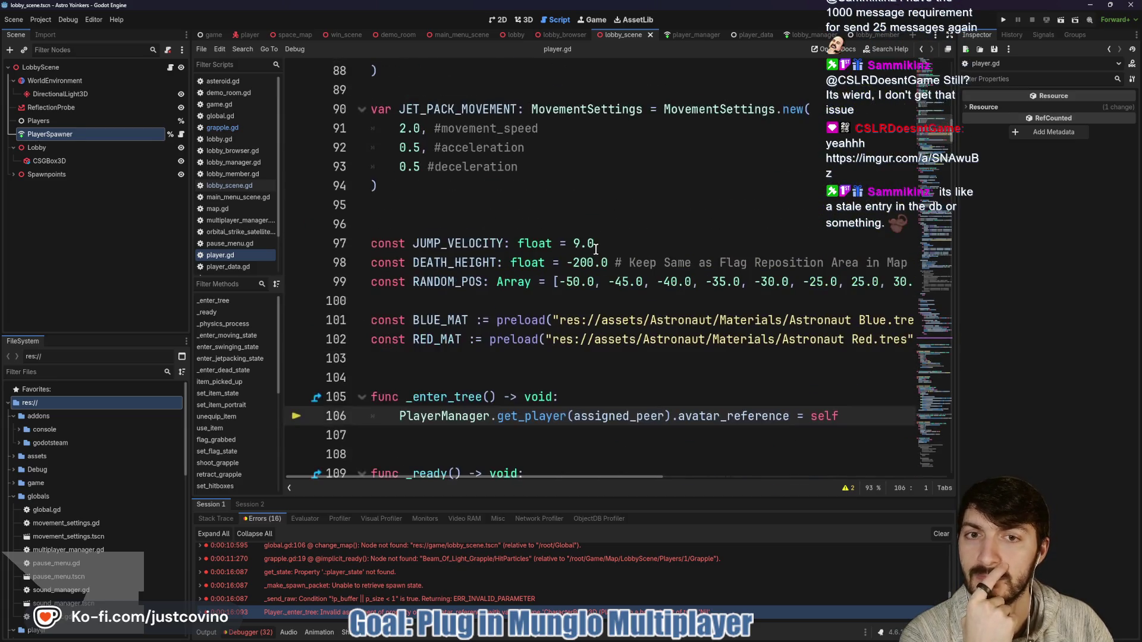
scroll(597, 258, up, 5)
scroll(598, 263, up, 4)
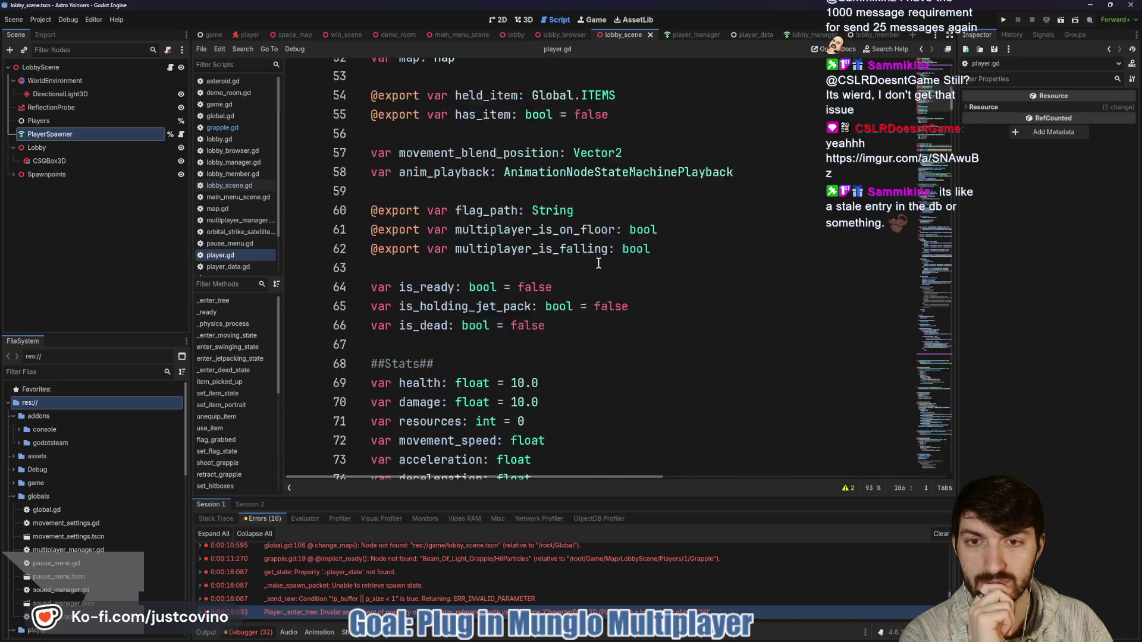
scroll(598, 263, down, 12)
scroll(598, 263, down, 3)
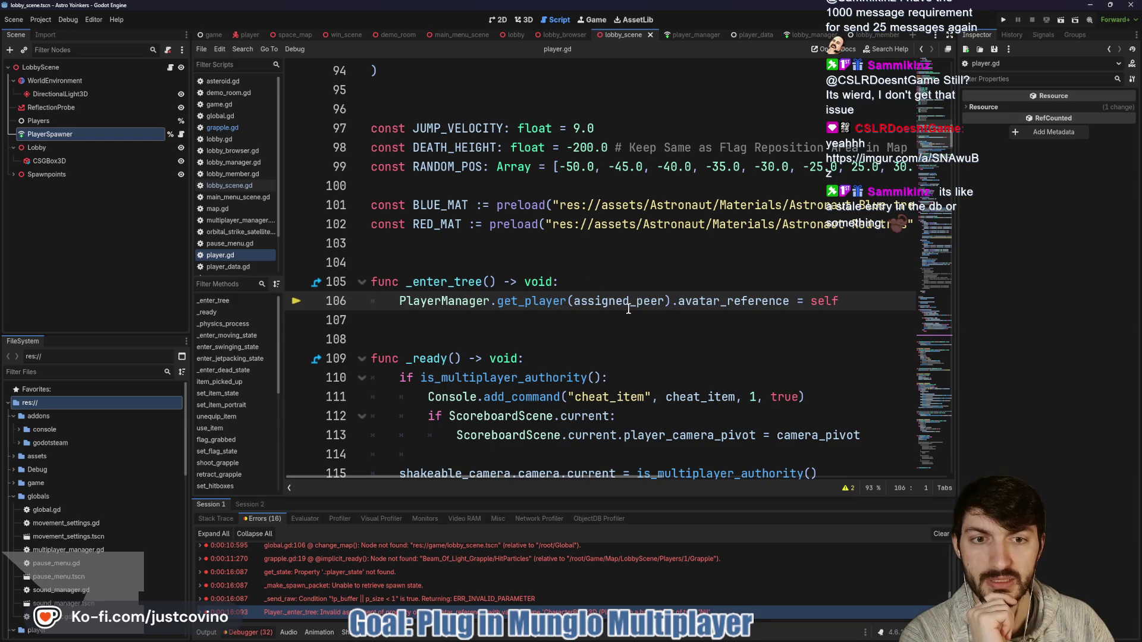
click(586, 283)
key(Return)
text(print("Assi)
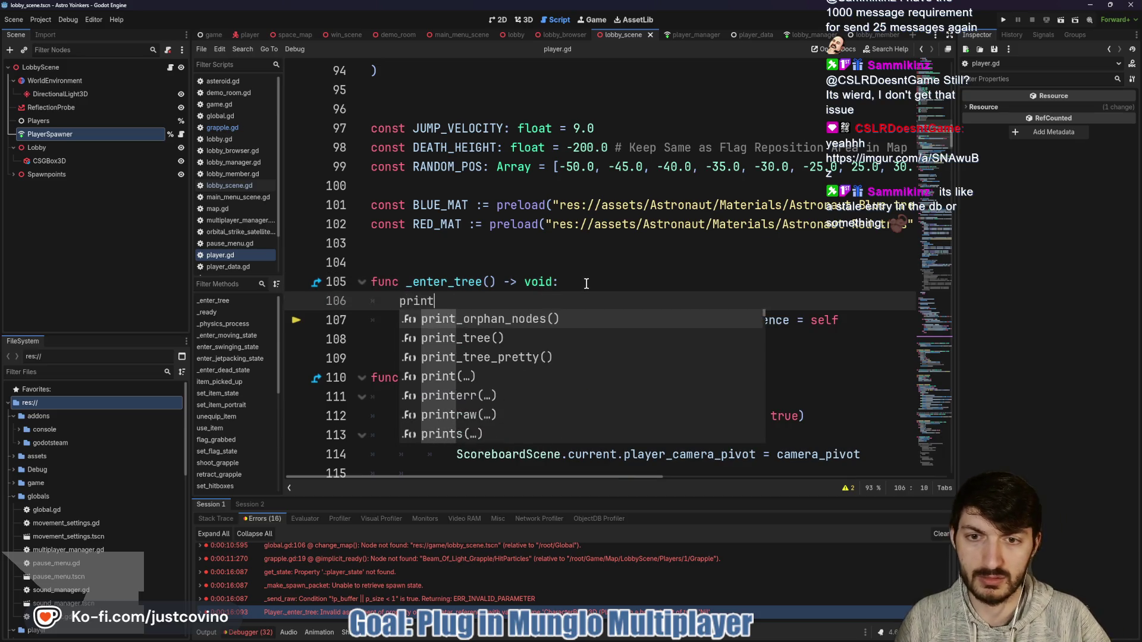
text(gned Peer)
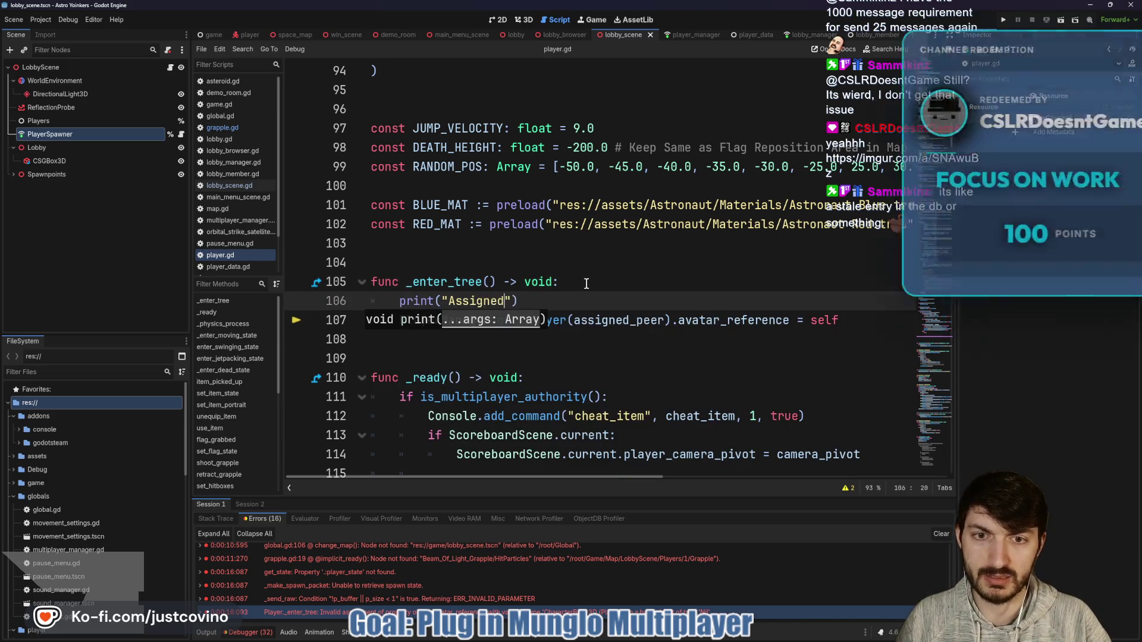
text( = ", assigned_peer)
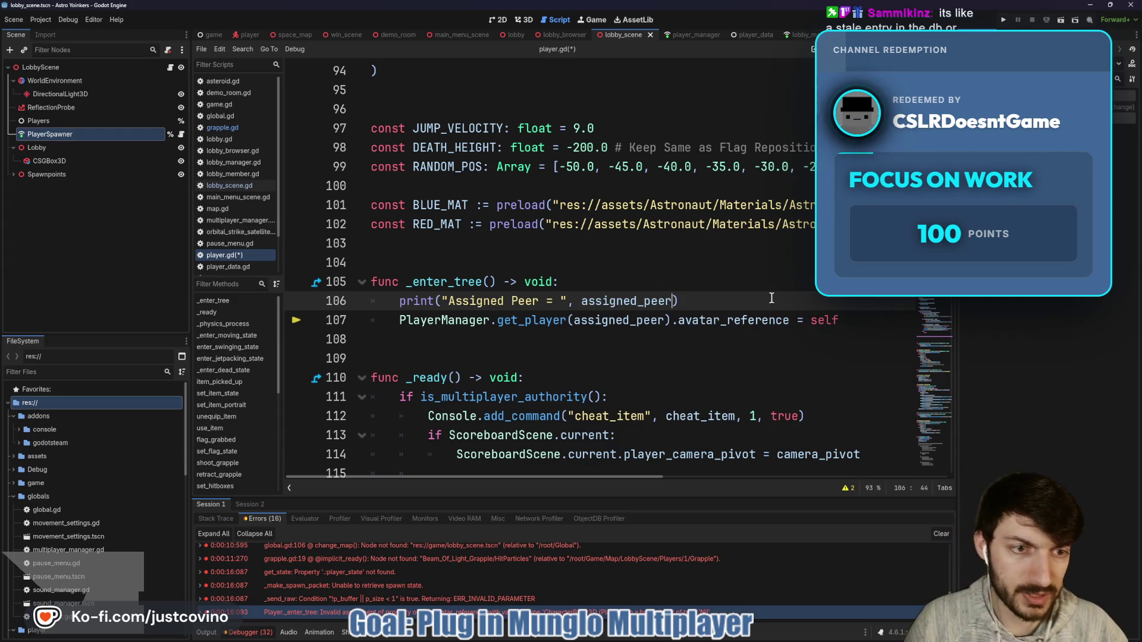
text())
key(ctrl+s)
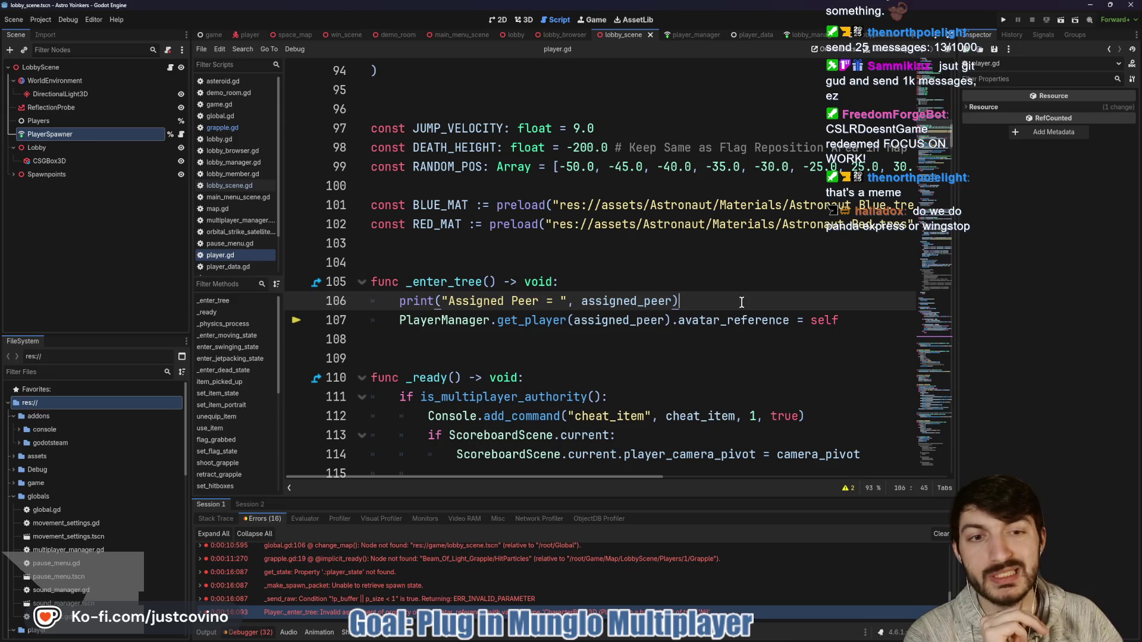
click(1003, 19)
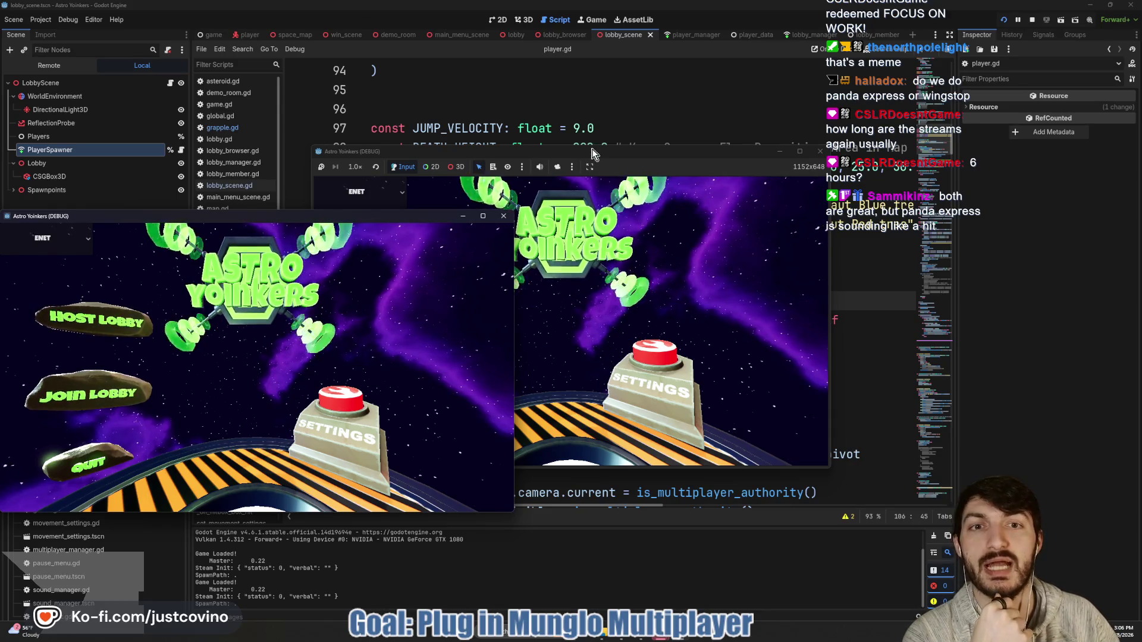
Host a private lobby in the second game window and open the lobby browser in the first.
drag(592, 153, 772, 139)
click(561, 264)
click(715, 260)
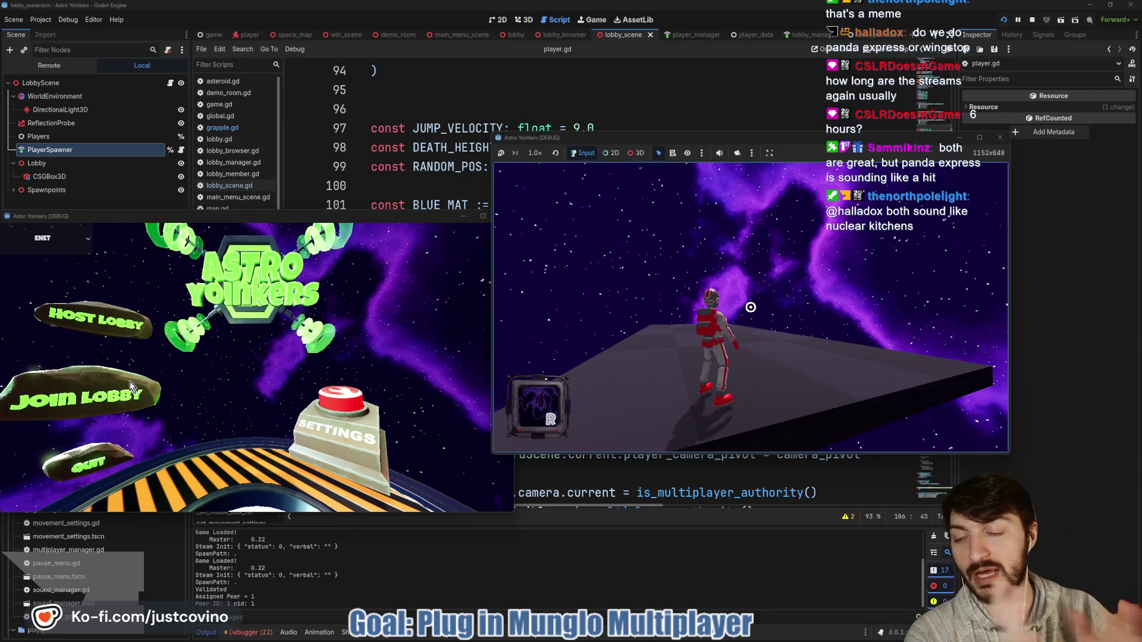
click(129, 381)
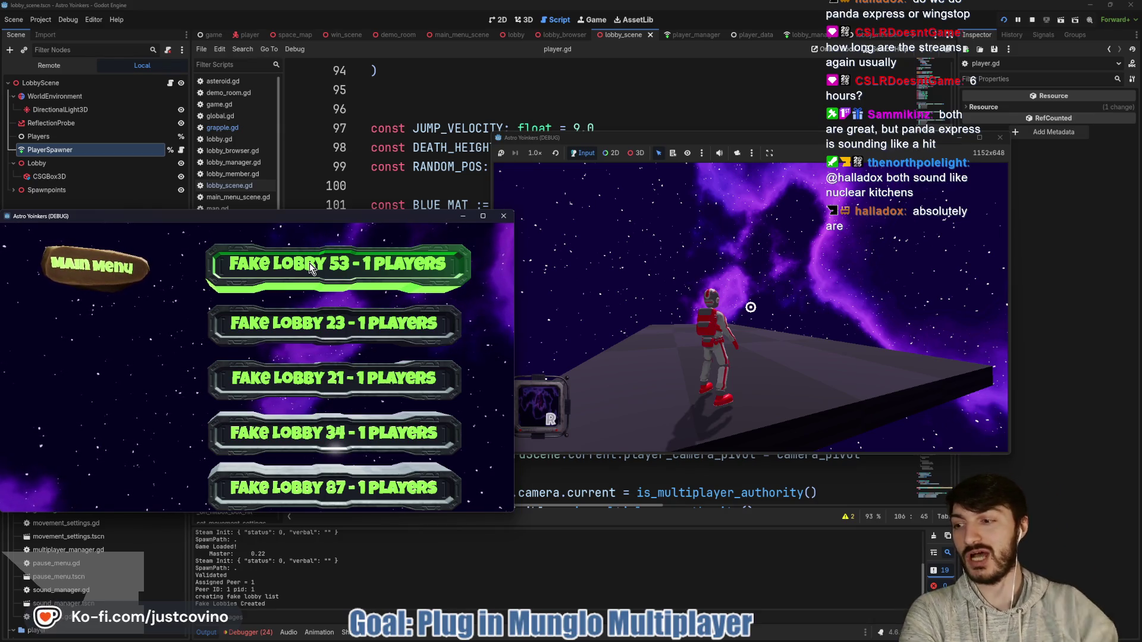
Join Fake Lobby 53, triggering the Nil avatar_reference break at player.gd line 107.
click(309, 263)
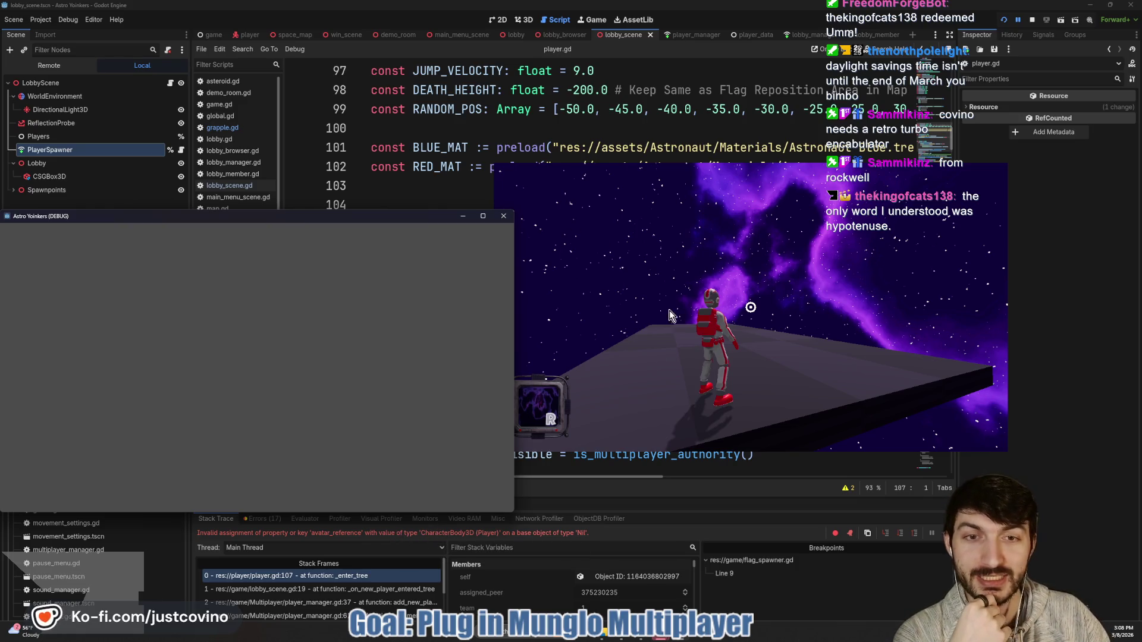
Stop the debug session and show the 17-entry Errors list beneath player.gd's _enter_tree code.
click(525, 500)
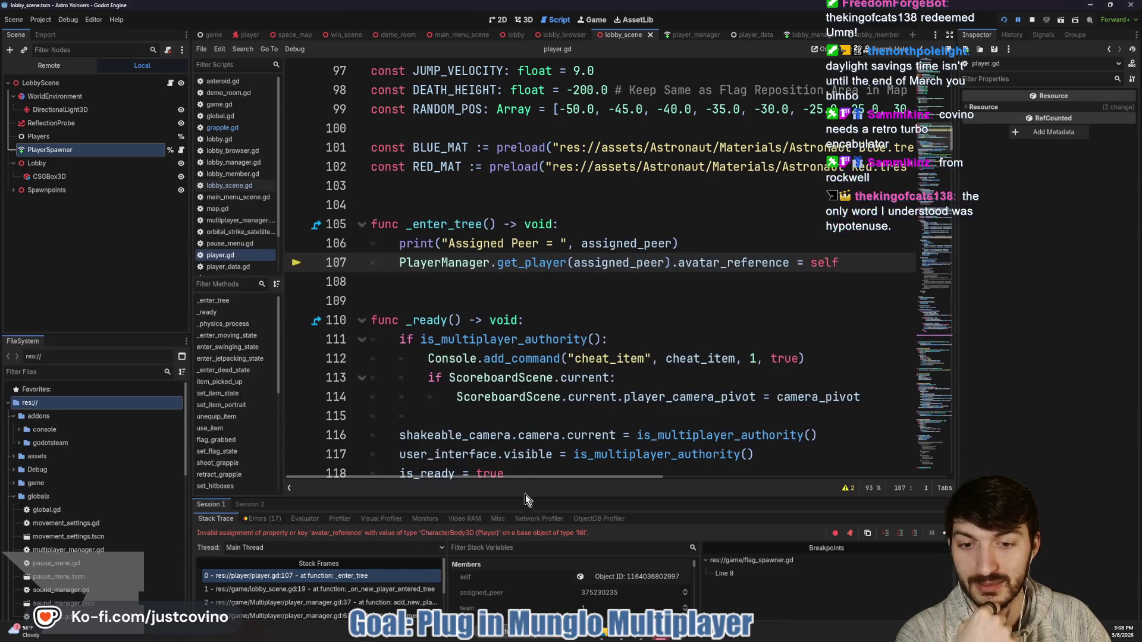
click(1032, 20)
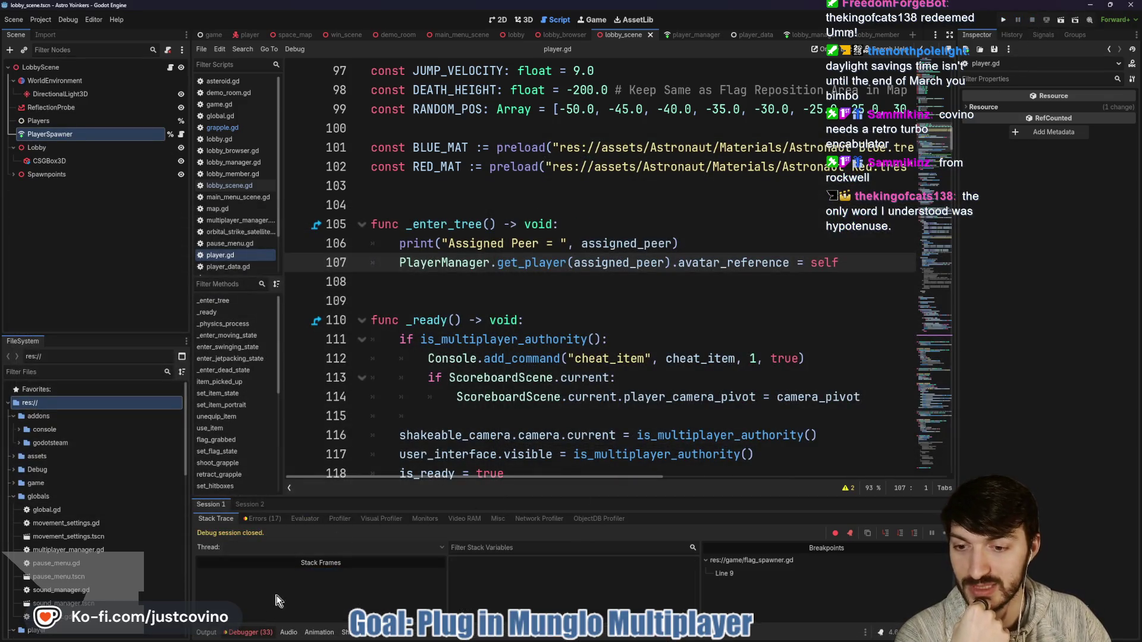
click(250, 633)
click(249, 632)
click(253, 519)
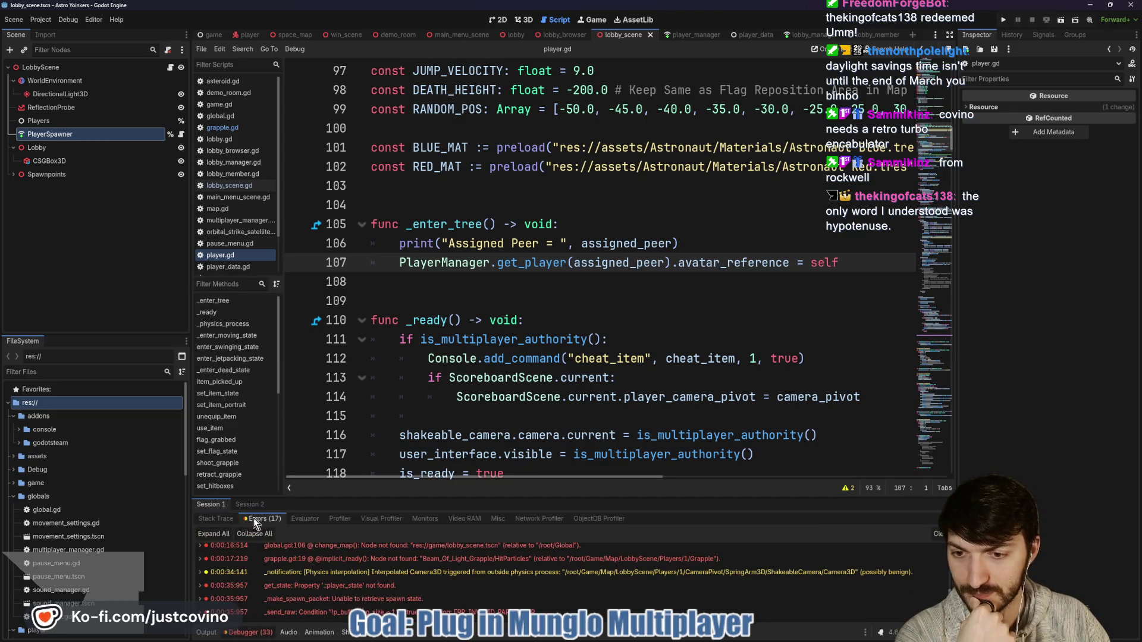
scroll(326, 576, down, 1)
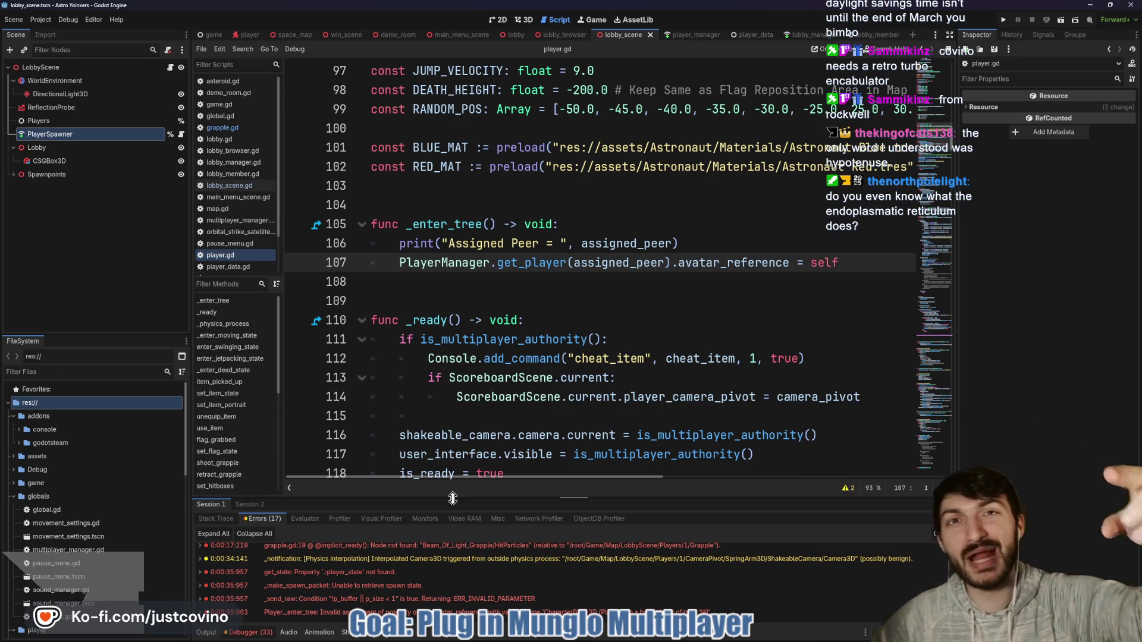
click(432, 299)
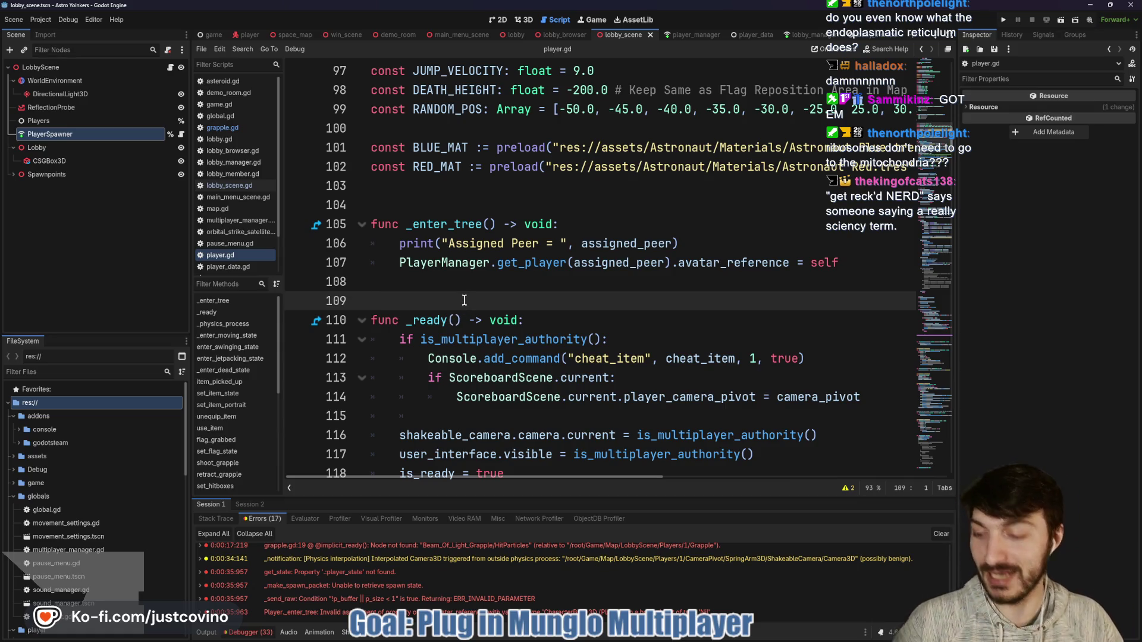
mouse_move(497, 171)
mouse_down()
mouse_move(387, 322)
mouse_move(499, 168)
mouse_move(535, 198)
mouse_up()
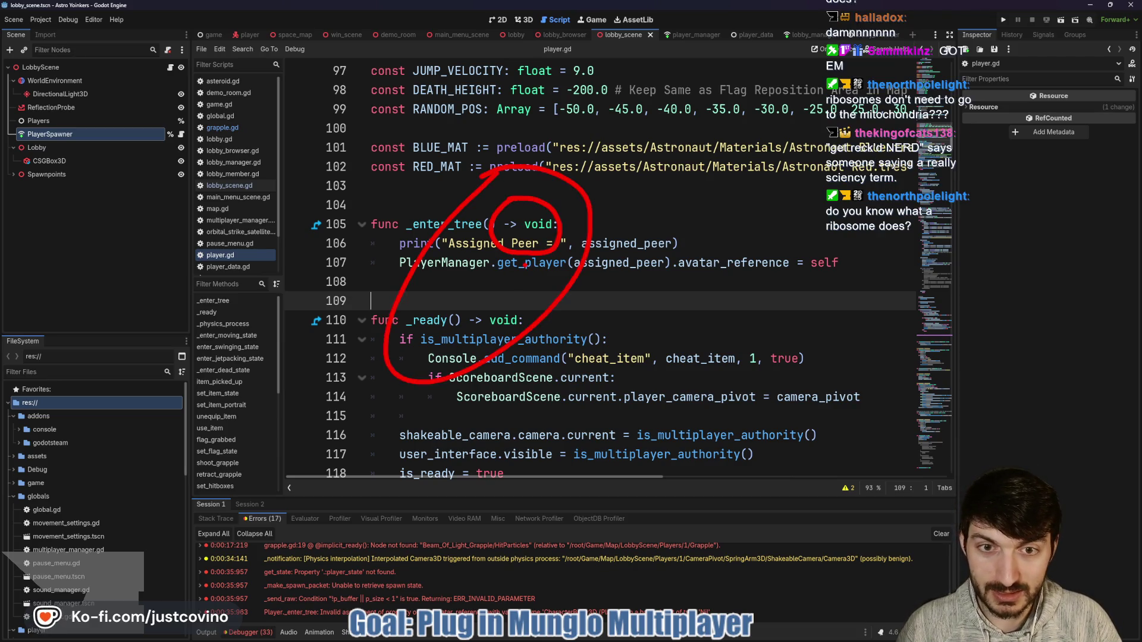
mouse_move(521, 257)
mouse_down()
mouse_move(548, 275)
mouse_move(445, 270)
mouse_move(522, 298)
mouse_move(440, 282)
mouse_move(488, 315)
mouse_move(455, 324)
mouse_up()
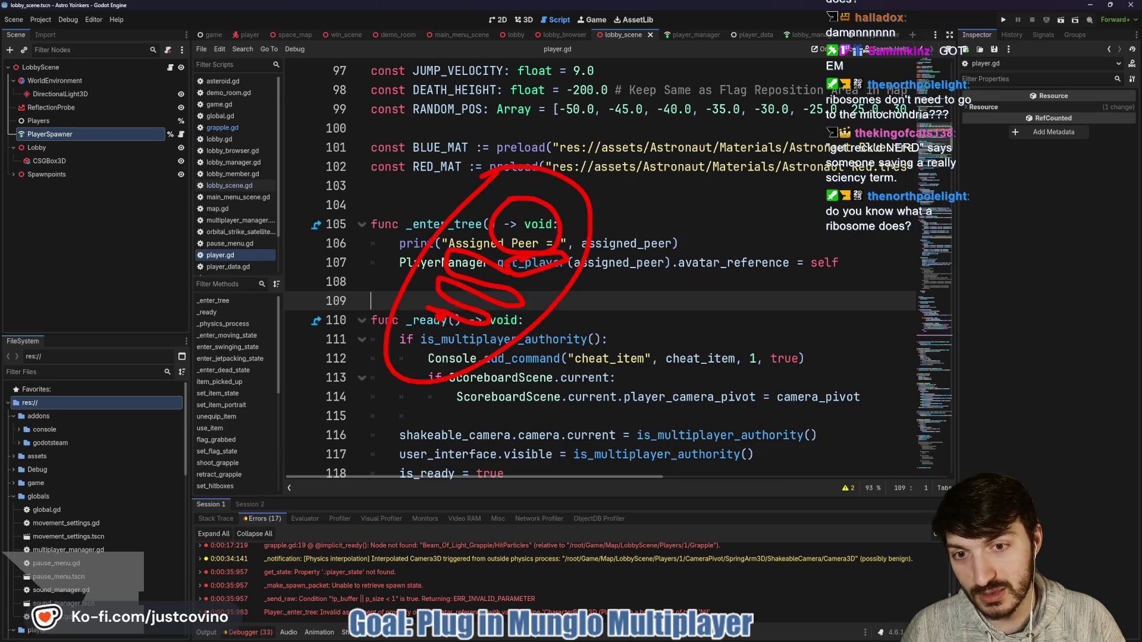
click(421, 347)
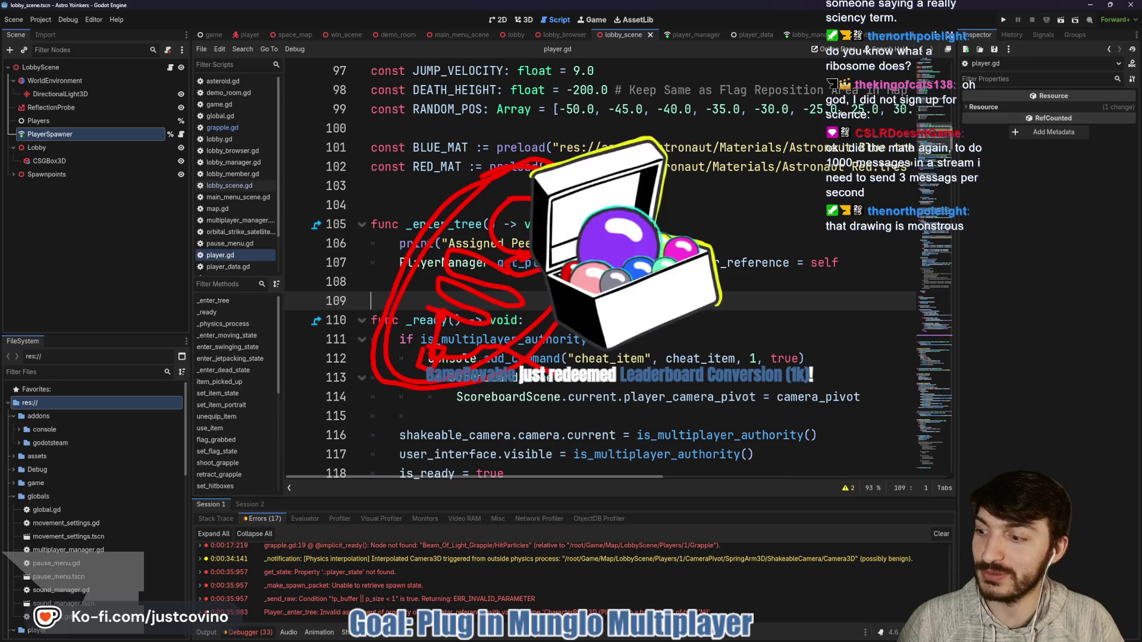
text(`)
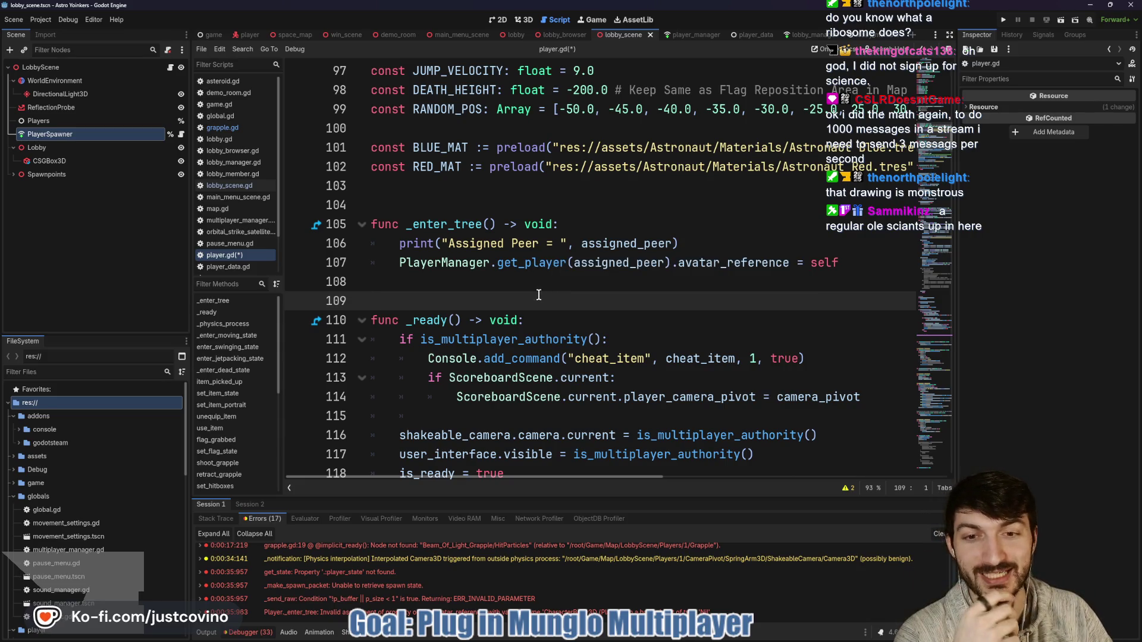
Drag the splitter up to enlarge the Errors list, then switch to the mitochondria search in Chrome.
scroll(475, 284, down, 2)
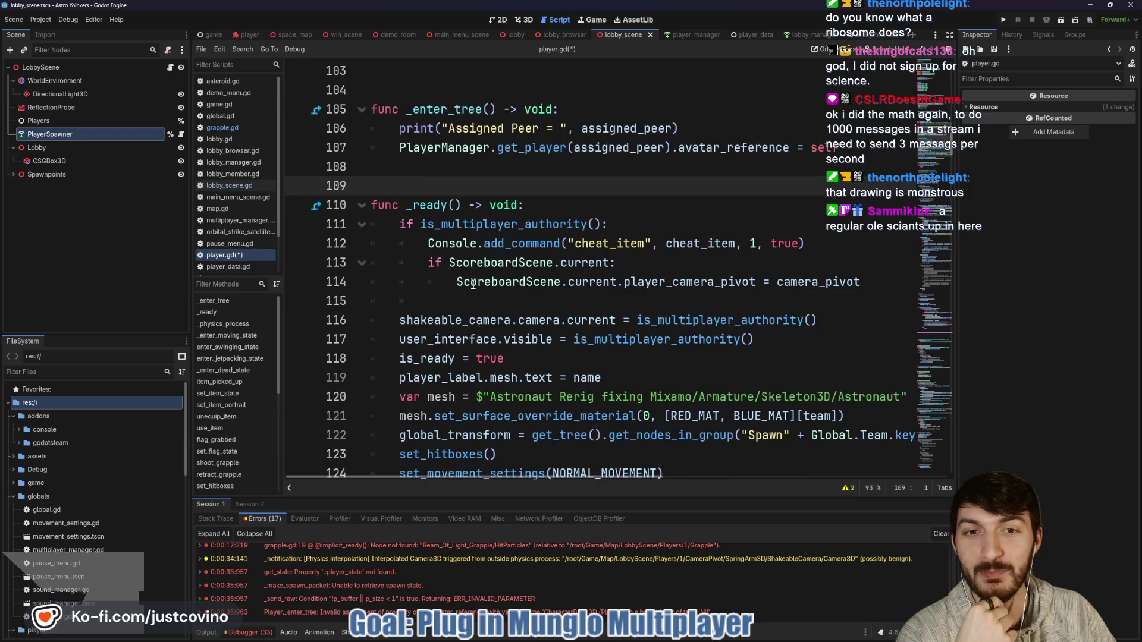
scroll(501, 244, up, 1)
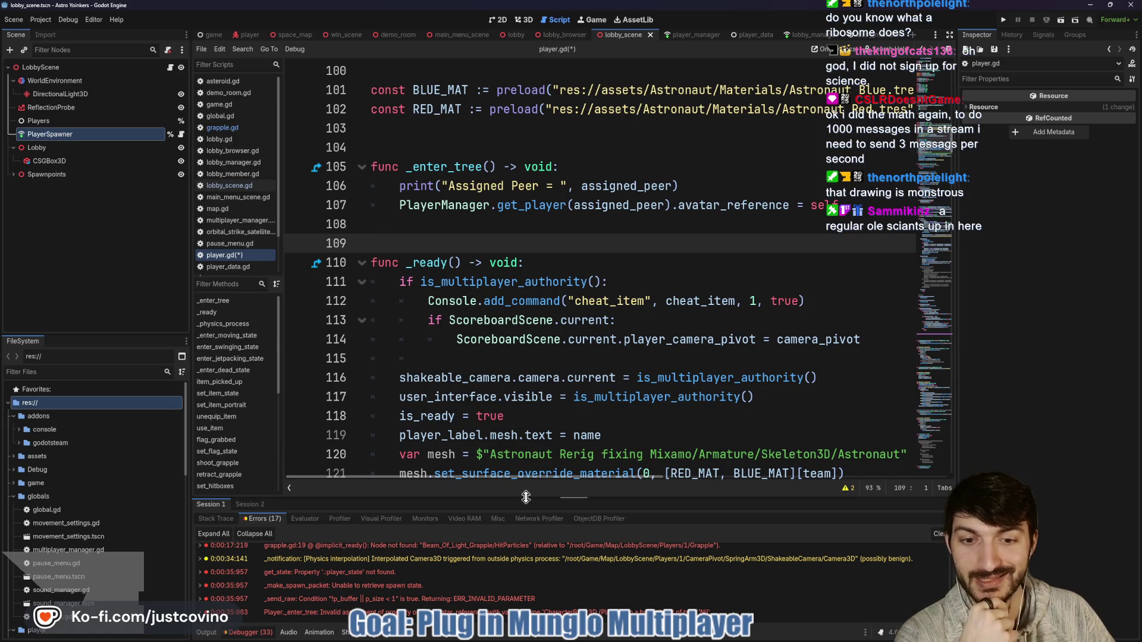
drag(526, 497, 523, 321)
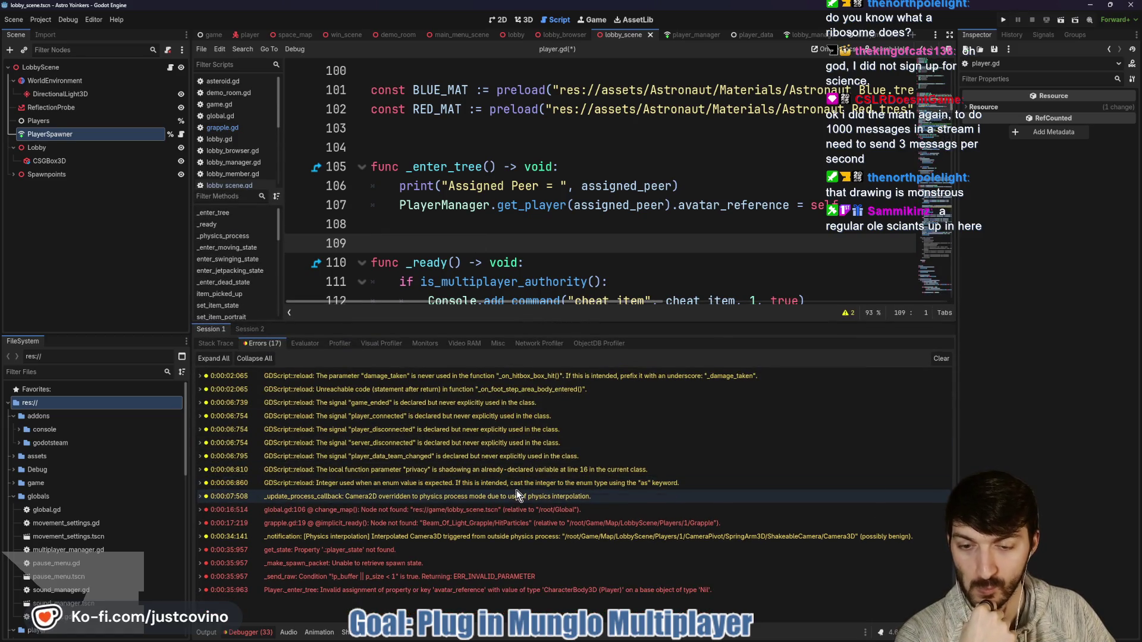
mouse_move(409, 551)
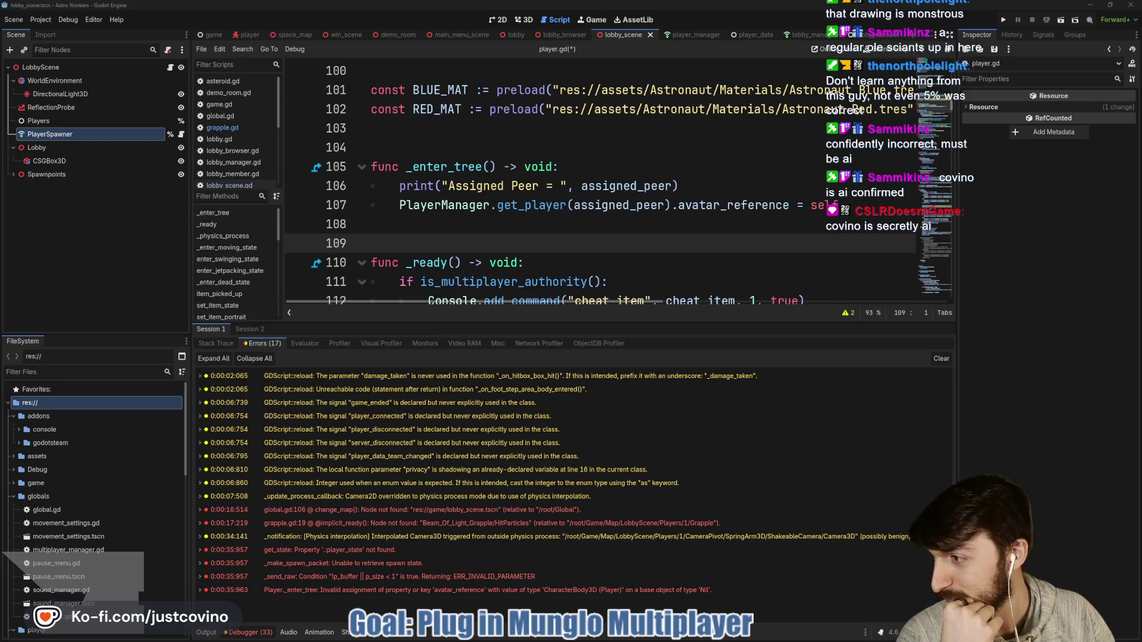
key(alt+Tab)
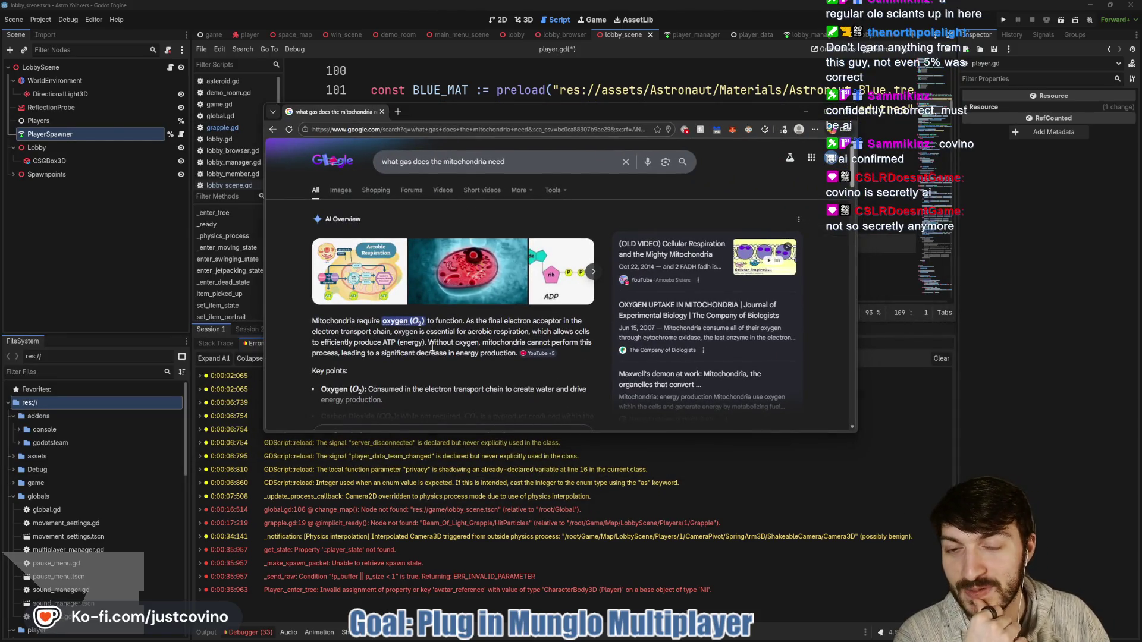
Preview the Aerobic Respiration image, scroll the oxygen results, and close Chrome.
click(359, 272)
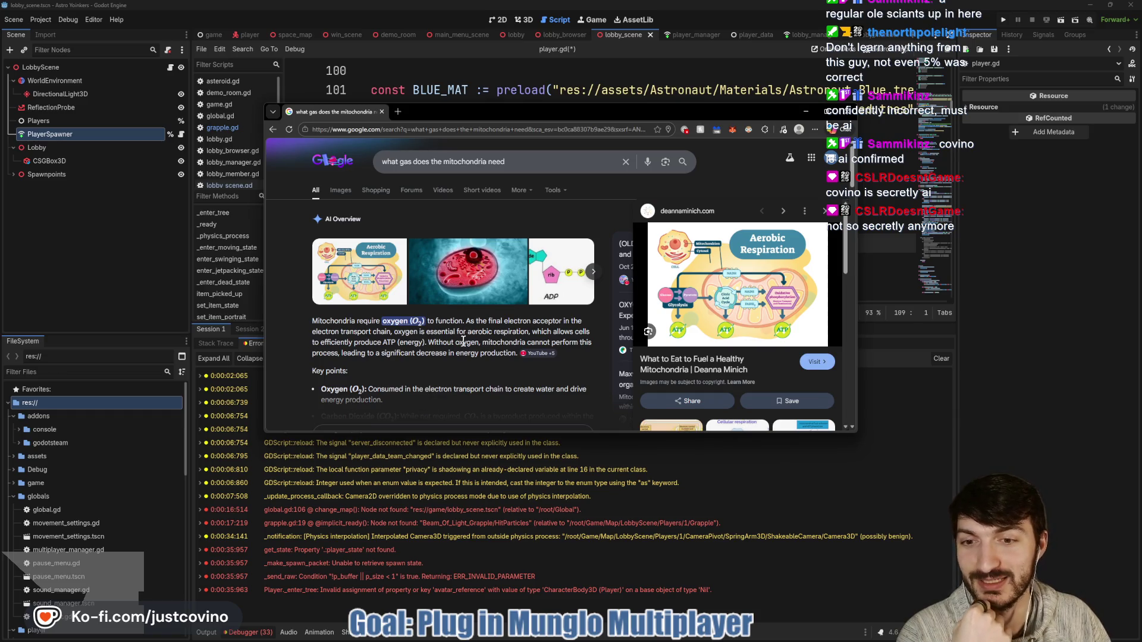
scroll(465, 343, down, 2)
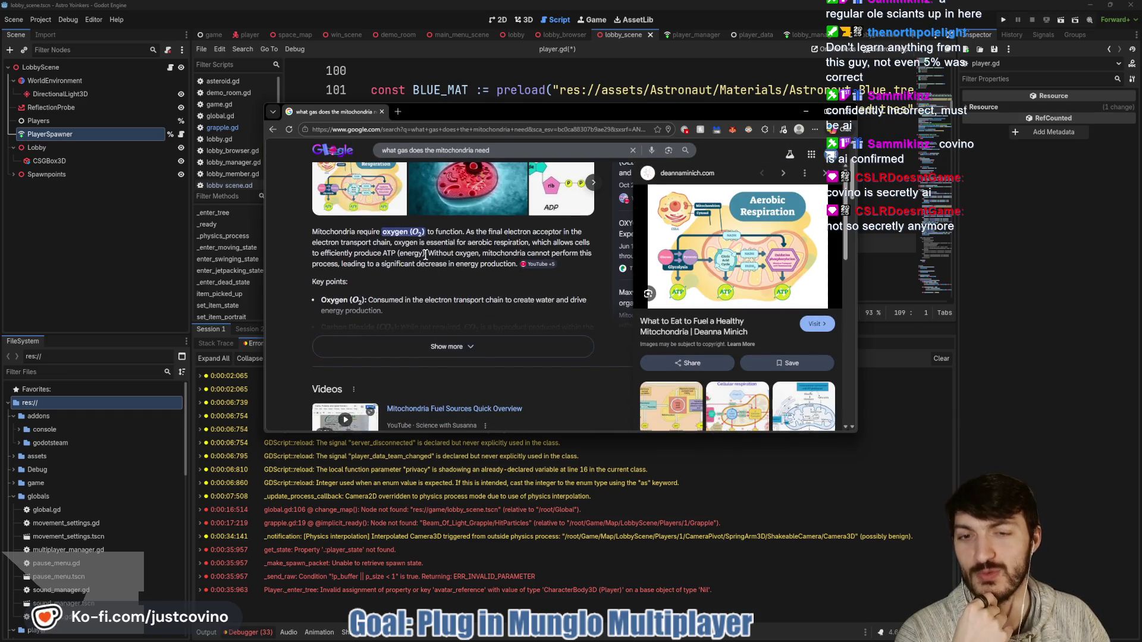
click(382, 112)
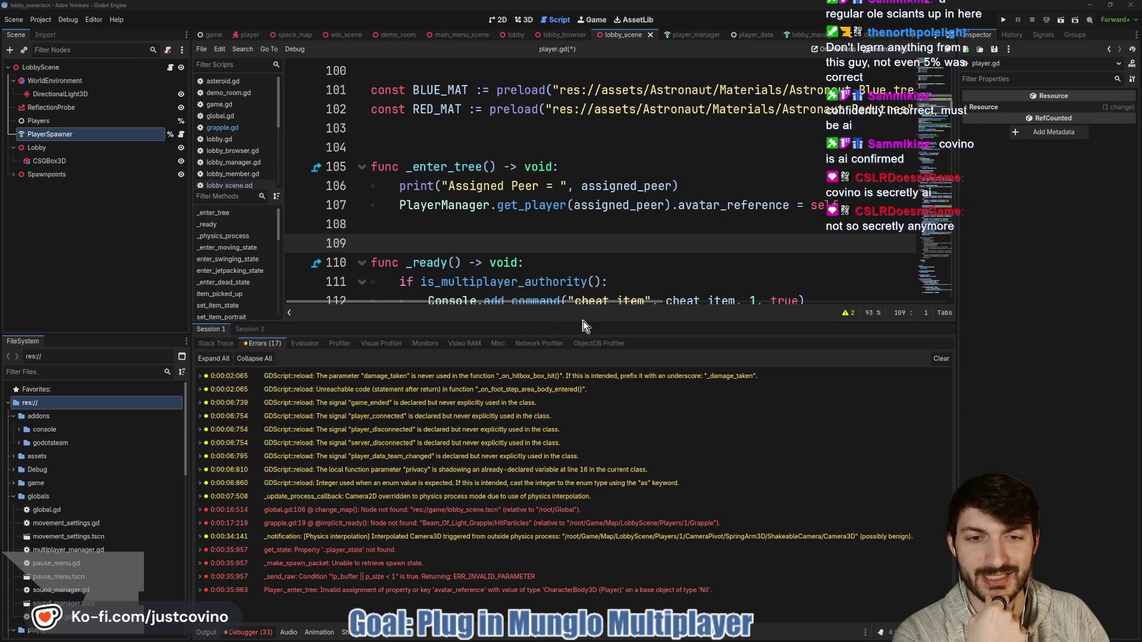
Open the avatar_reference error row to reach PlayerManager.get_player(assigned_peer) on player.gd line 107.
mouse_move(580, 322)
mouse_down()
mouse_move(581, 370)
mouse_move(579, 309)
mouse_up()
scroll(569, 239, down, 2)
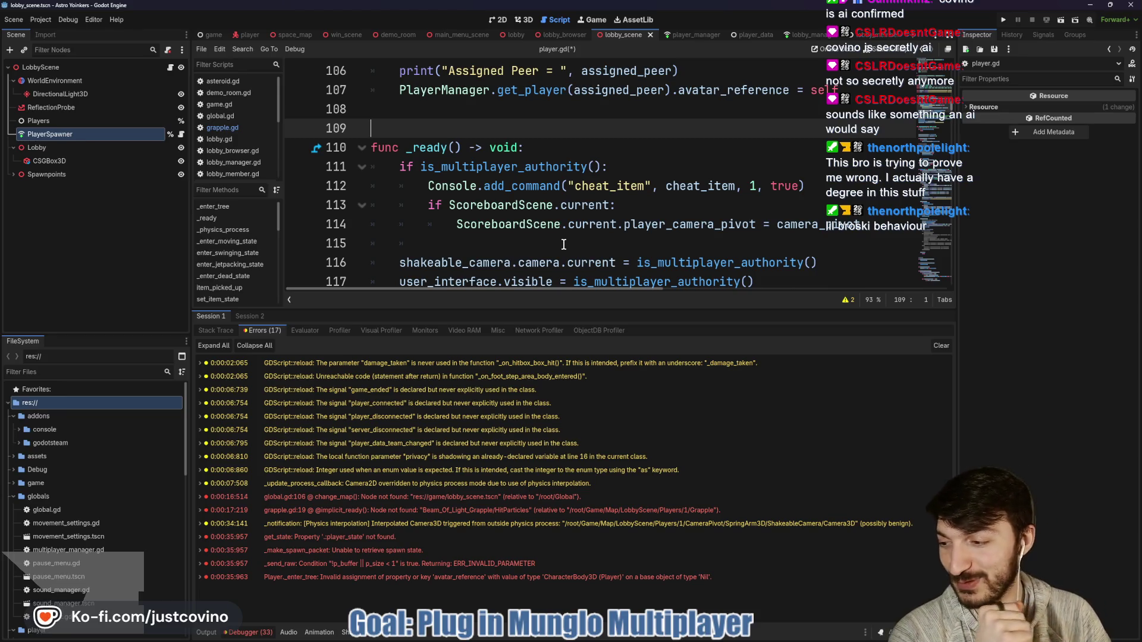
click(548, 242)
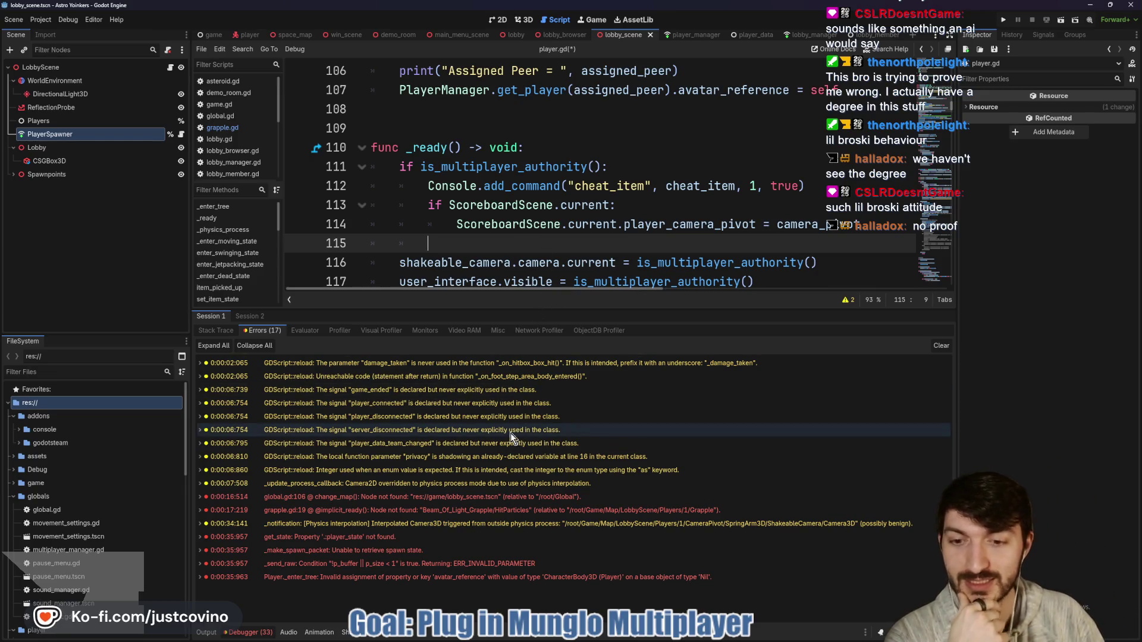
double_click(492, 577)
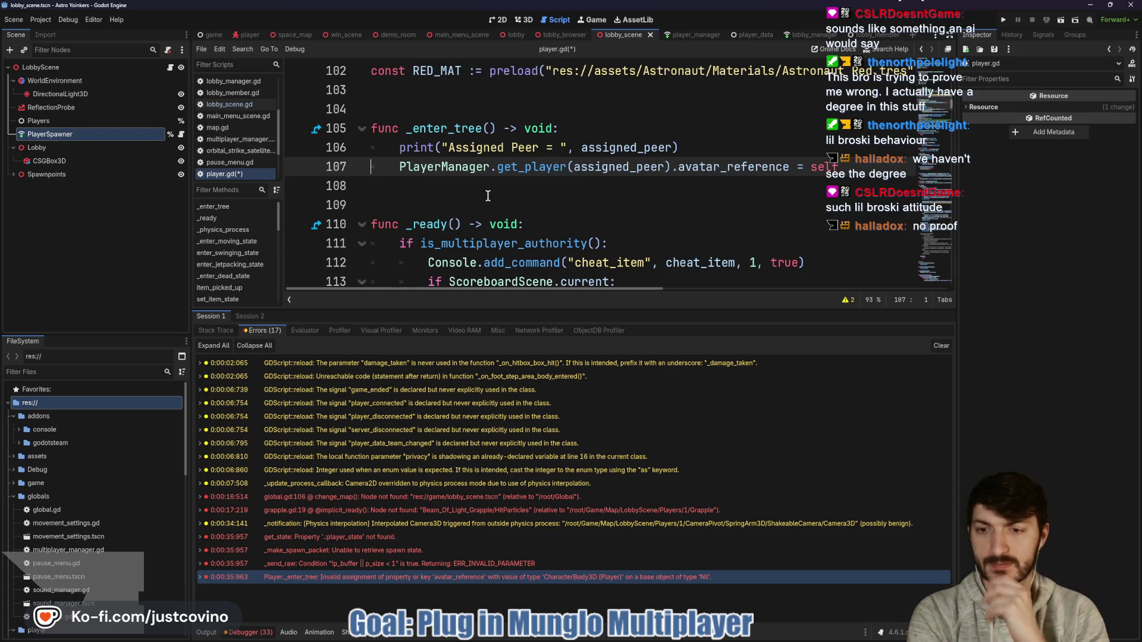
Show the Output log with the Assigned Peer print and the server disconnect message.
click(207, 632)
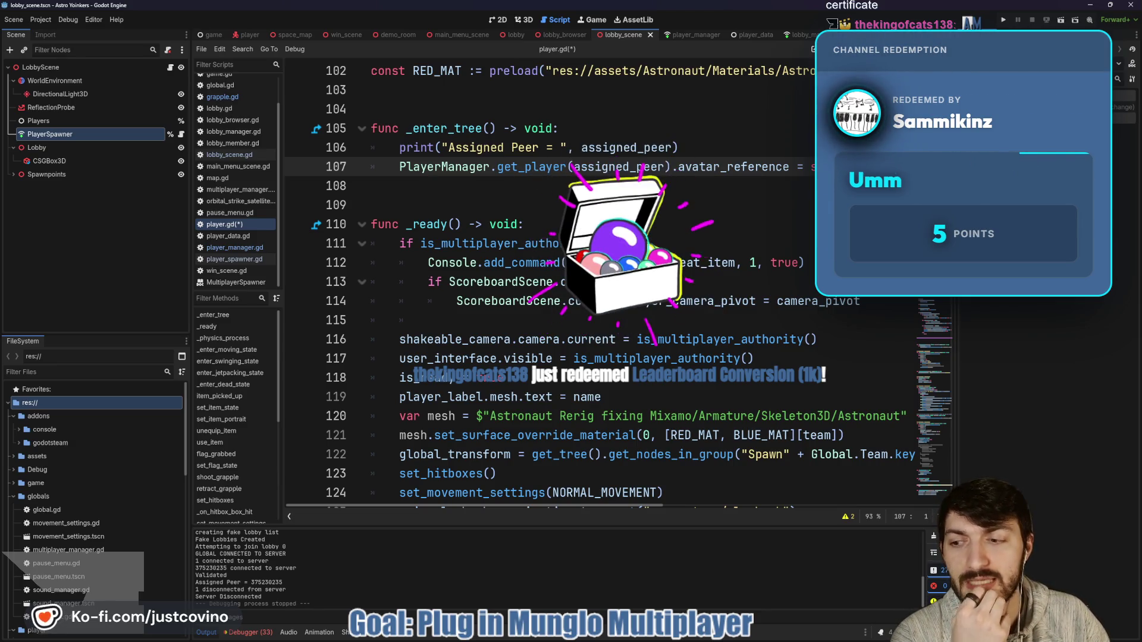
mouse_move(589, 245)
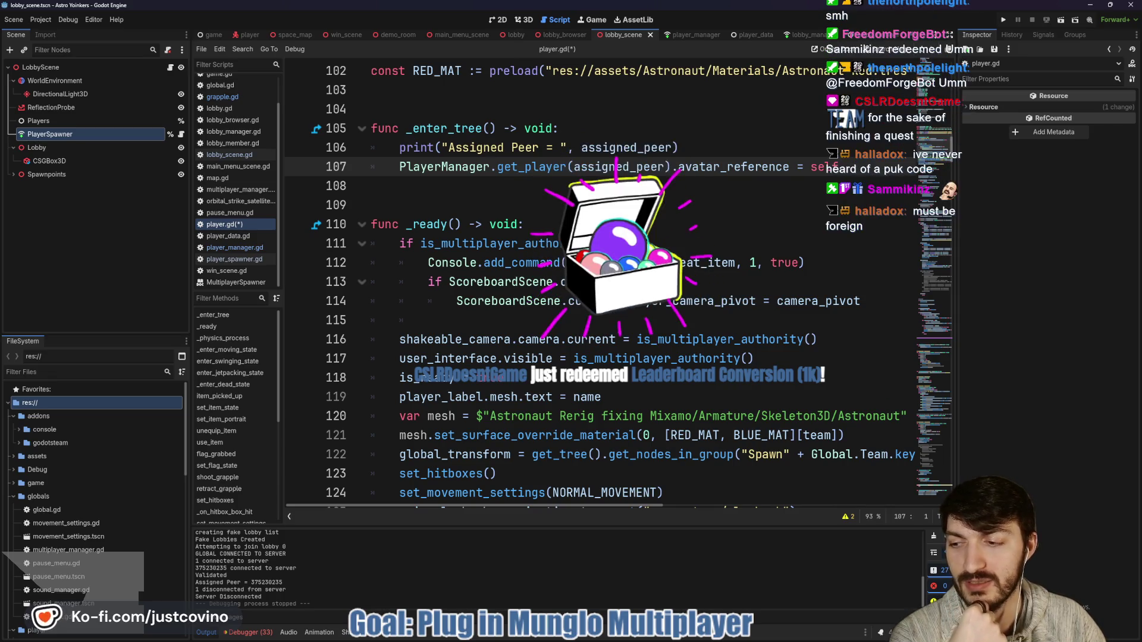
click(371, 204)
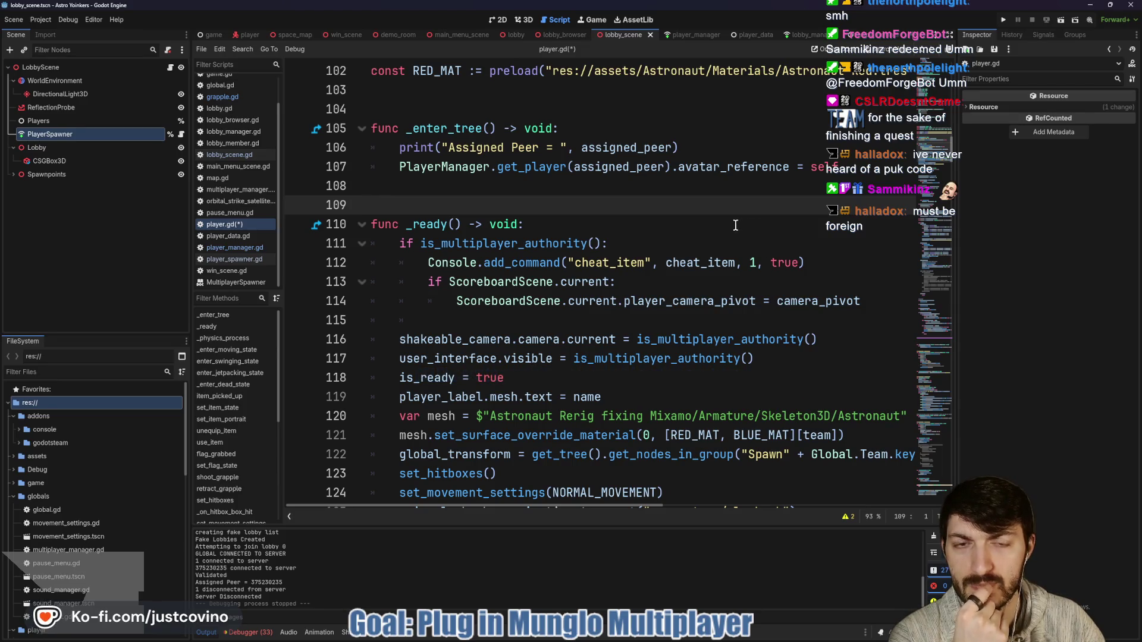
click(549, 168)
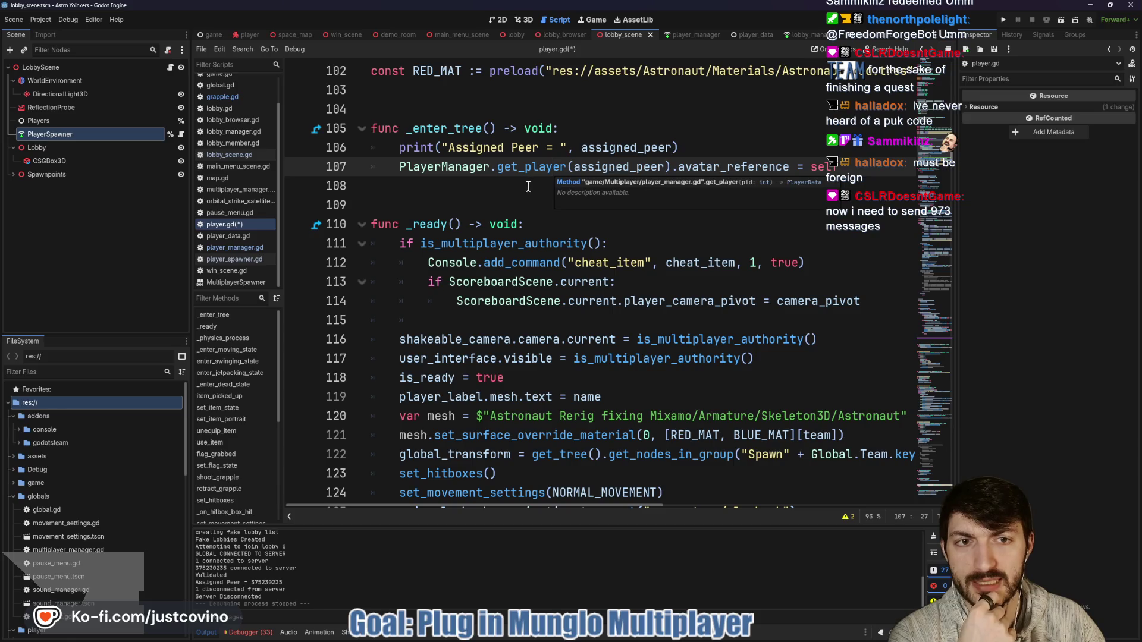
click(500, 187)
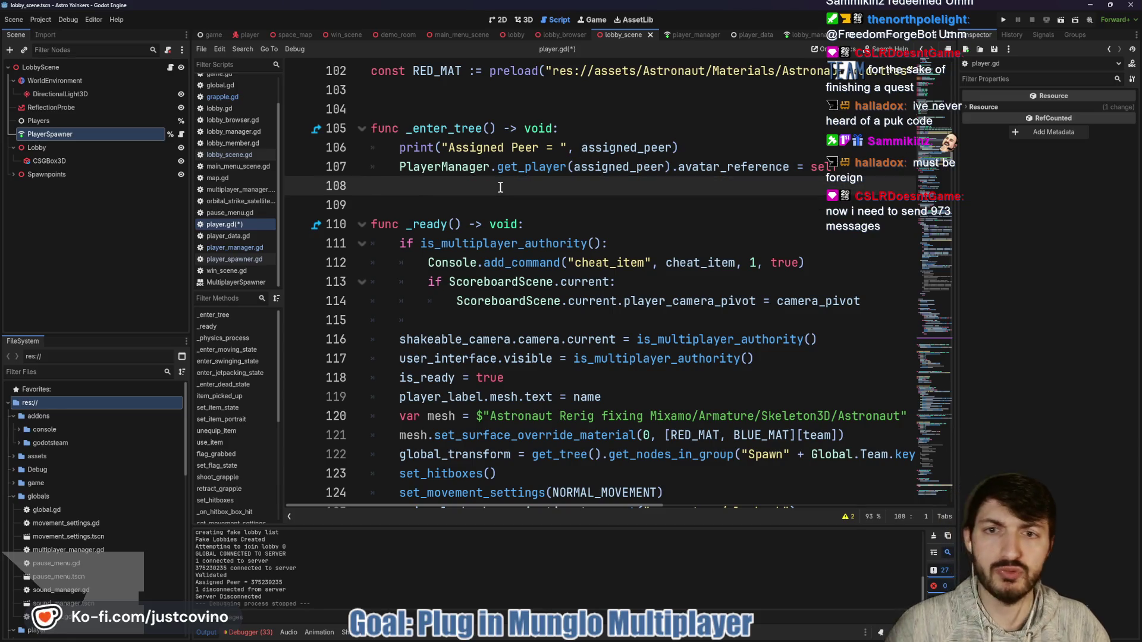
click(688, 146)
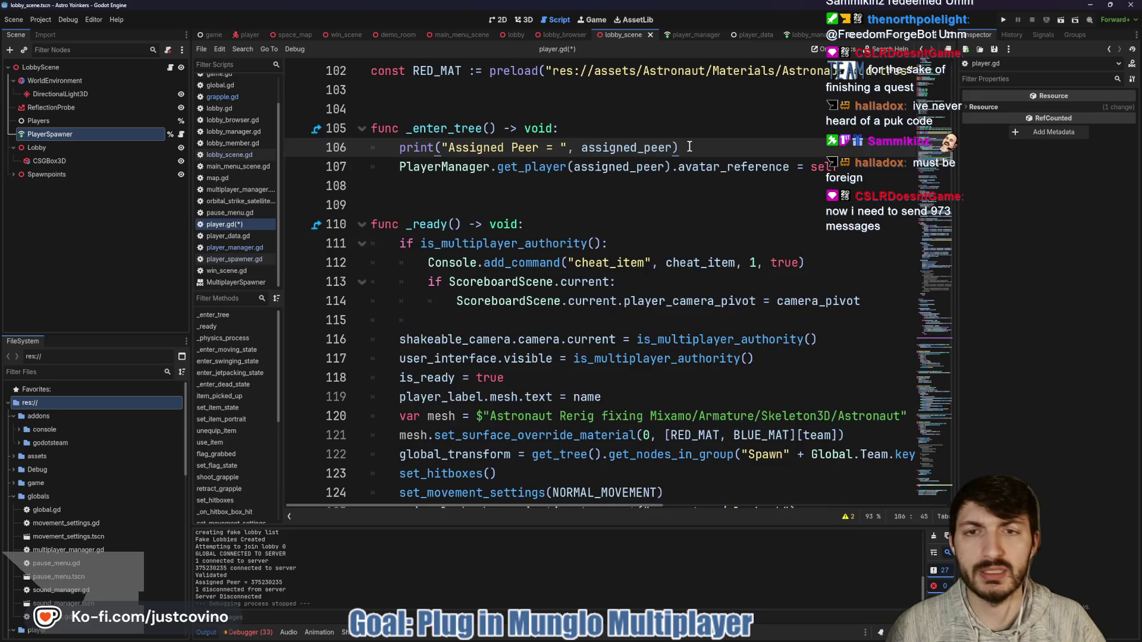
Add print("Player: ", PlayerManager.get_player(assigned_peer)) as line 107 in _enter_tree.
key(Return)
text(print()
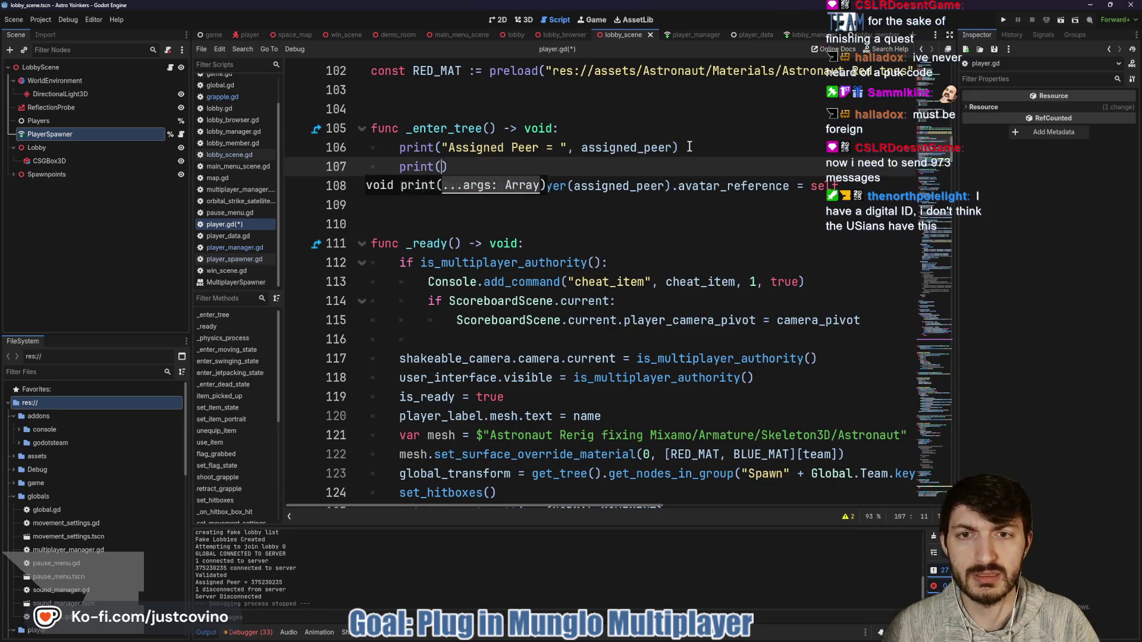
text("Player: ",)
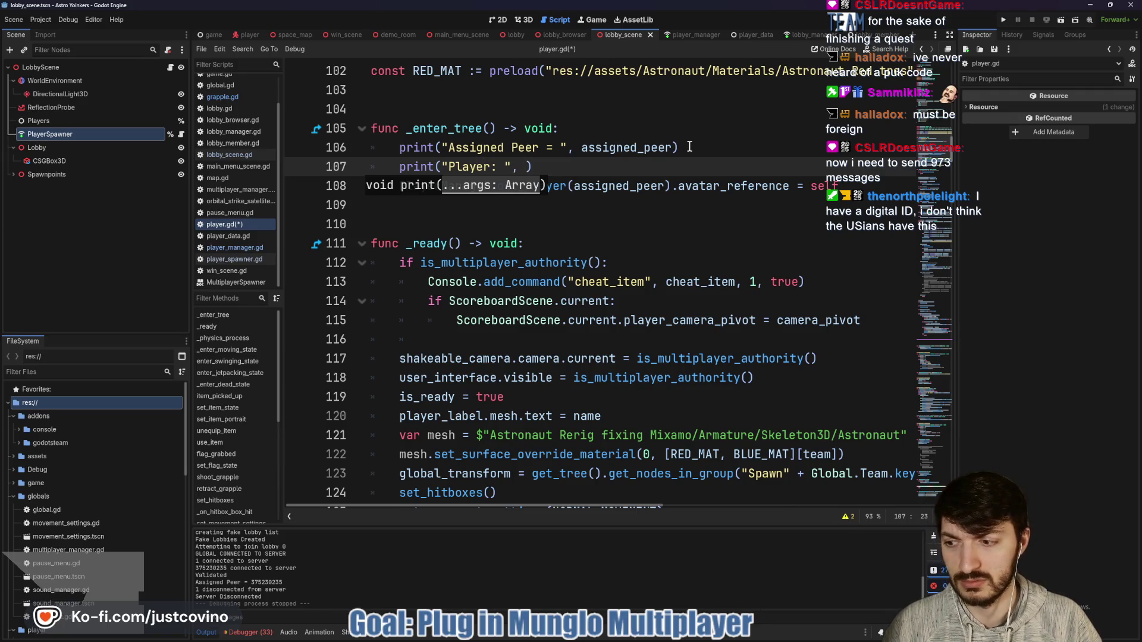
click(644, 186)
click(520, 167)
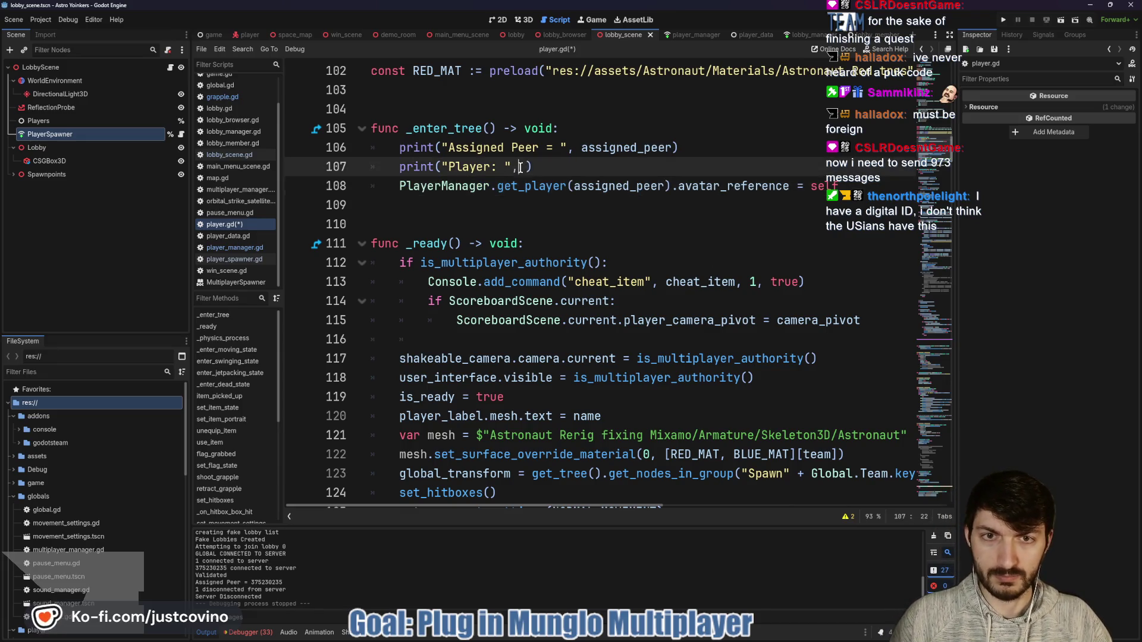
text(Player)
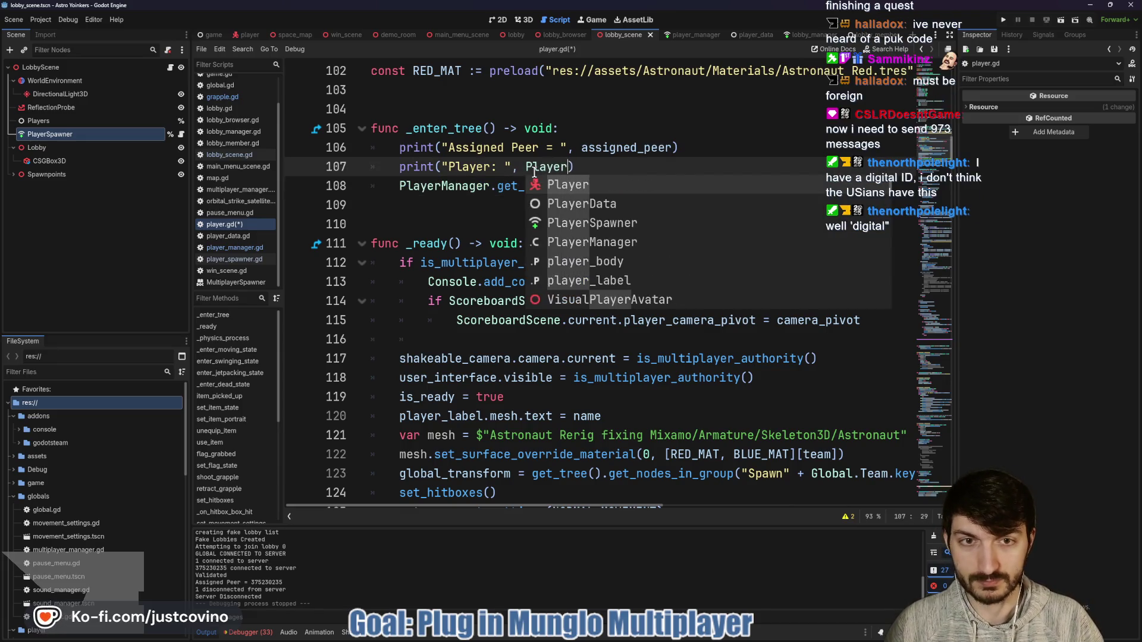
text(Manag)
key(Return)
text(.get)
key(Return)
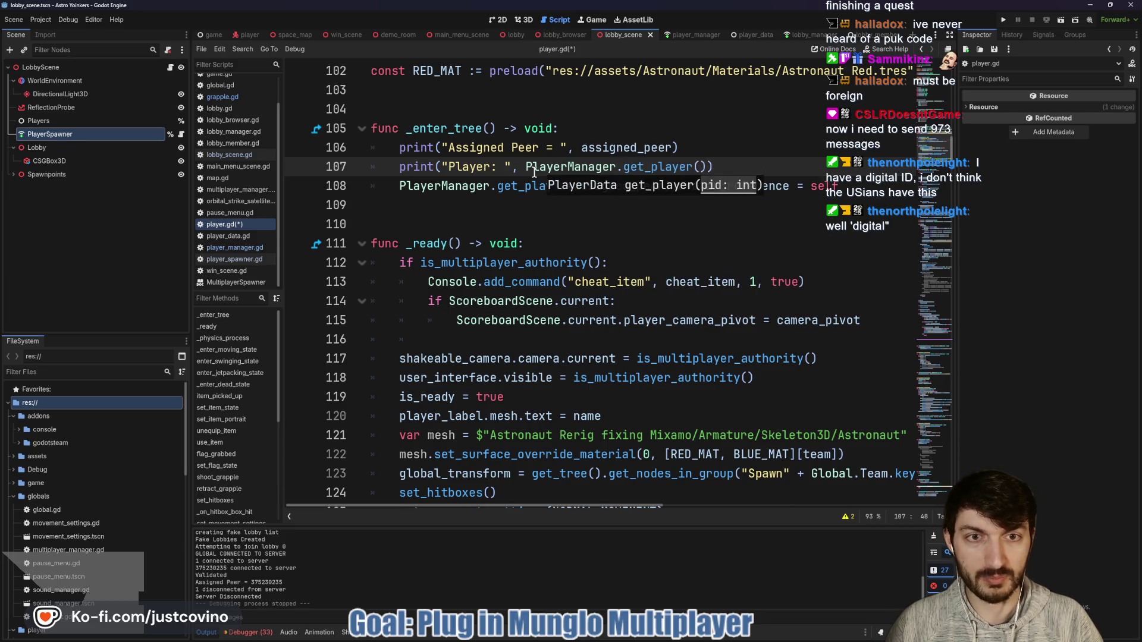
text(ass)
key(Return)
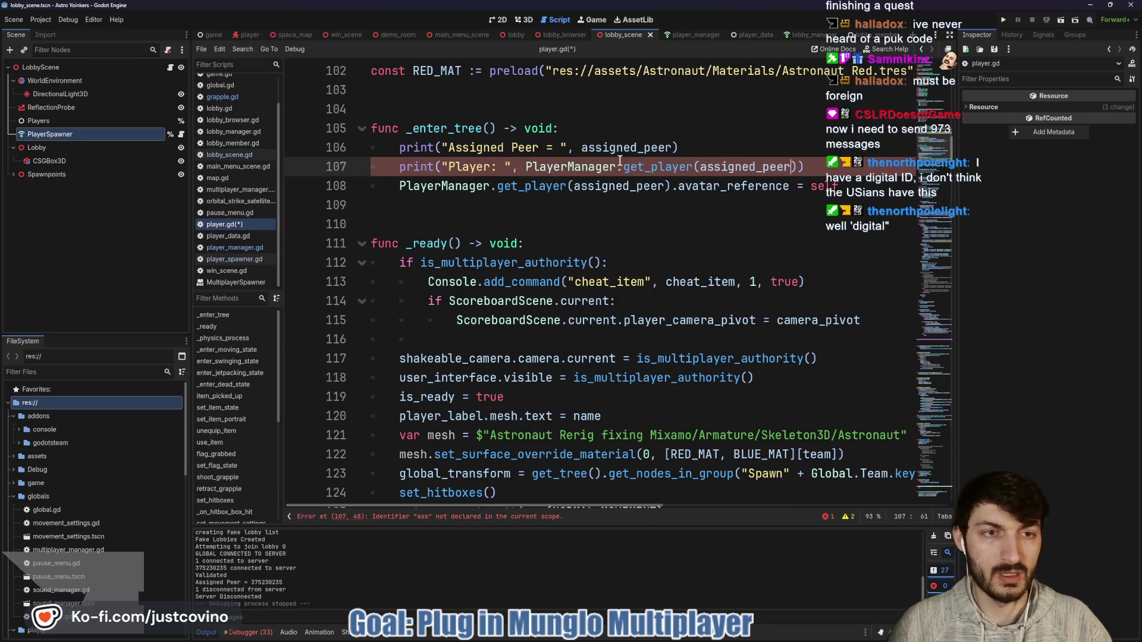
Save player.gd and run the project in two game windows.
key(End)
key(ctrl+s)
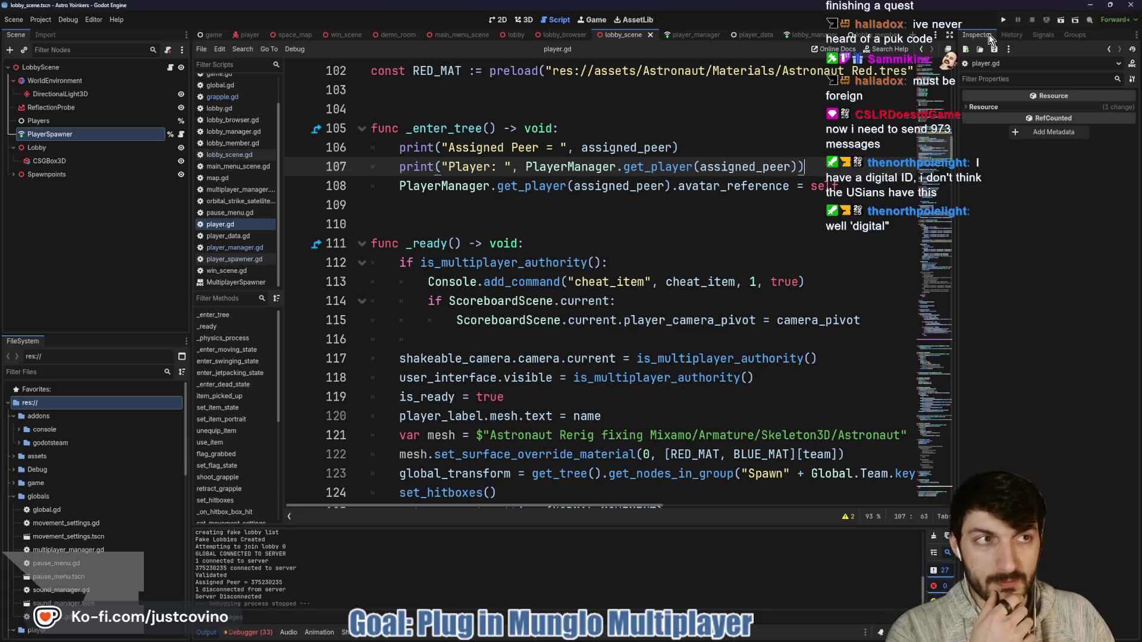
click(1002, 20)
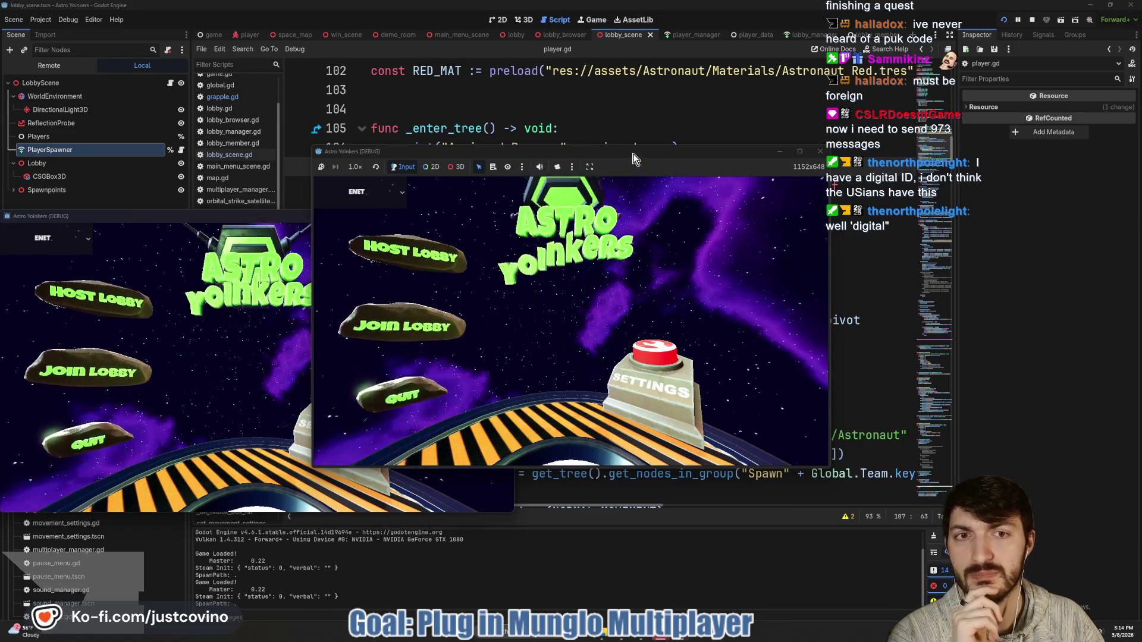
Host a lobby in one game window and join it from the other, hitting the line 108 error.
drag(633, 154, 763, 135)
click(540, 248)
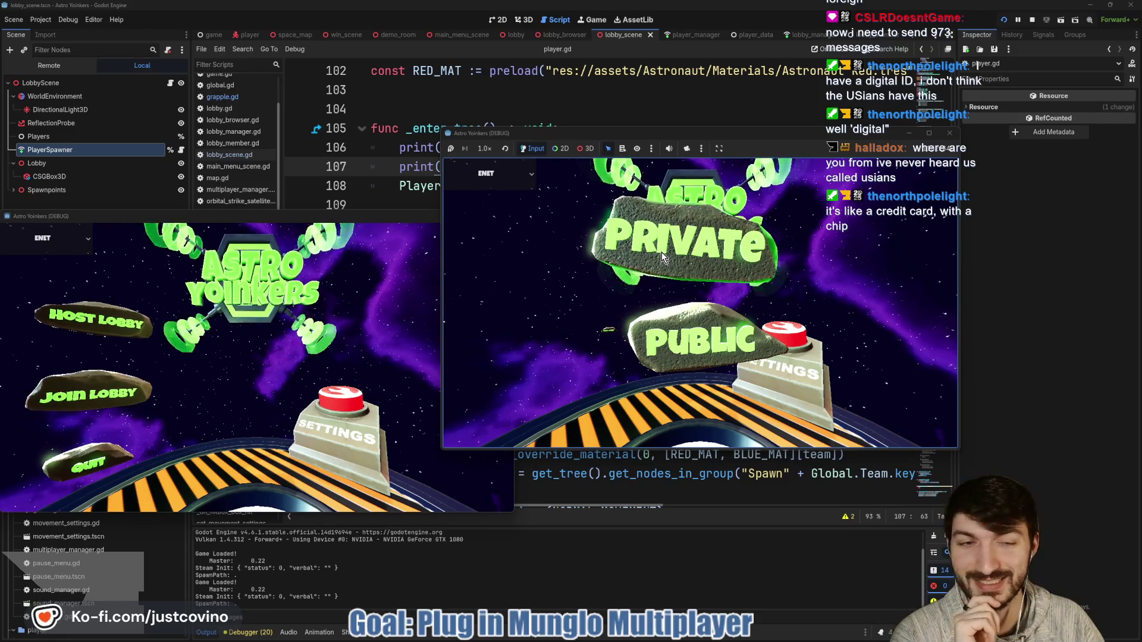
click(662, 256)
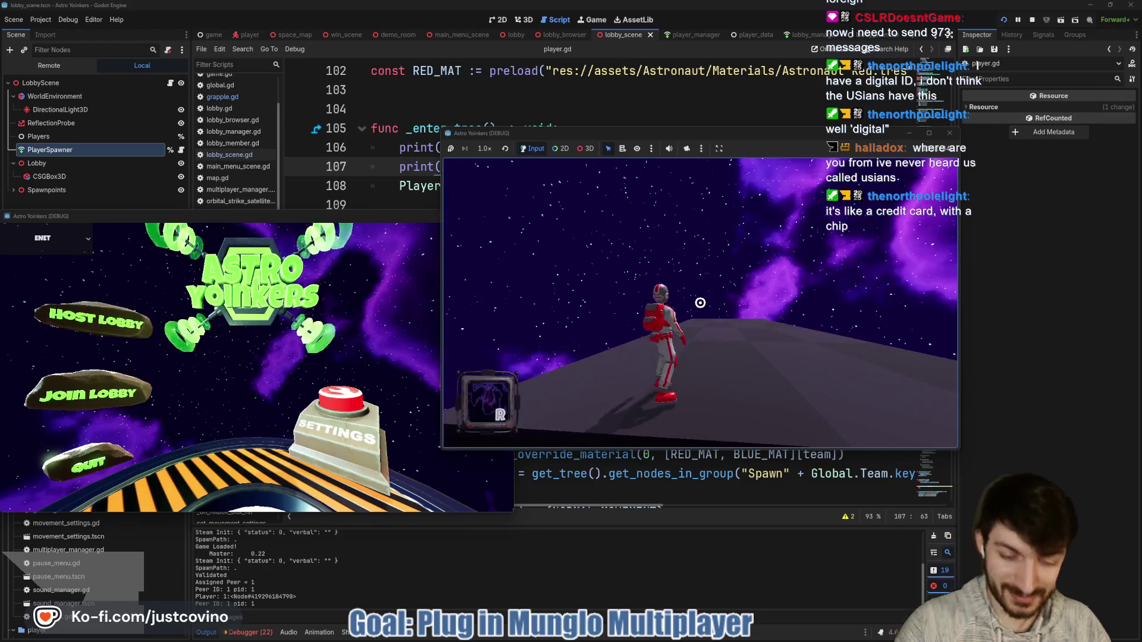
click(129, 384)
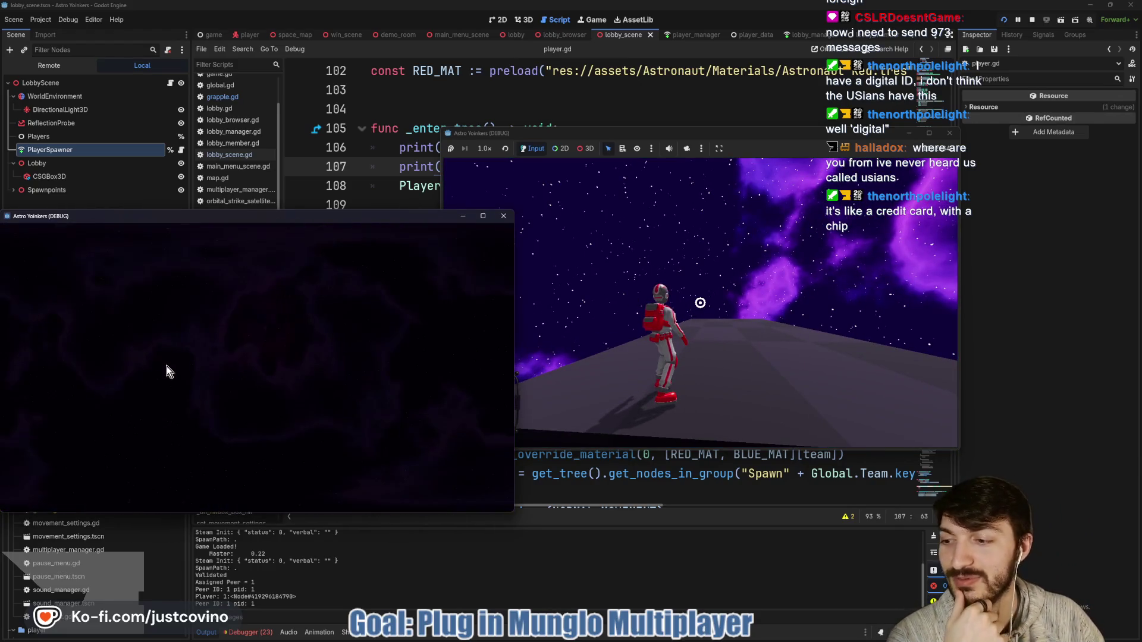
click(267, 330)
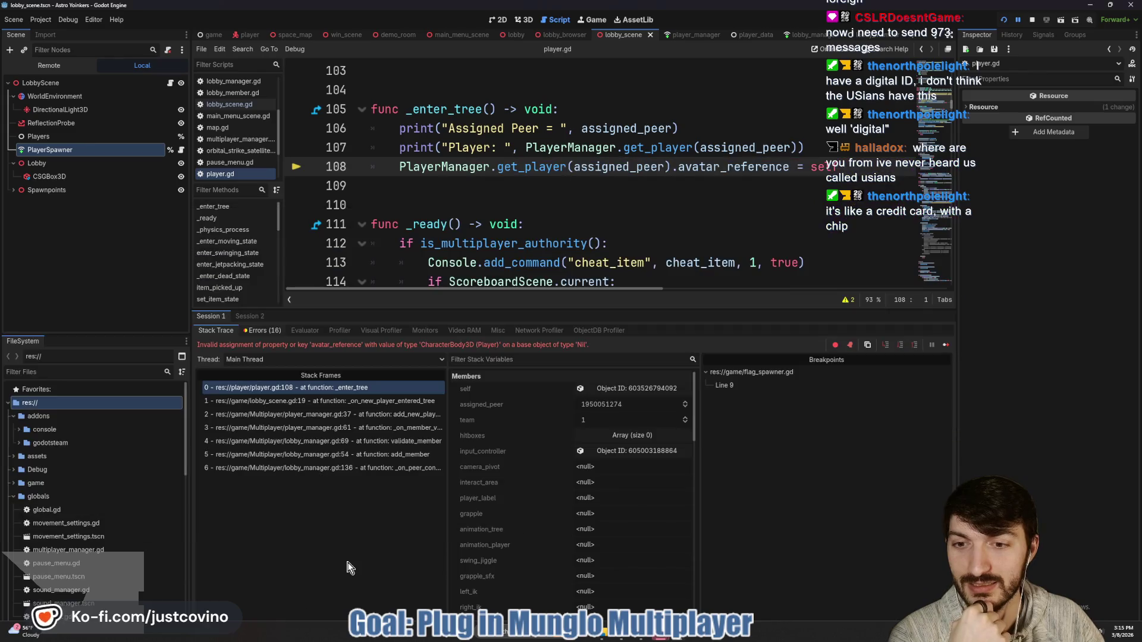
Show the Output log, stop the crashed session with F8, and bring up player_manager.gd.
key(alt+o)
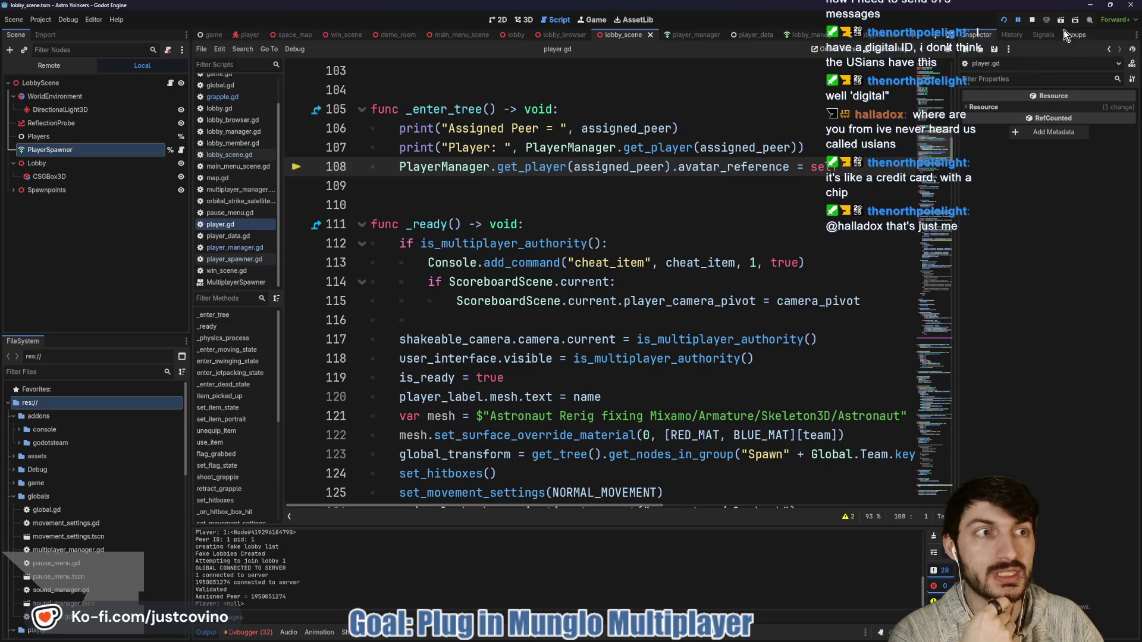
key(F8)
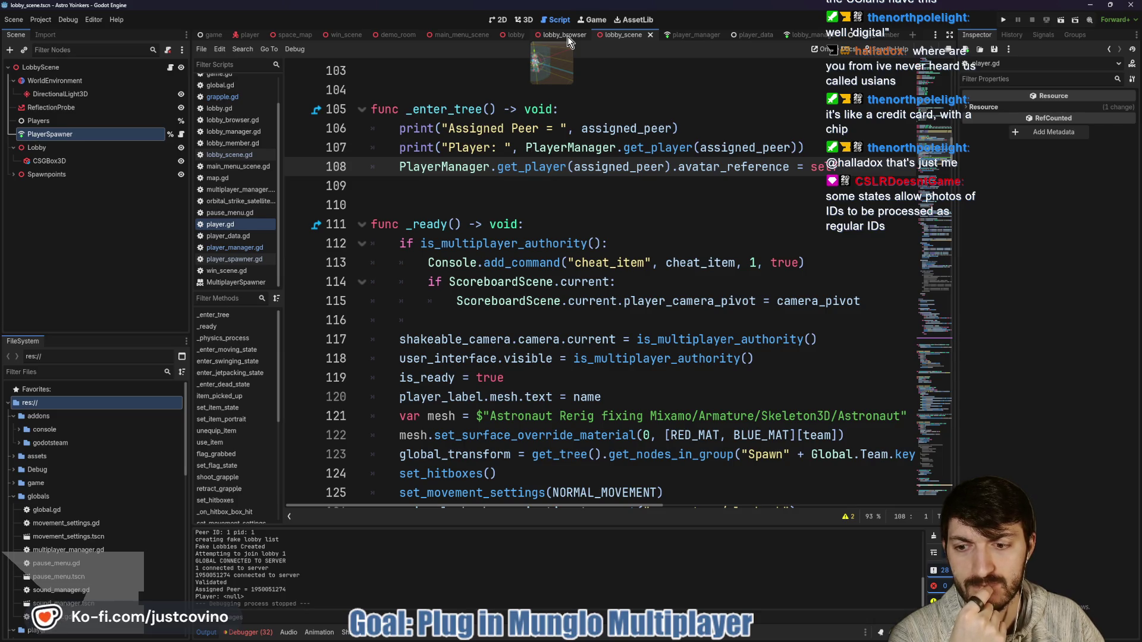
click(697, 35)
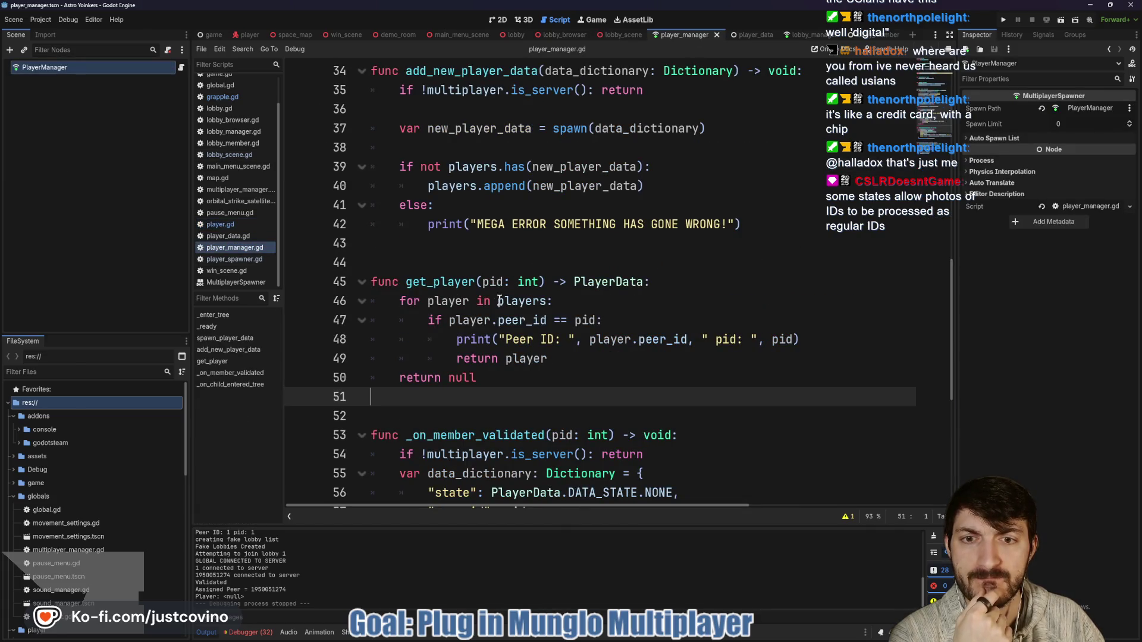
Trace the child_entered_tree connection on line 21 to its _on_child_entered_tree handler.
scroll(500, 300, up, 5)
scroll(496, 303, up, 2)
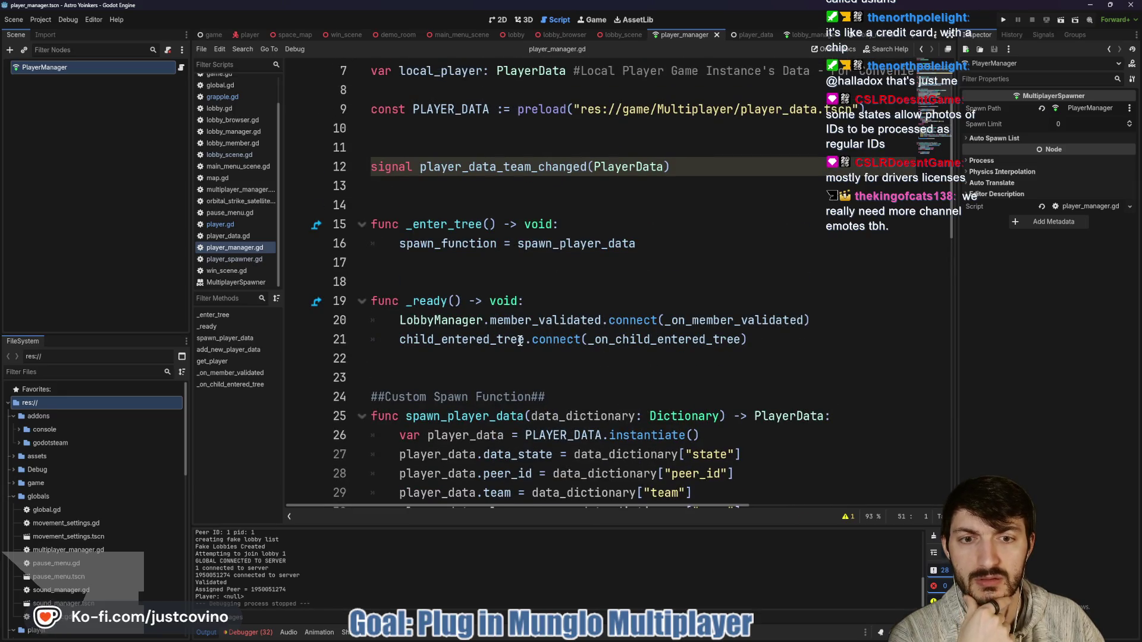
click(469, 340)
double_click(505, 339)
double_click(634, 339)
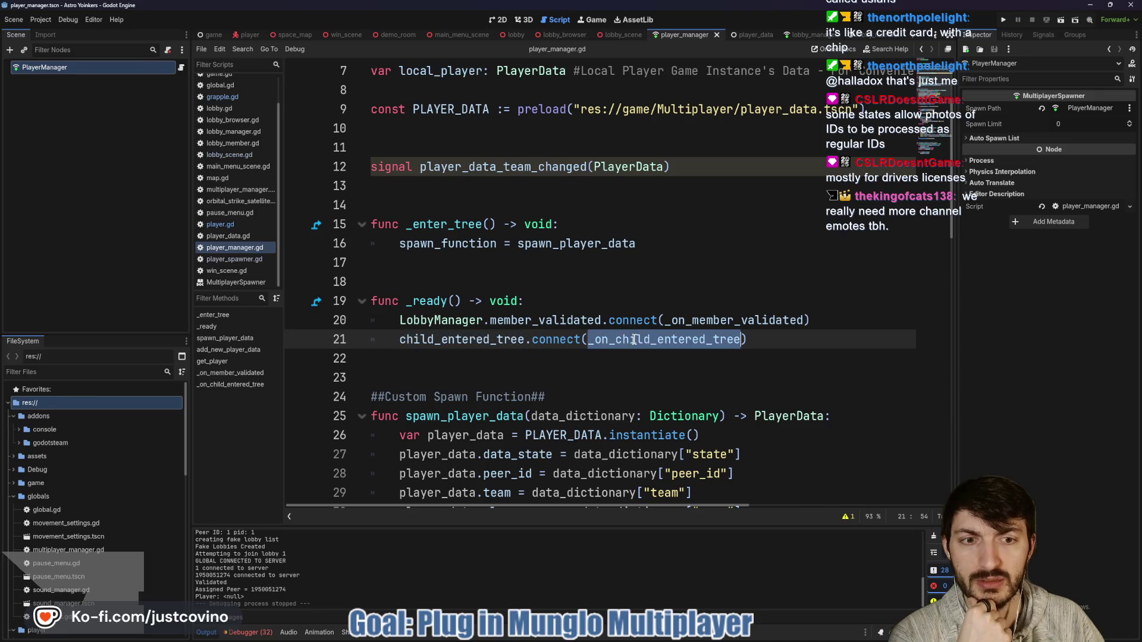
scroll(563, 313, down, 15)
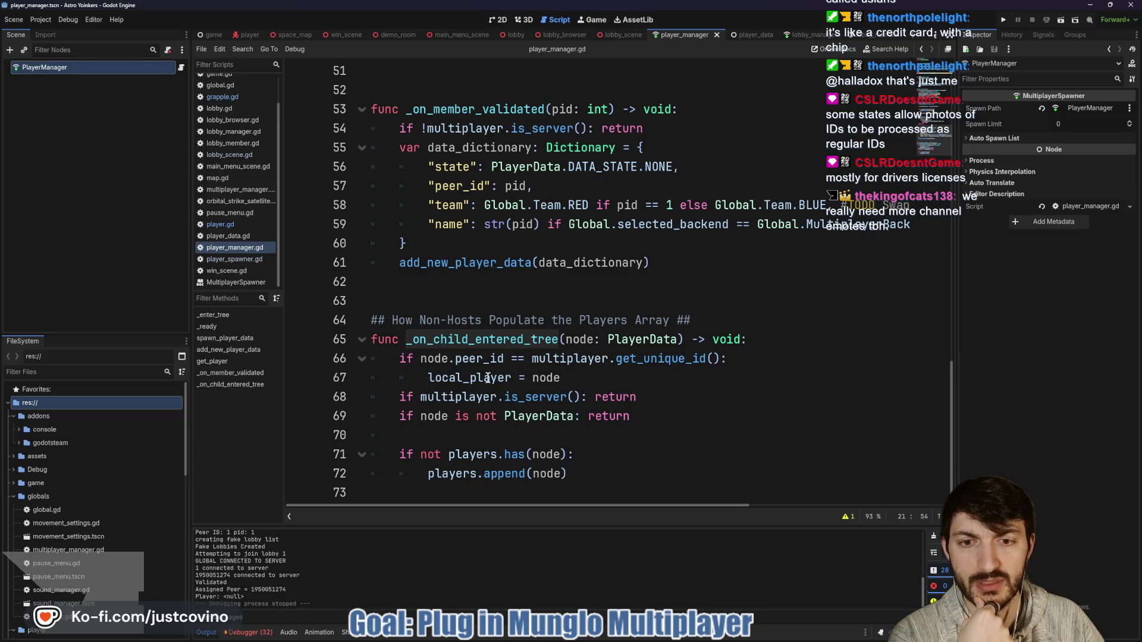
Review the handler's local_player, is_server, PlayerData and players.has checks on lines 67-72.
double_click(450, 379)
double_click(547, 379)
double_click(464, 397)
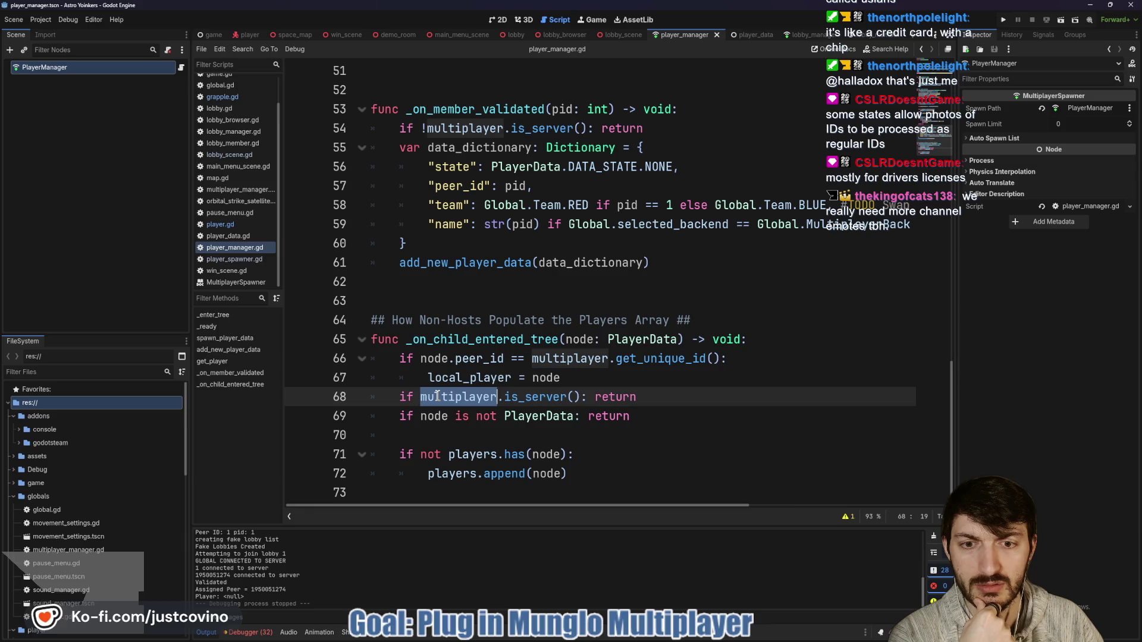
double_click(535, 397)
click(636, 401)
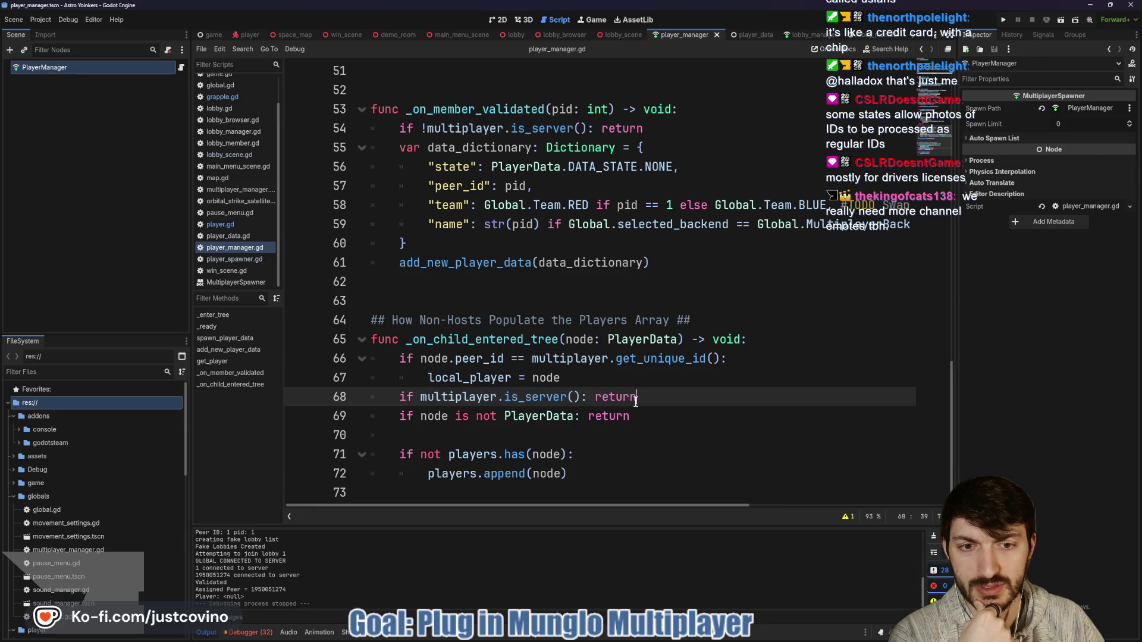
double_click(434, 417)
click(517, 417)
double_click(609, 416)
click(457, 454)
drag(400, 455, 650, 459)
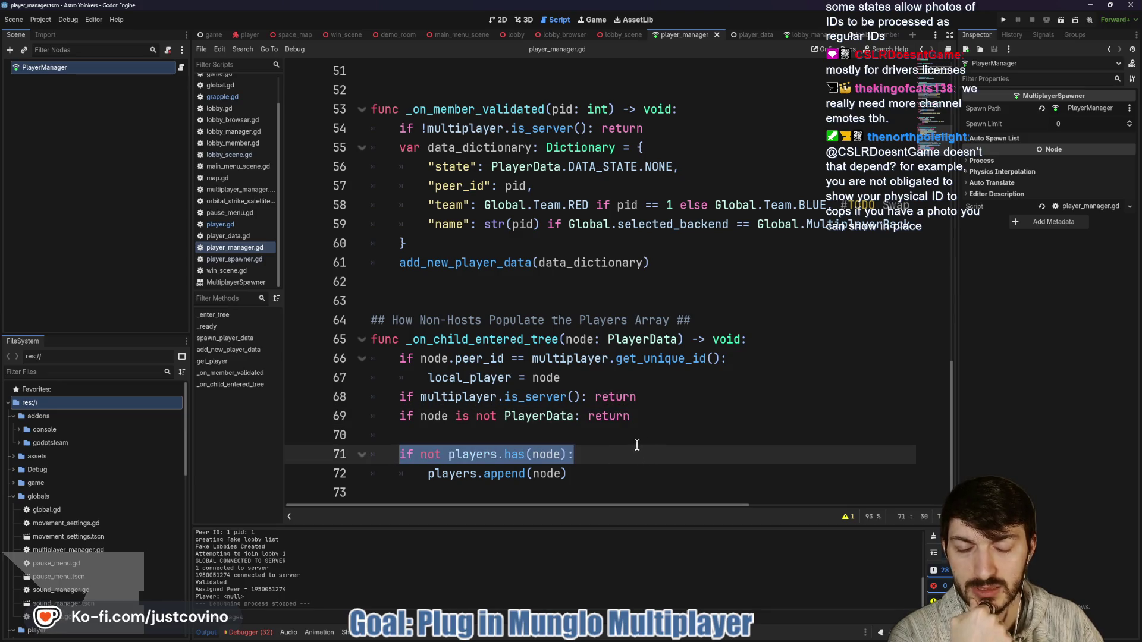
click(497, 478)
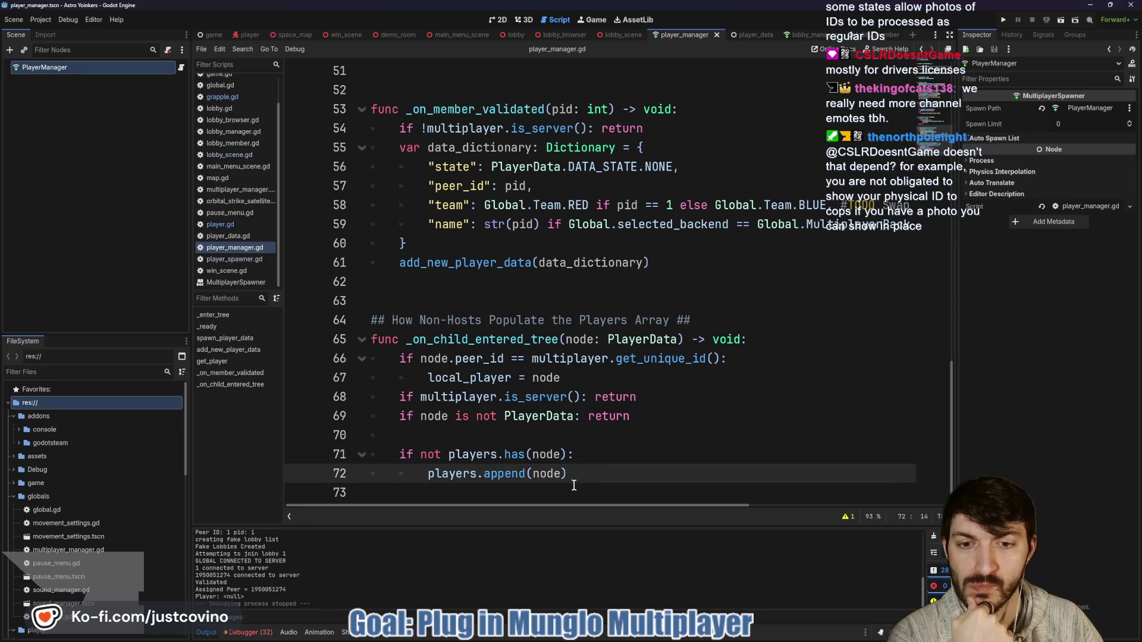
Add print(players) on line 73 after players.append(node) and save player_manager.gd.
key(Down)
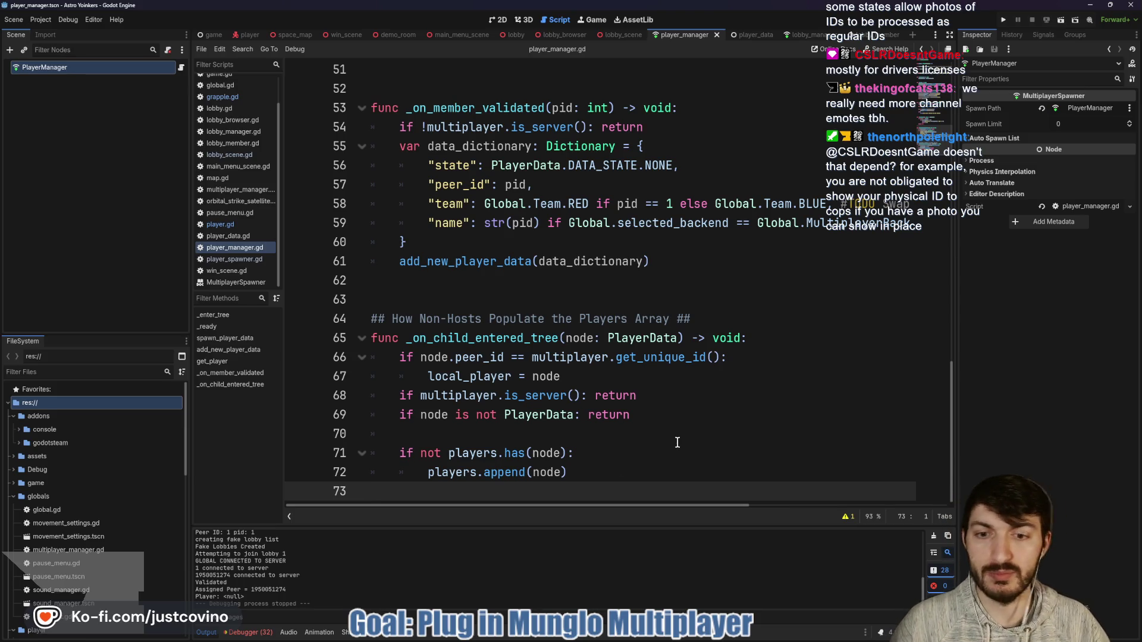
text(print)
key(Return)
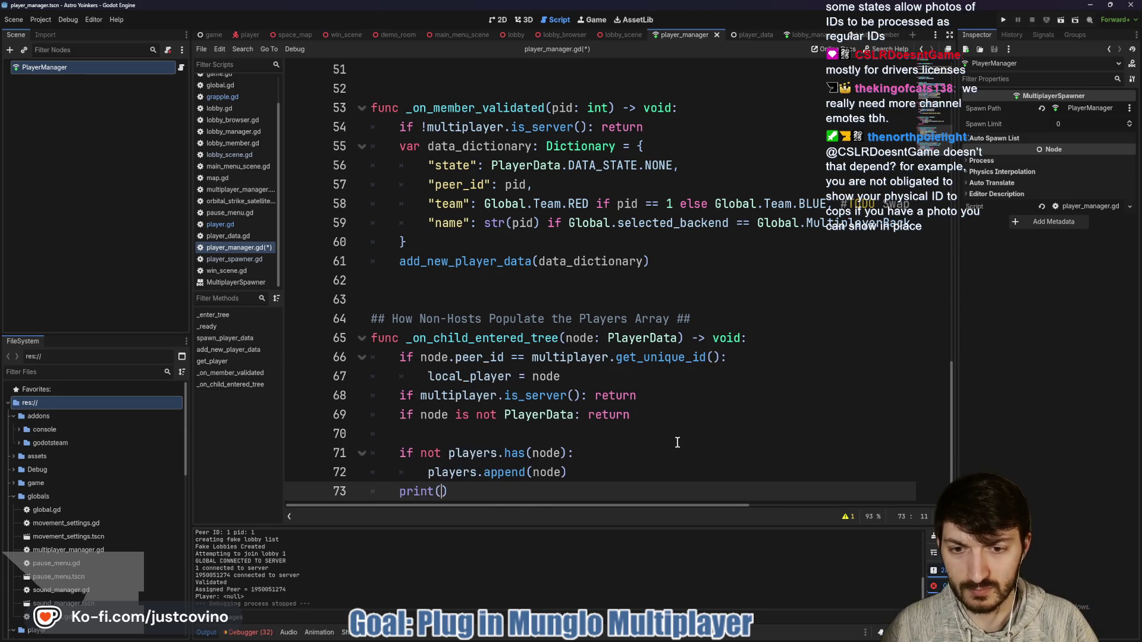
text(players)
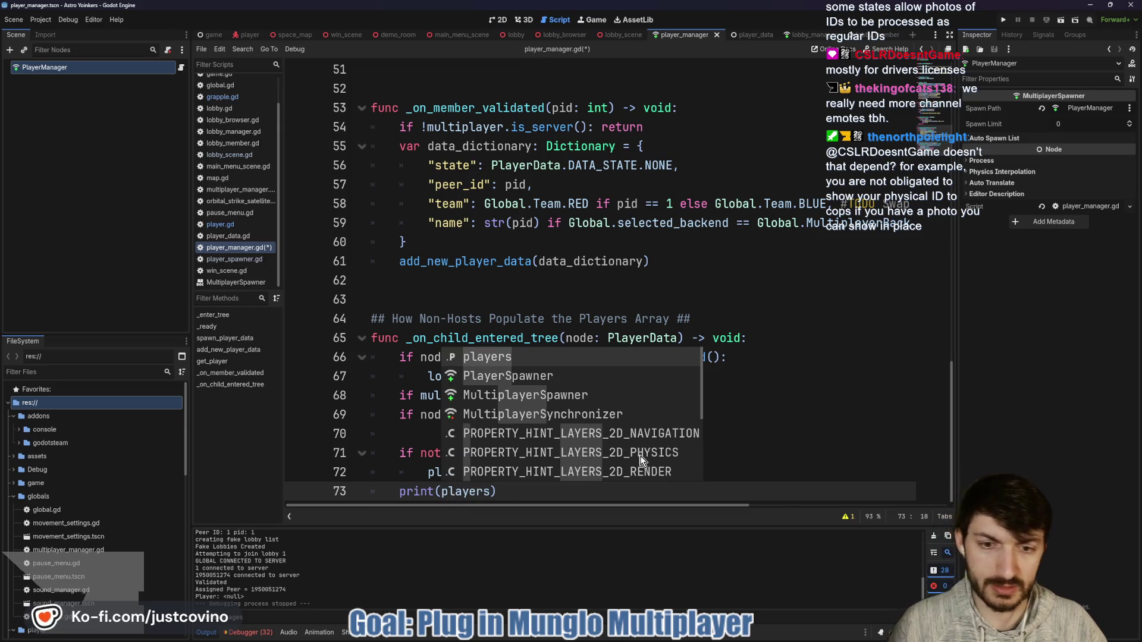
text())
key(ctrl+s)
scroll(546, 371, up, 4)
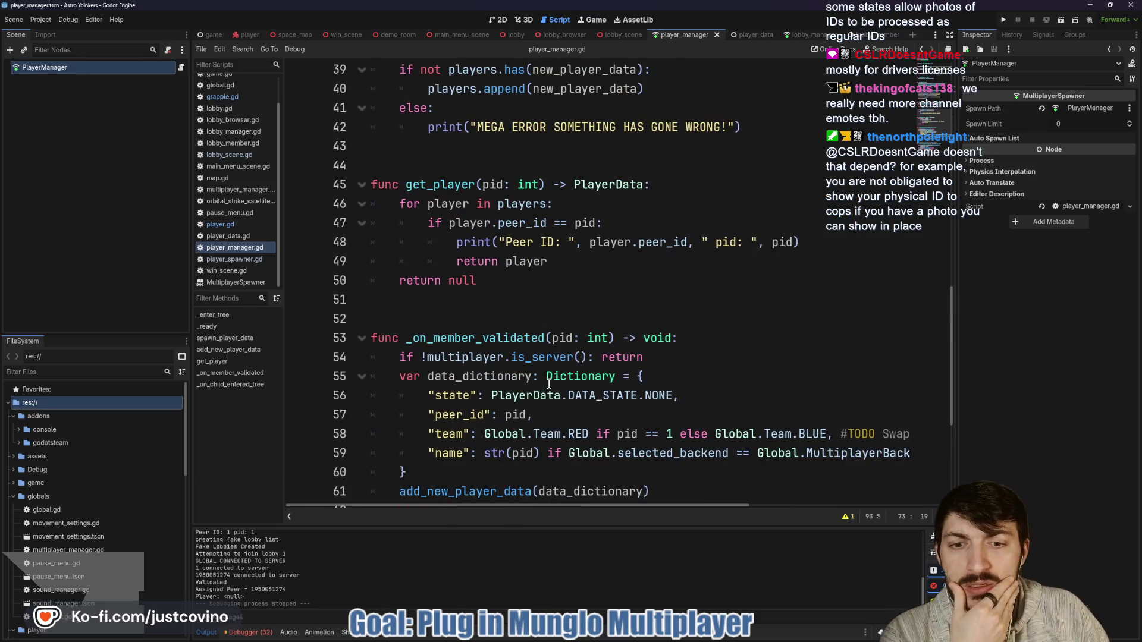
mouse_move(544, 383)
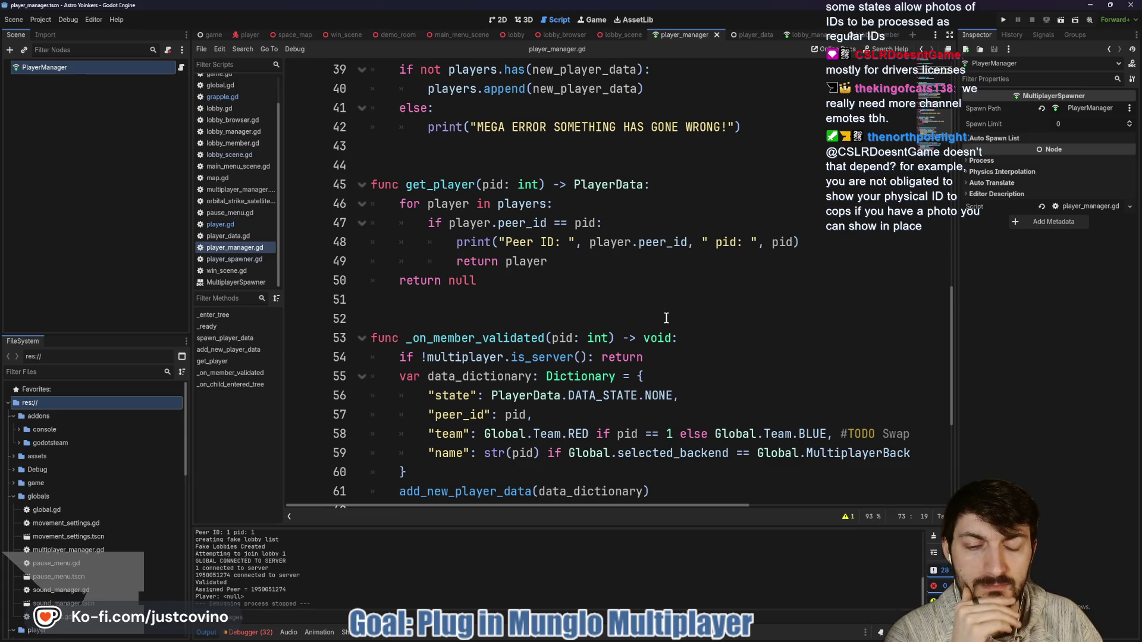
scroll(655, 344, up, 3)
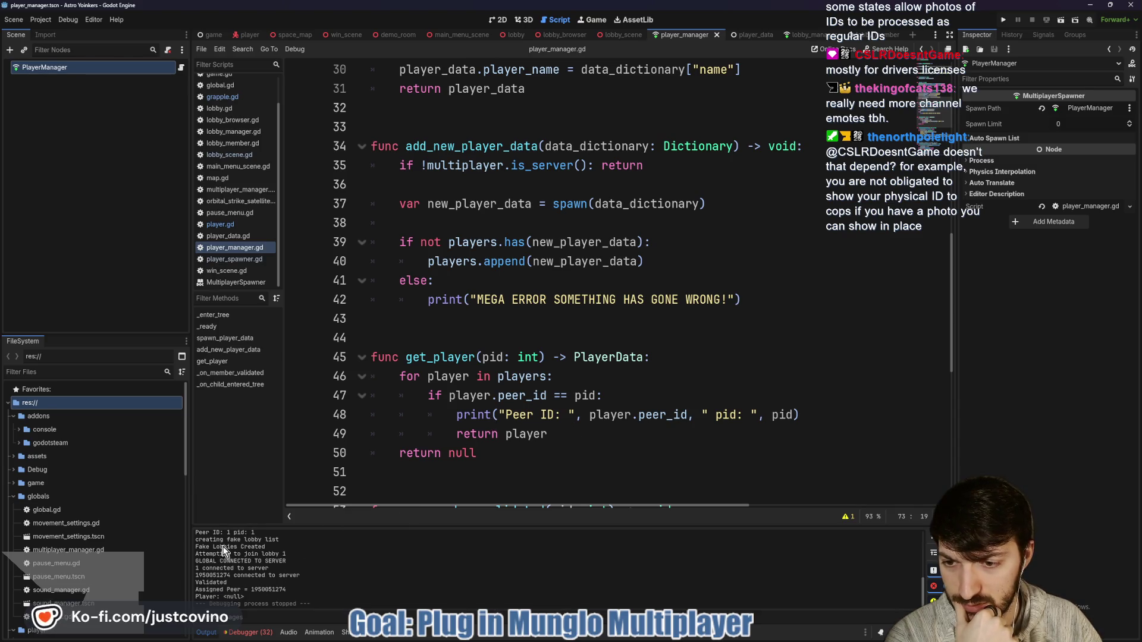
scroll(223, 561, up, 1)
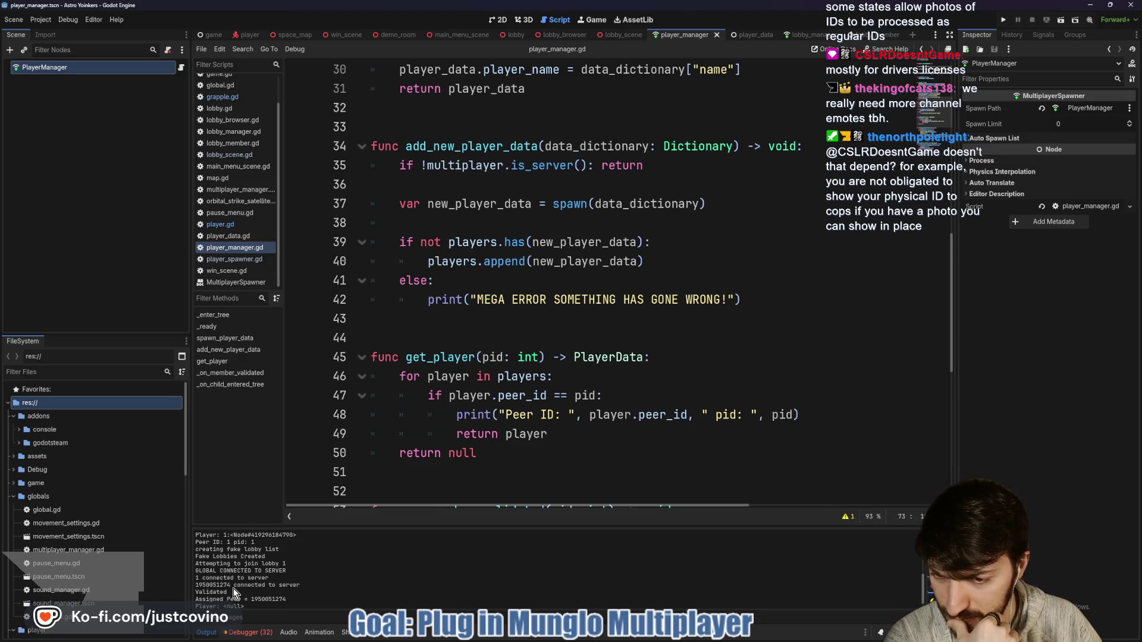
scroll(229, 589, up, 3)
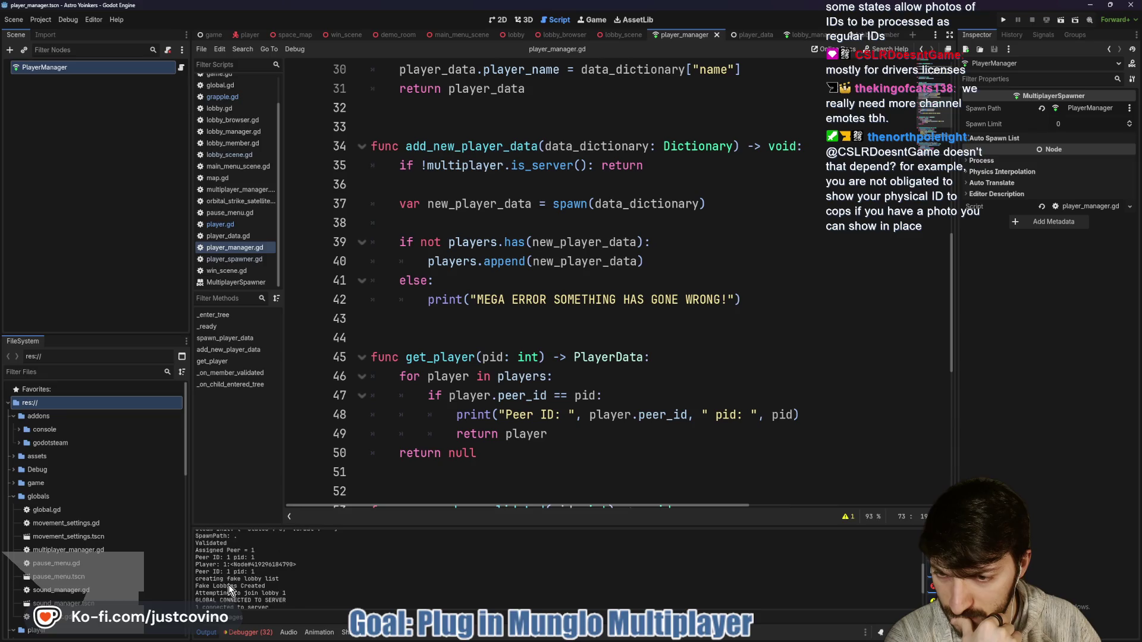
scroll(229, 583, up, 1)
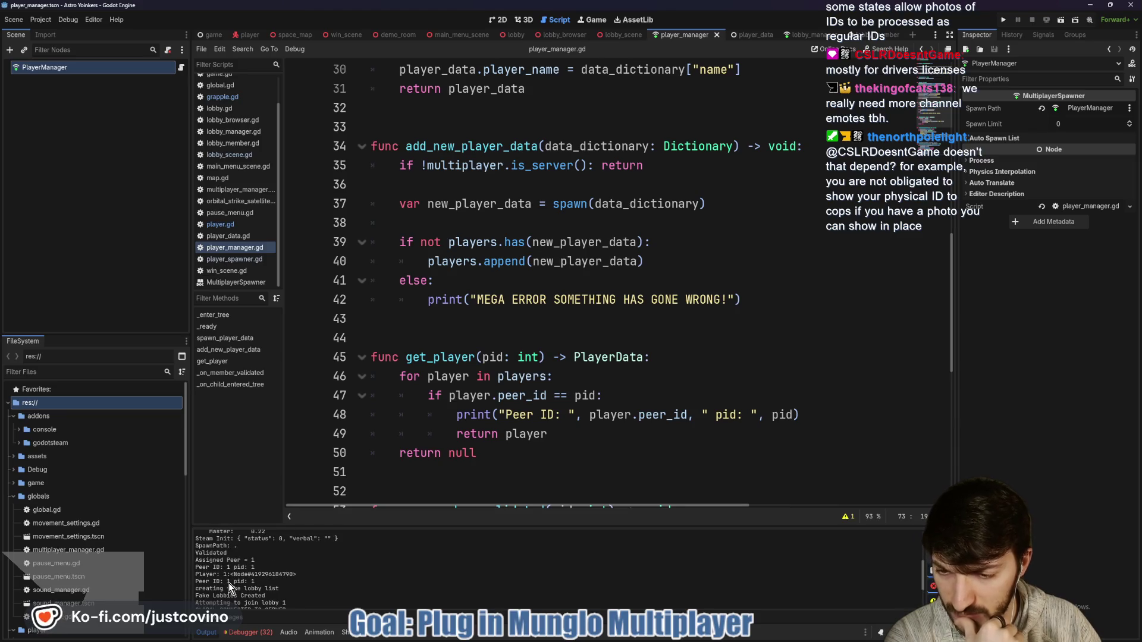
scroll(228, 583, up, 1)
scroll(229, 582, down, 2)
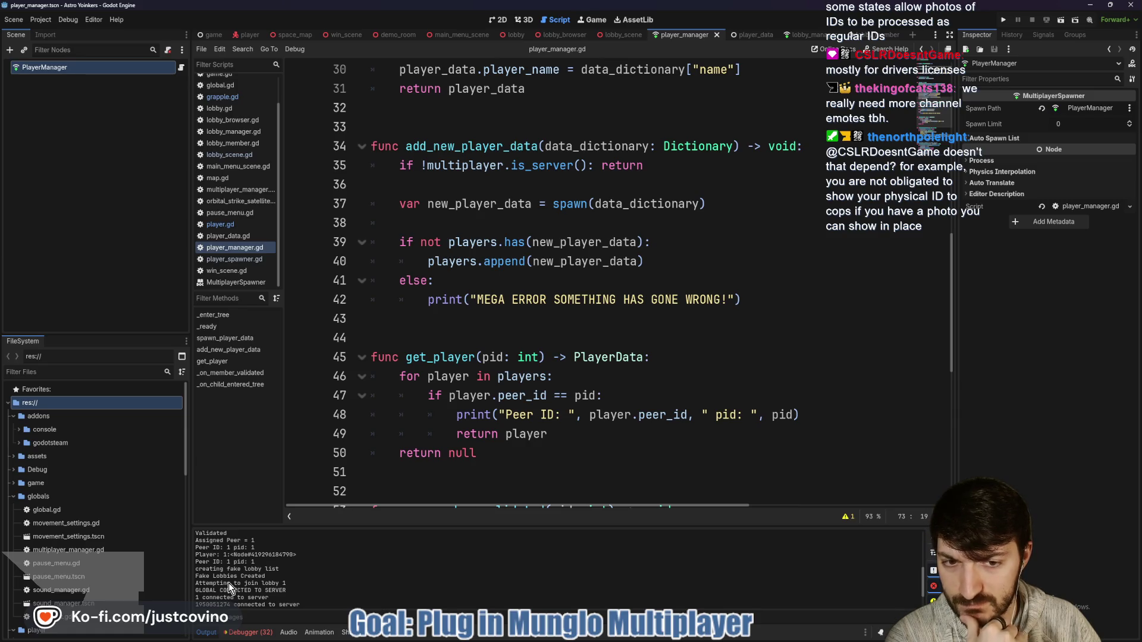
scroll(228, 583, up, 2)
scroll(229, 582, up, 3)
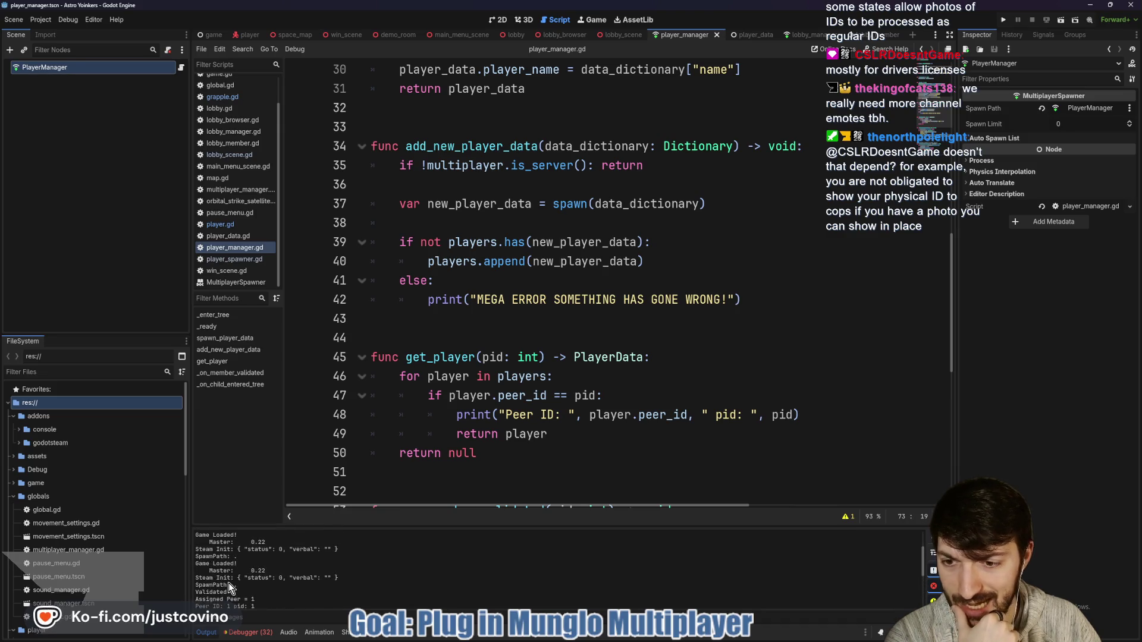
scroll(228, 581, down, 3)
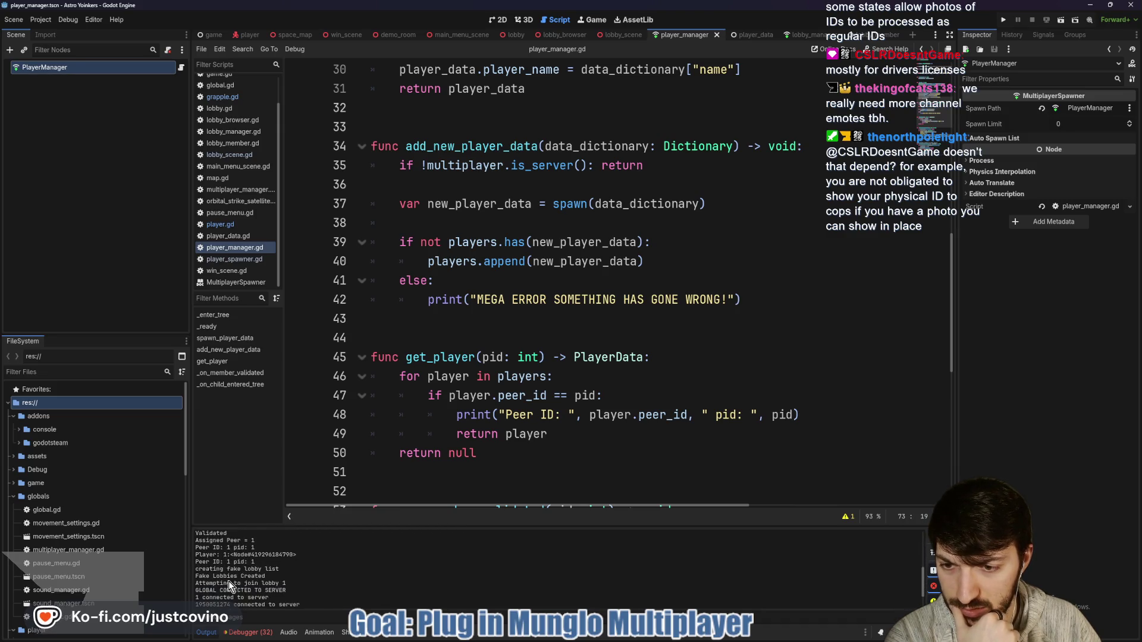
scroll(229, 580, down, 2)
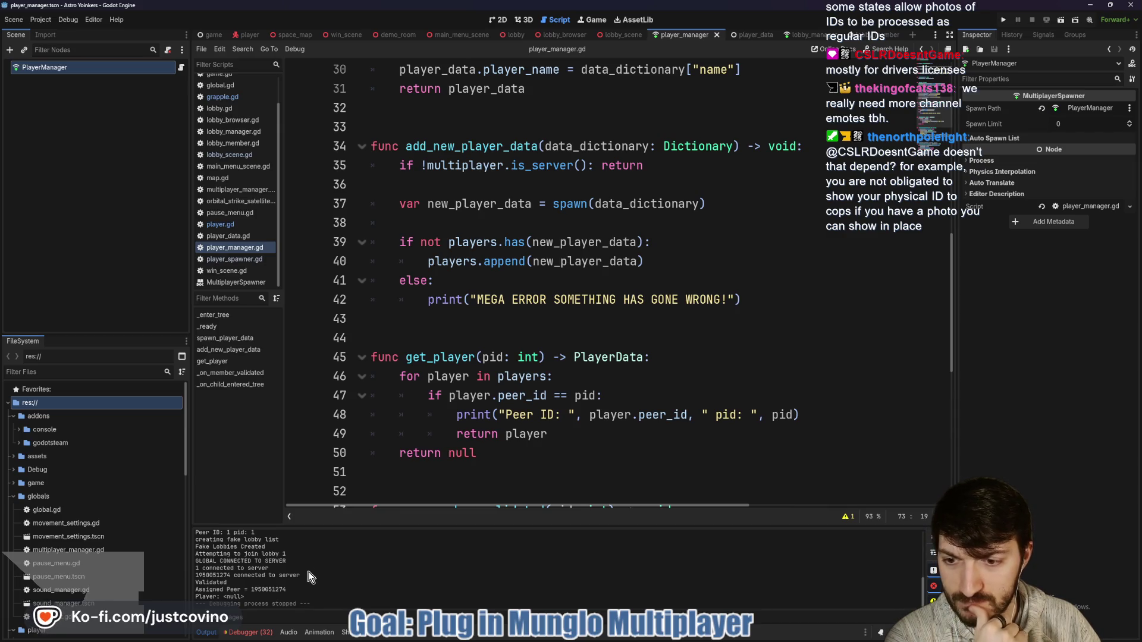
scroll(658, 414, up, 1)
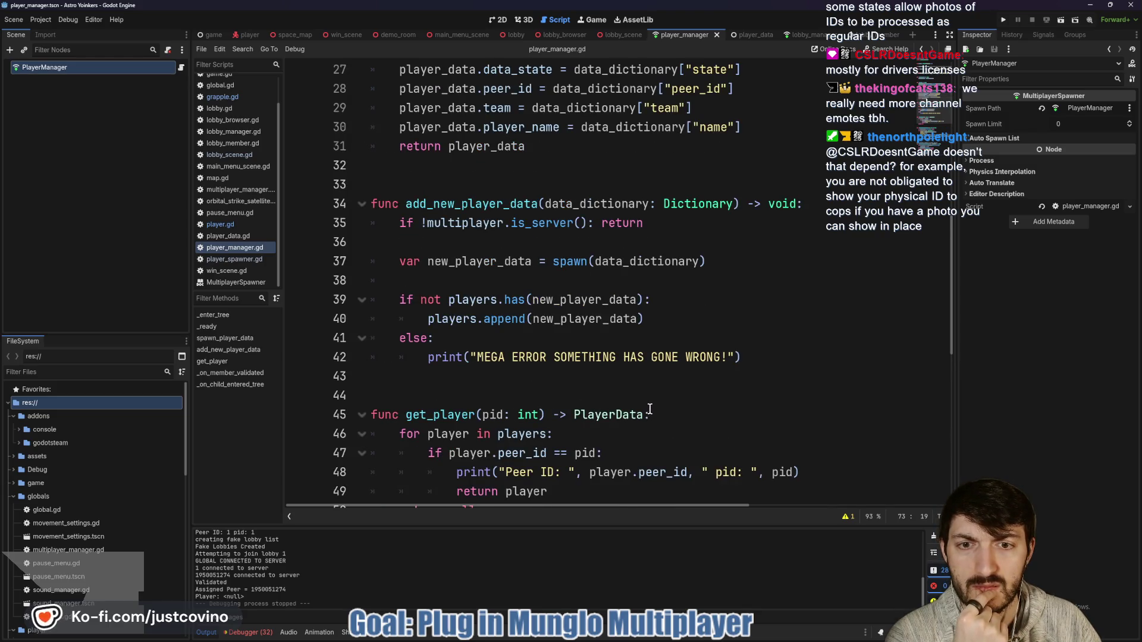
scroll(650, 412, up, 2)
double_click(487, 324)
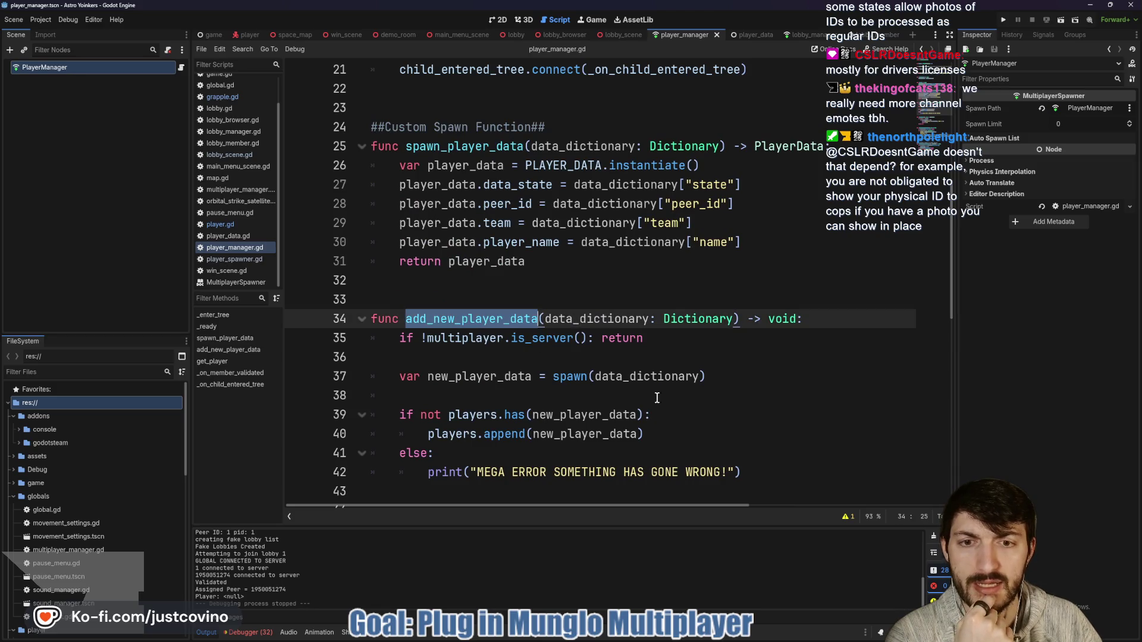
scroll(655, 401, up, 3)
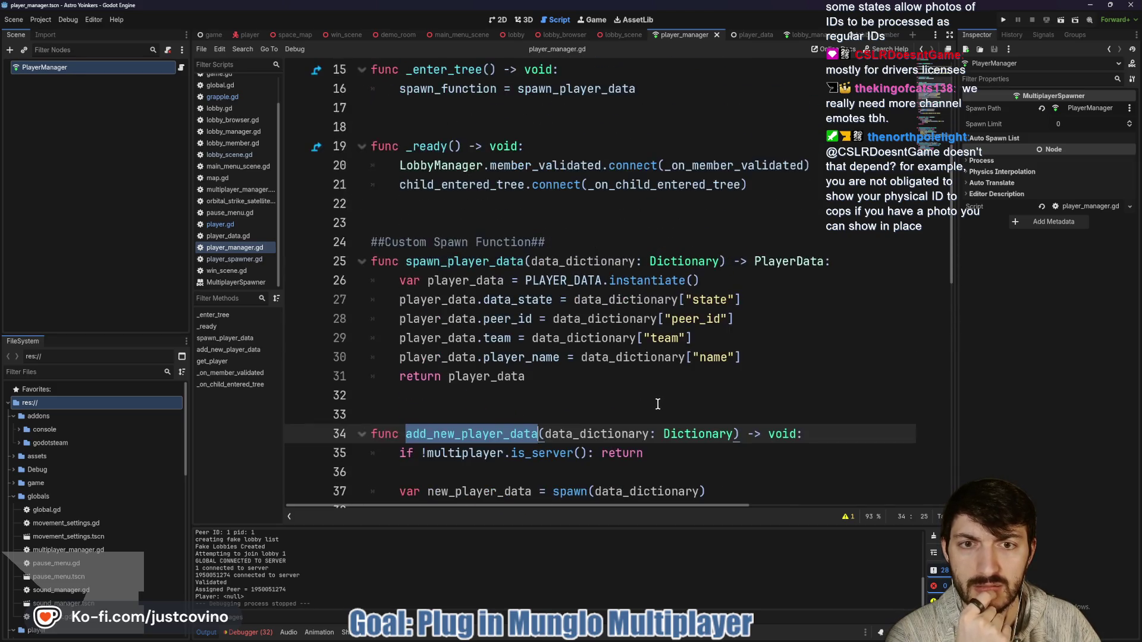
scroll(658, 404, up, 2)
scroll(658, 404, down, 3)
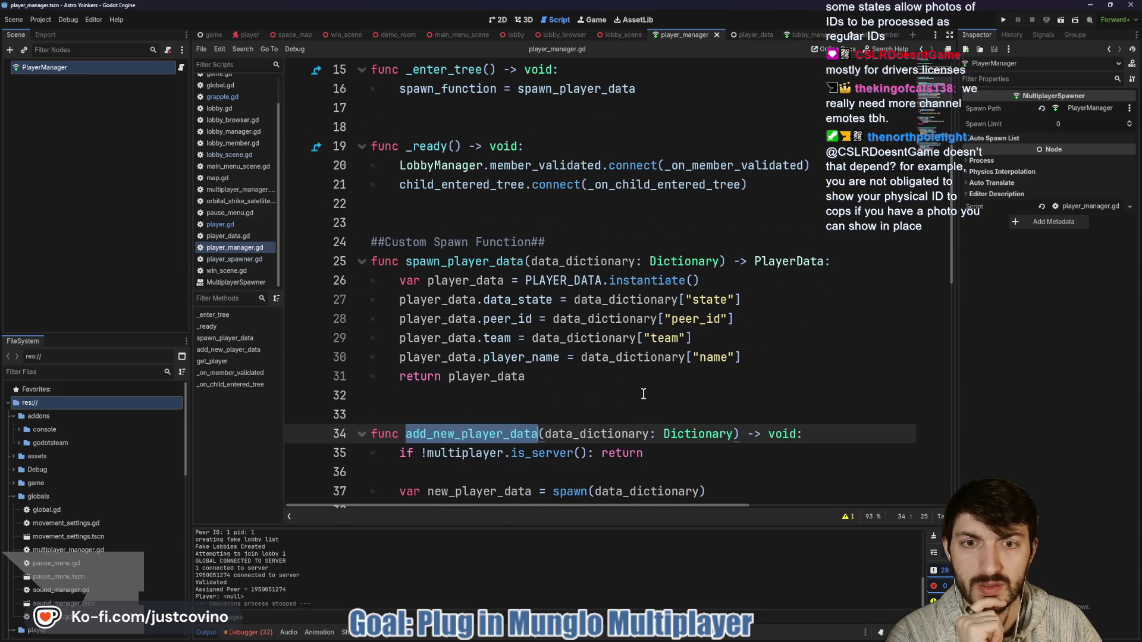
scroll(598, 362, down, 5)
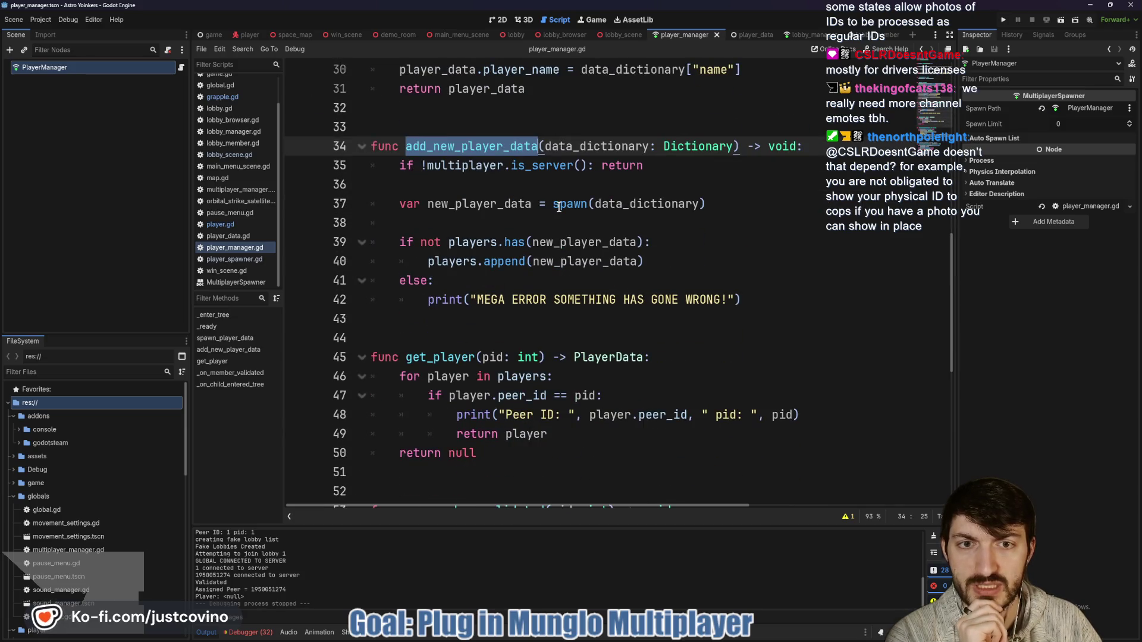
scroll(580, 317, down, 3)
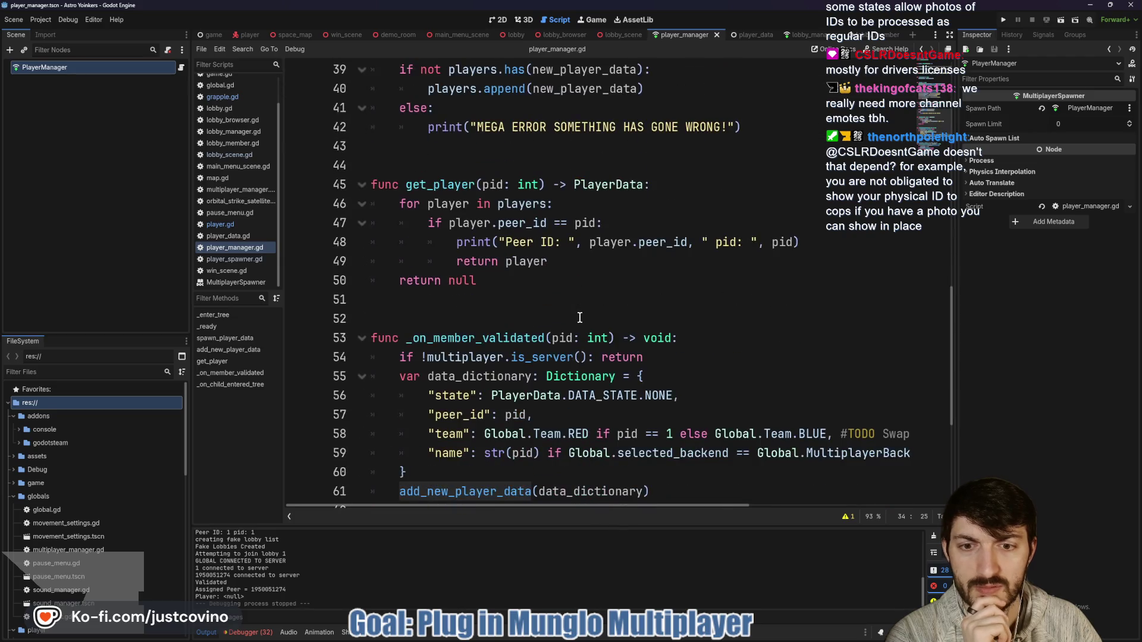
scroll(580, 318, down, 2)
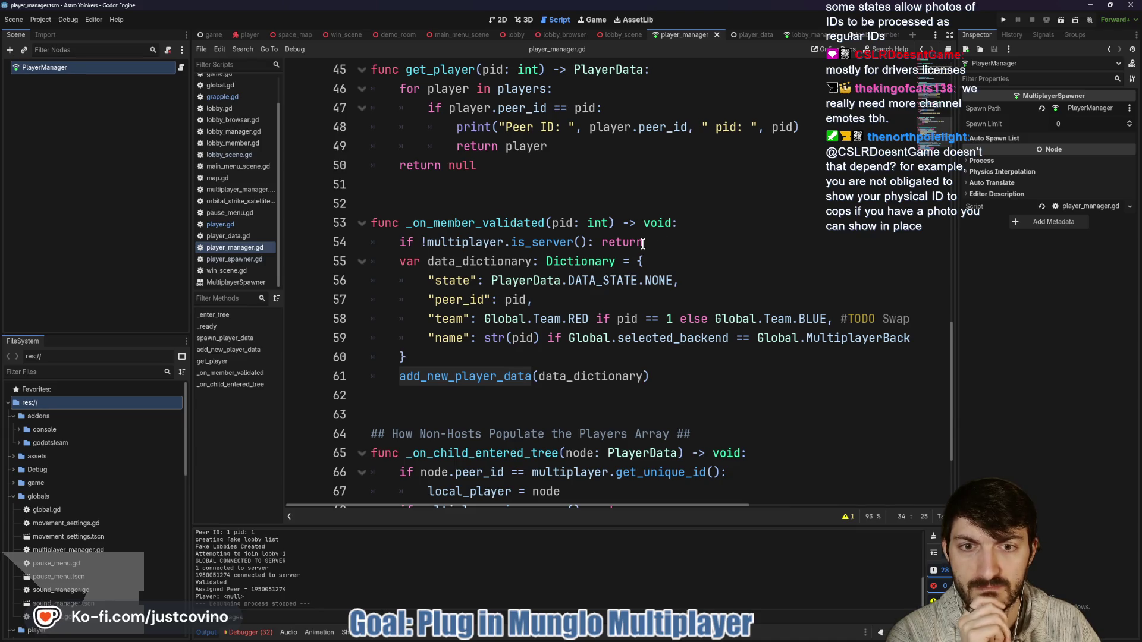
double_click(491, 222)
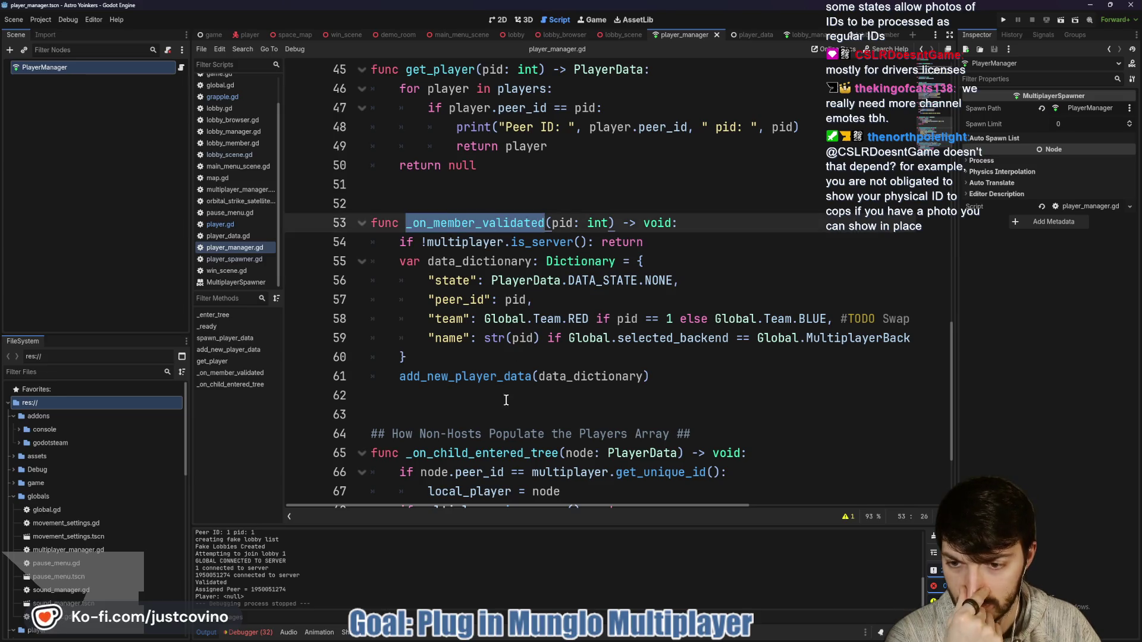
scroll(230, 579, up, 3)
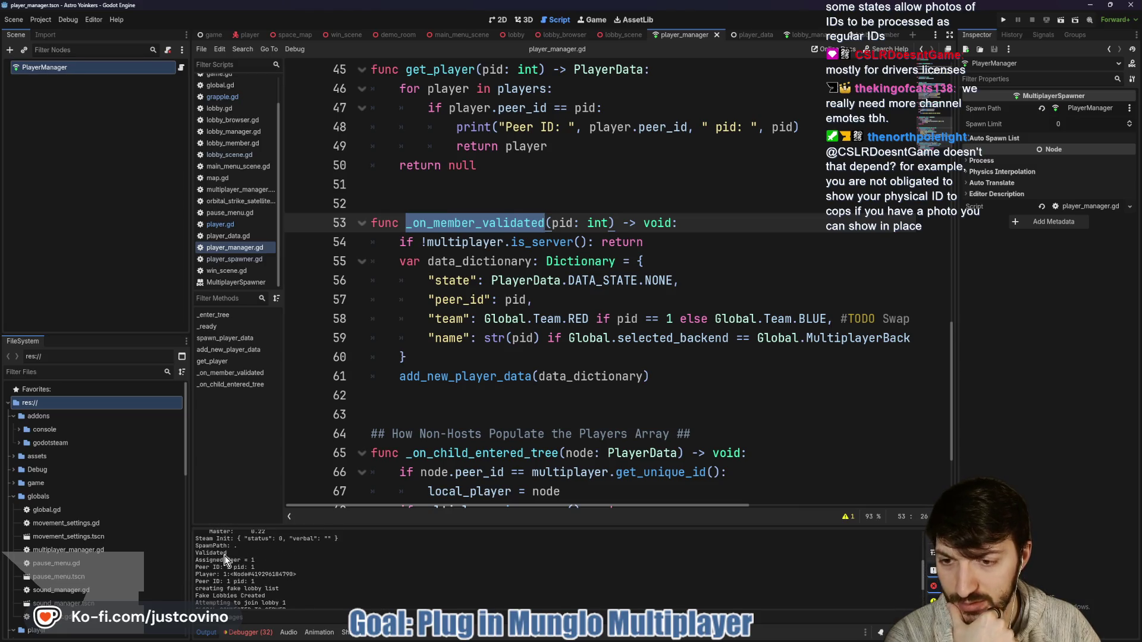
scroll(226, 559, down, 3)
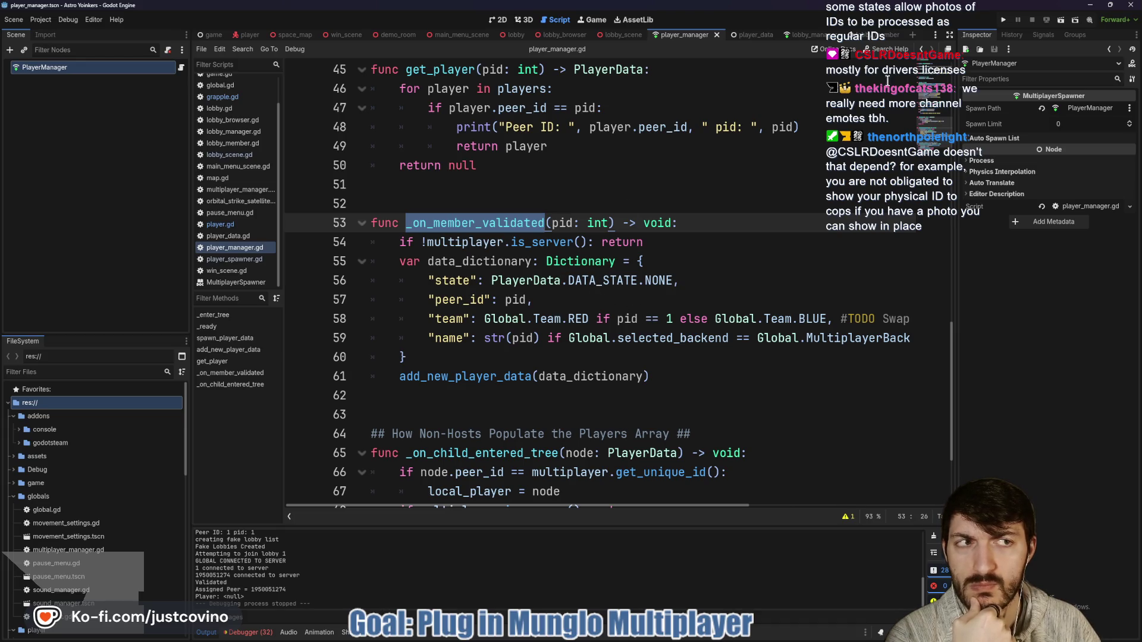
click(1002, 21)
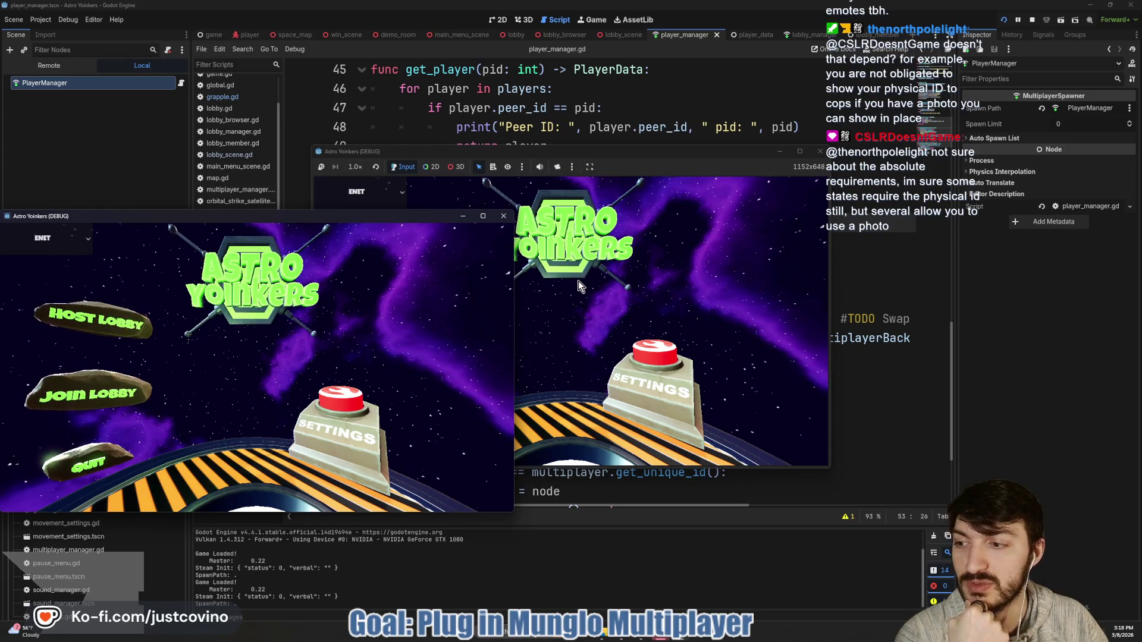
Host a private lobby in the right window, join Fake Lobby 59 from the left, then inspect the error.
drag(597, 153, 827, 141)
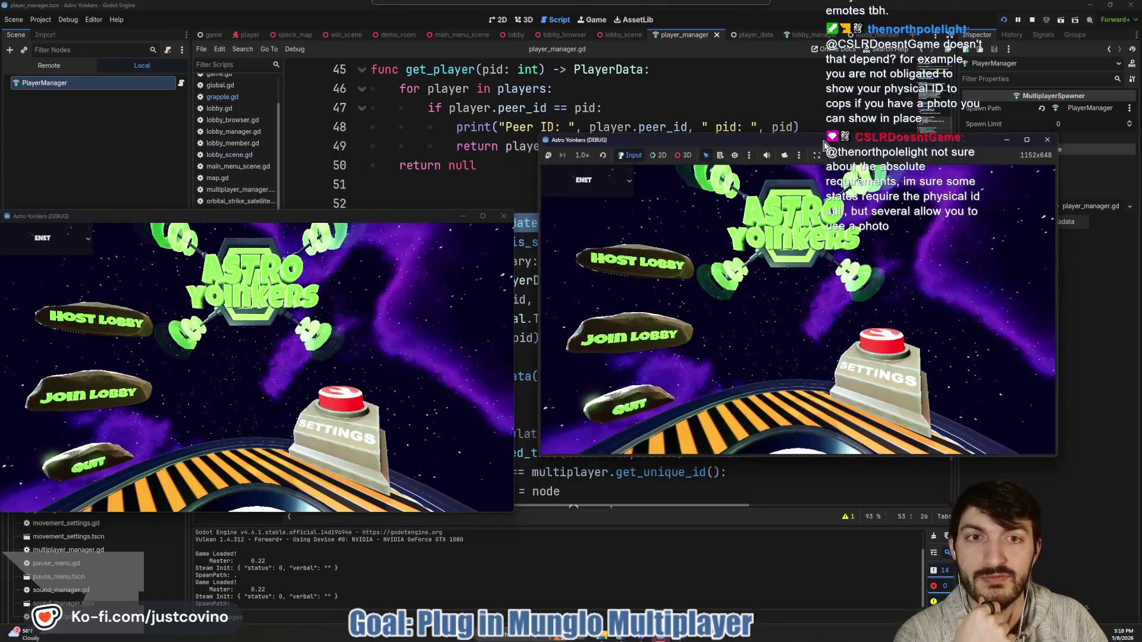
click(628, 265)
click(768, 275)
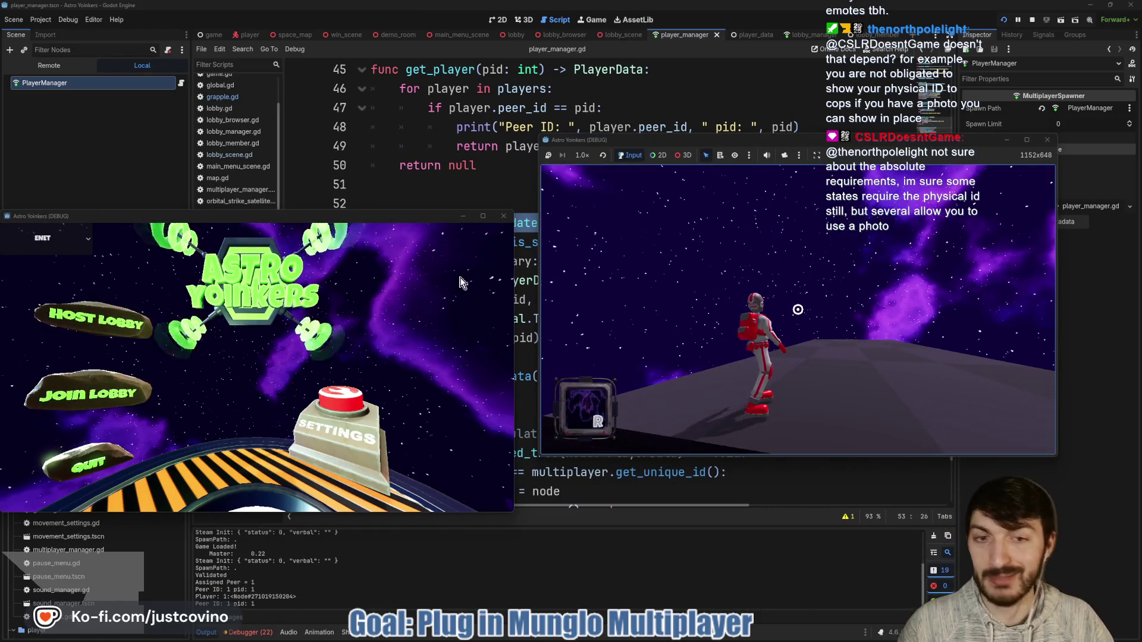
click(94, 384)
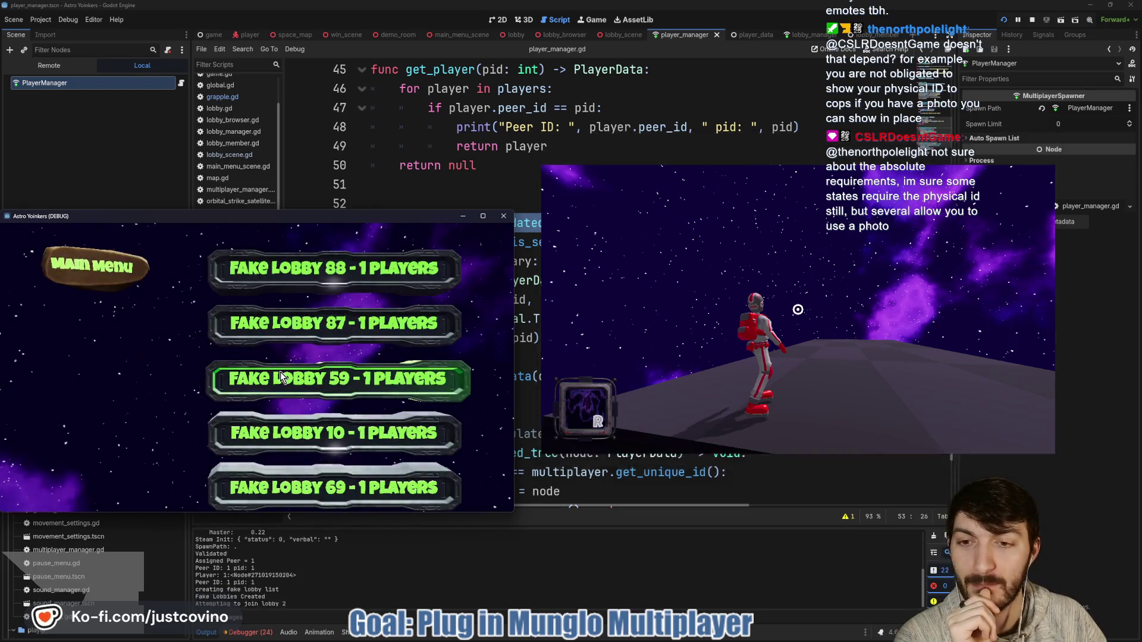
click(280, 372)
click(317, 574)
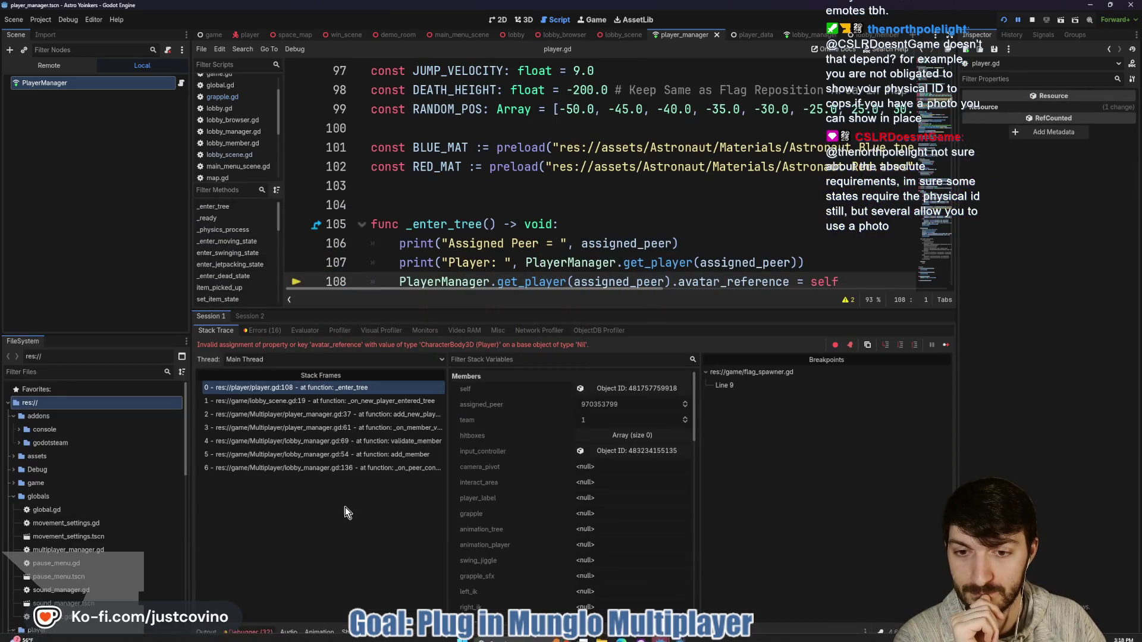
Switch the bottom panel to Output and stop the crashed debug session.
click(208, 632)
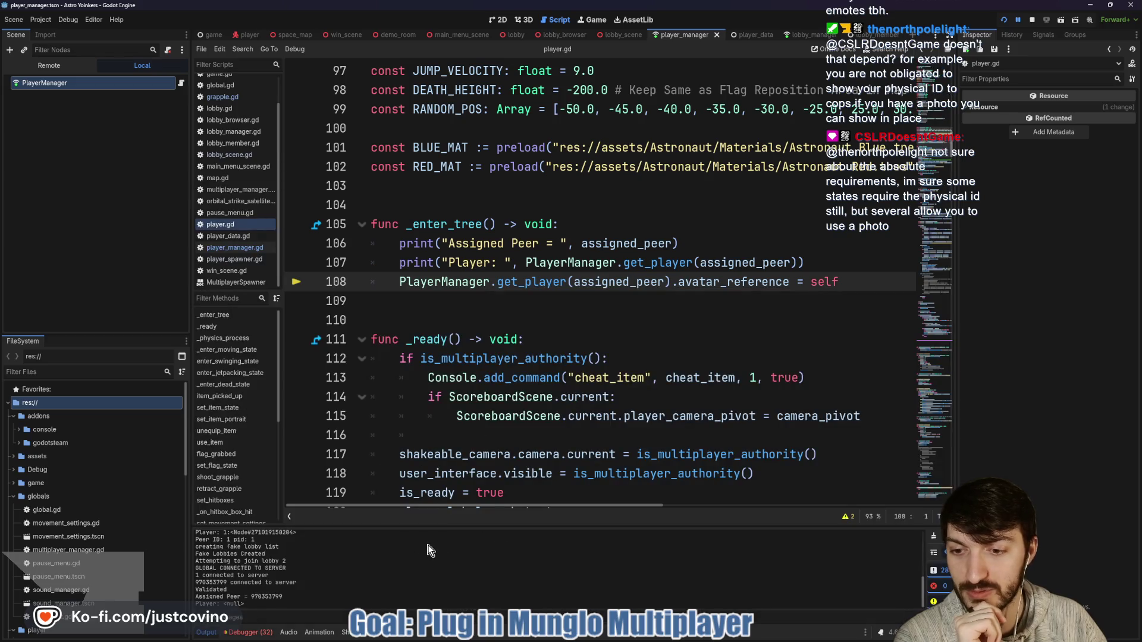
click(1031, 20)
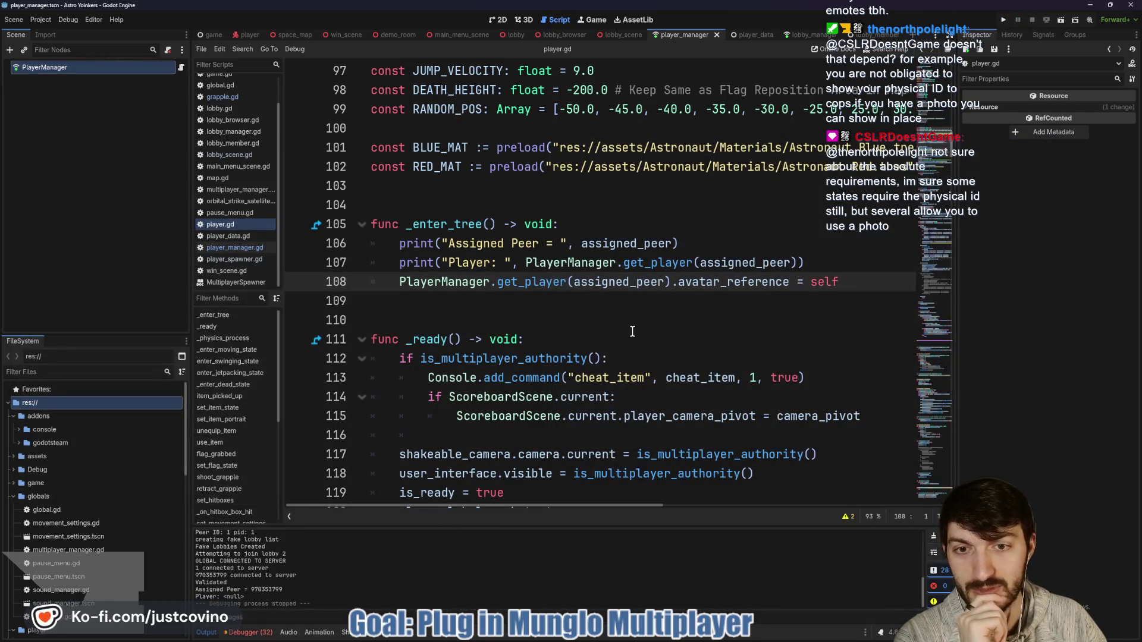
mouse_move(586, 384)
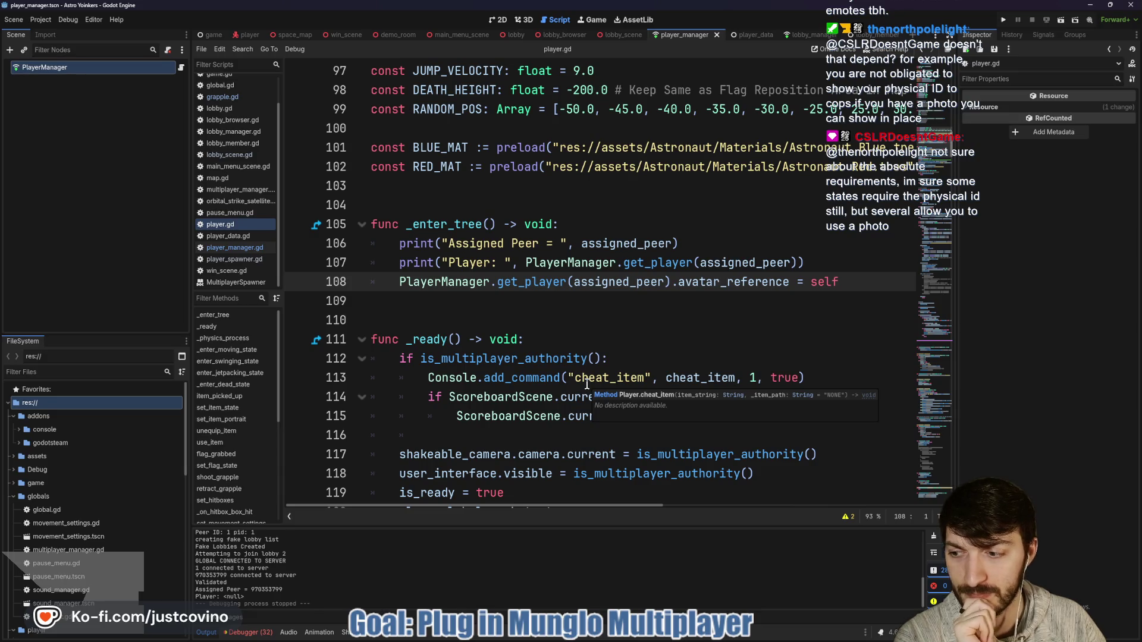
scroll(587, 385, down, 1)
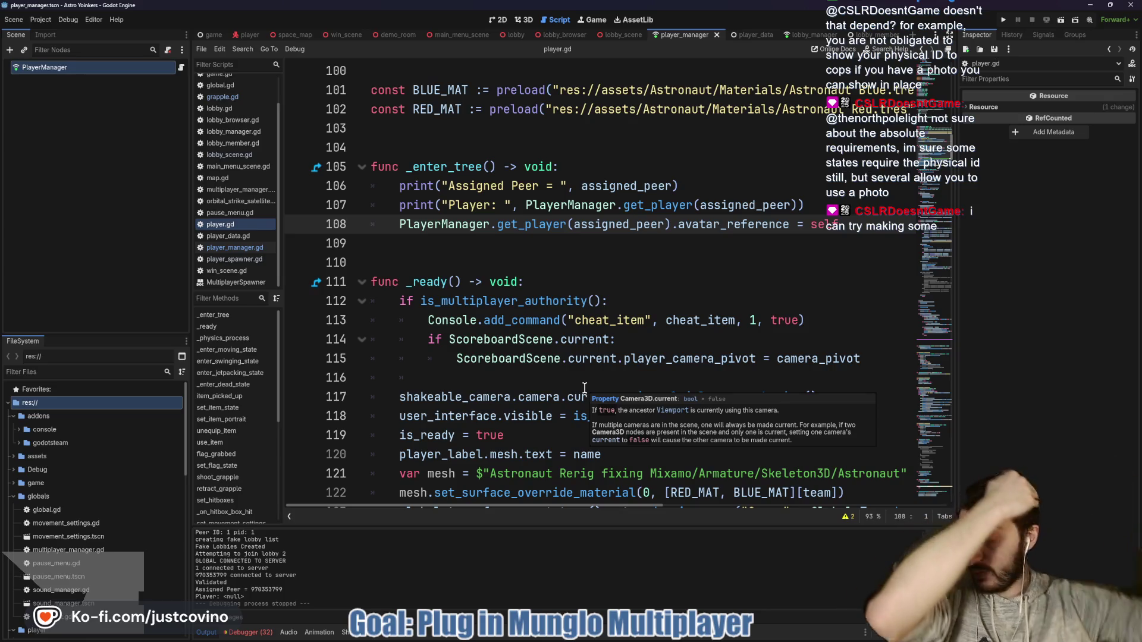
key(alt+Tab)
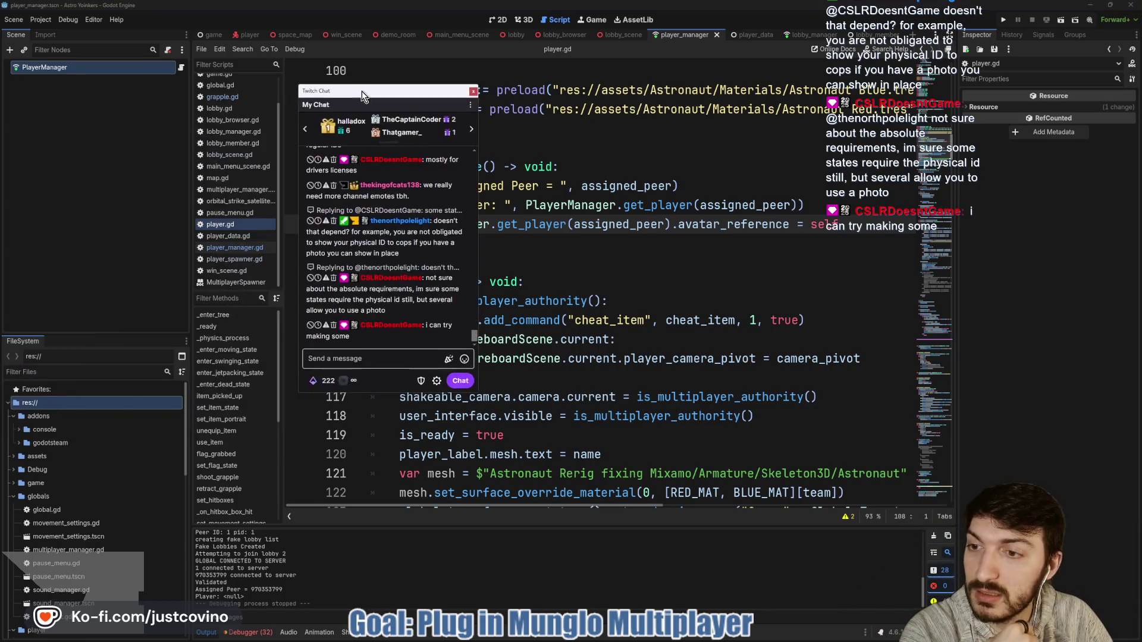
click(464, 359)
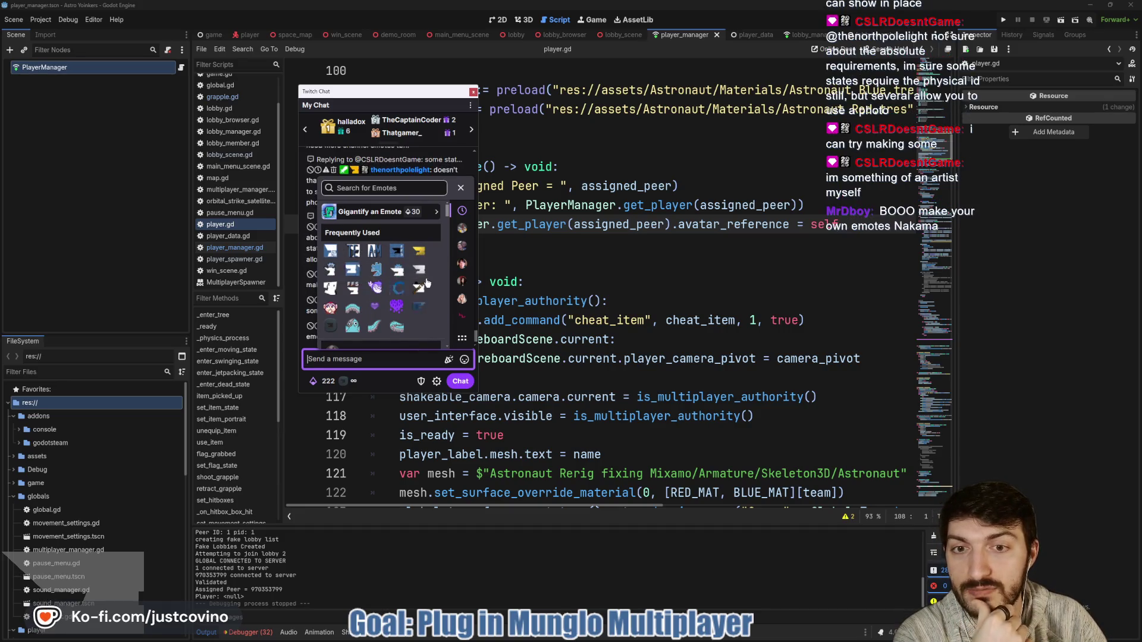
click(462, 246)
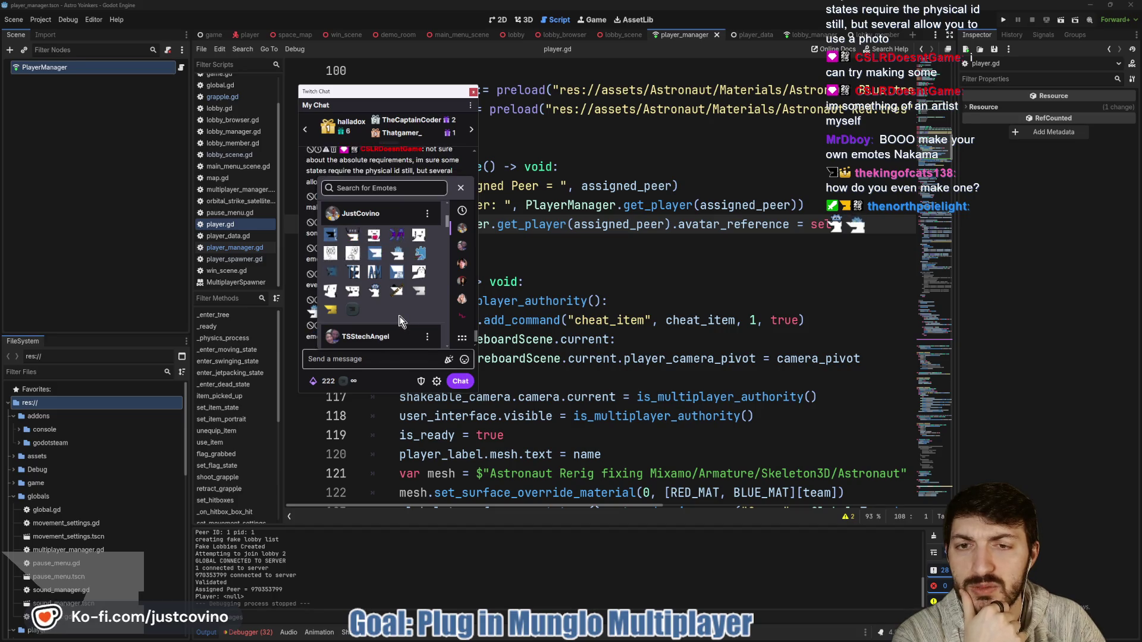
click(330, 235)
click(364, 356)
key(BackSpace)
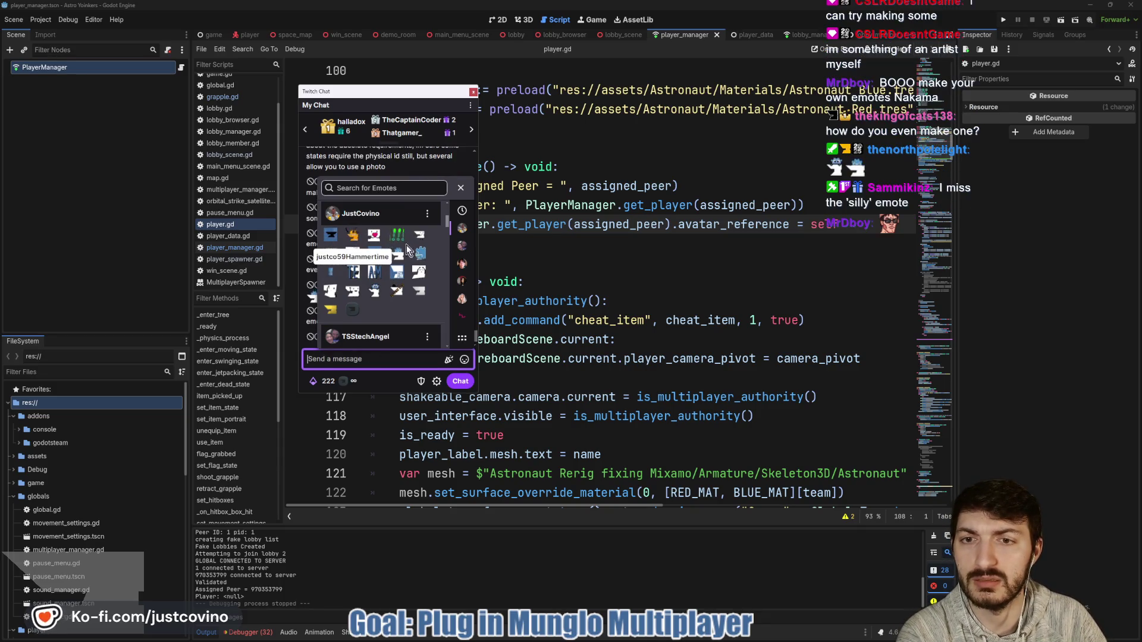
scroll(383, 310, up, 1)
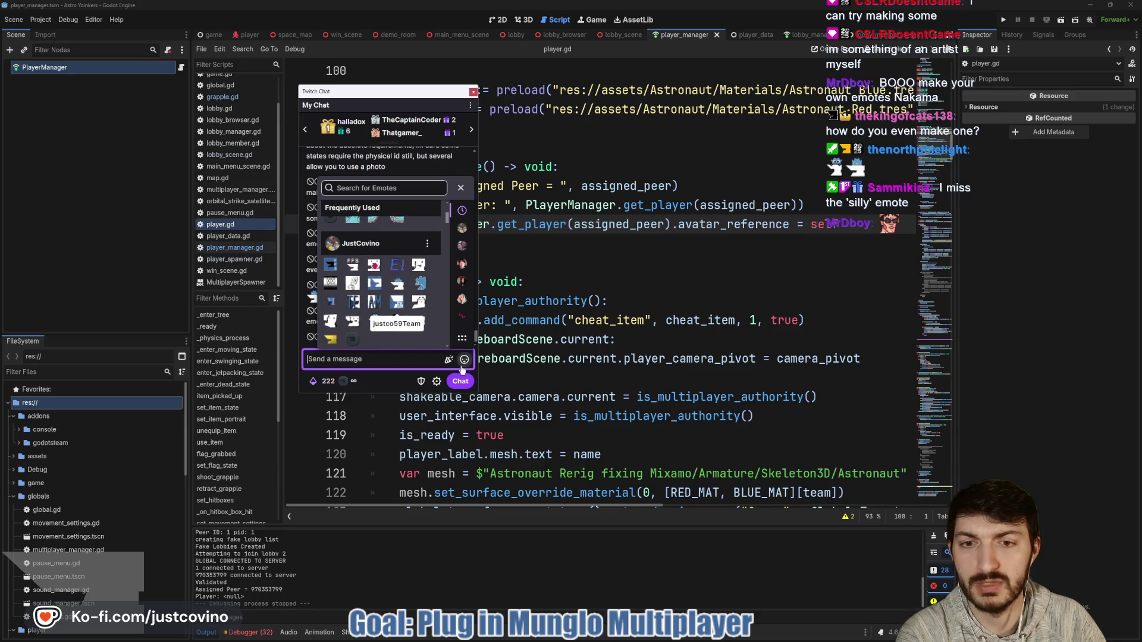
click(397, 159)
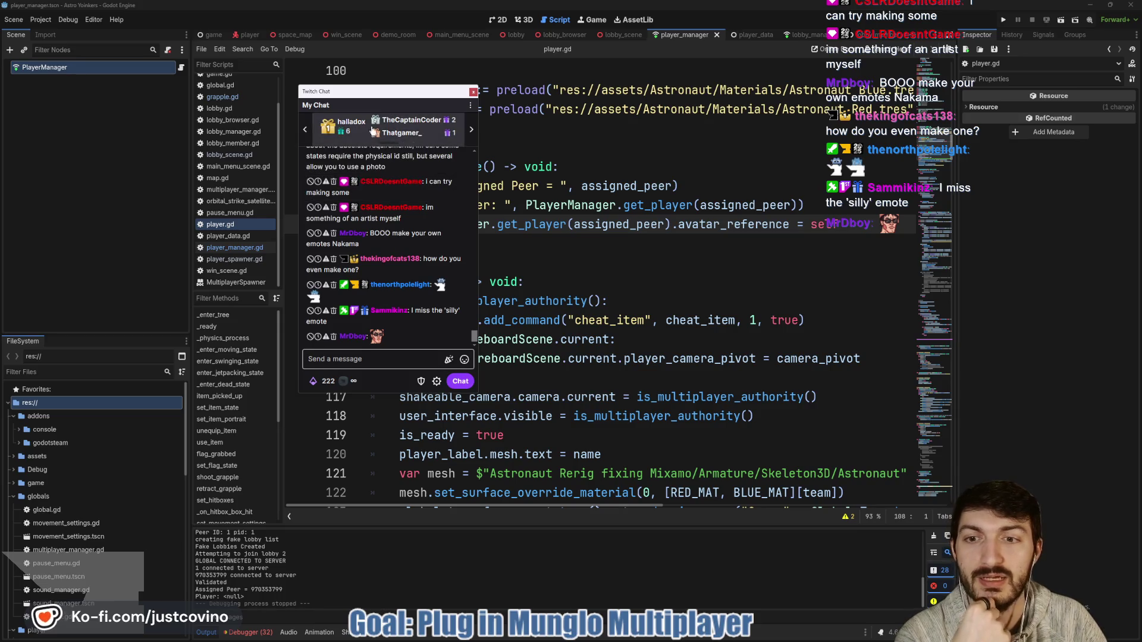
key(super+Down)
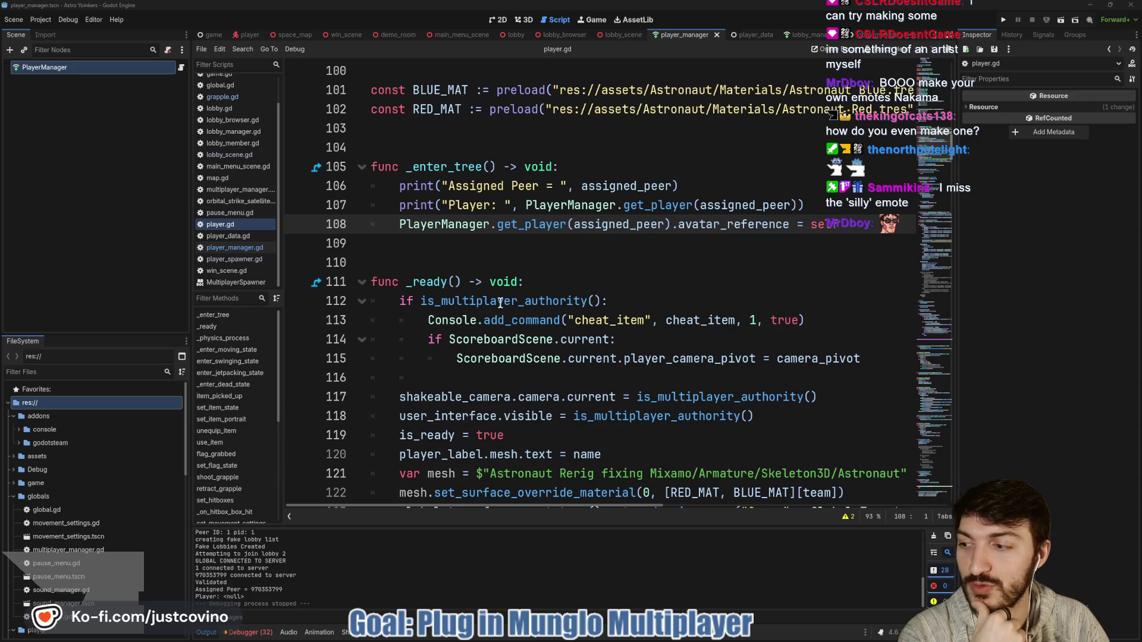
Place the caret on blank line 109 of player.gd, then switch to lobby_manager.gd with Ctrl+Tab.
mouse_move(496, 311)
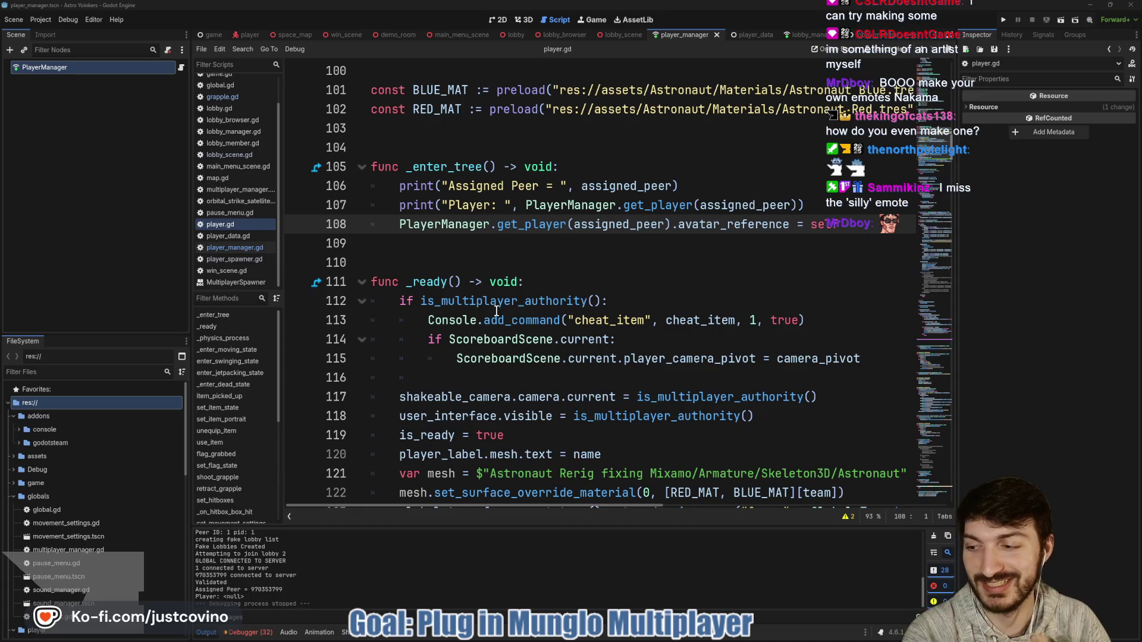
click(453, 250)
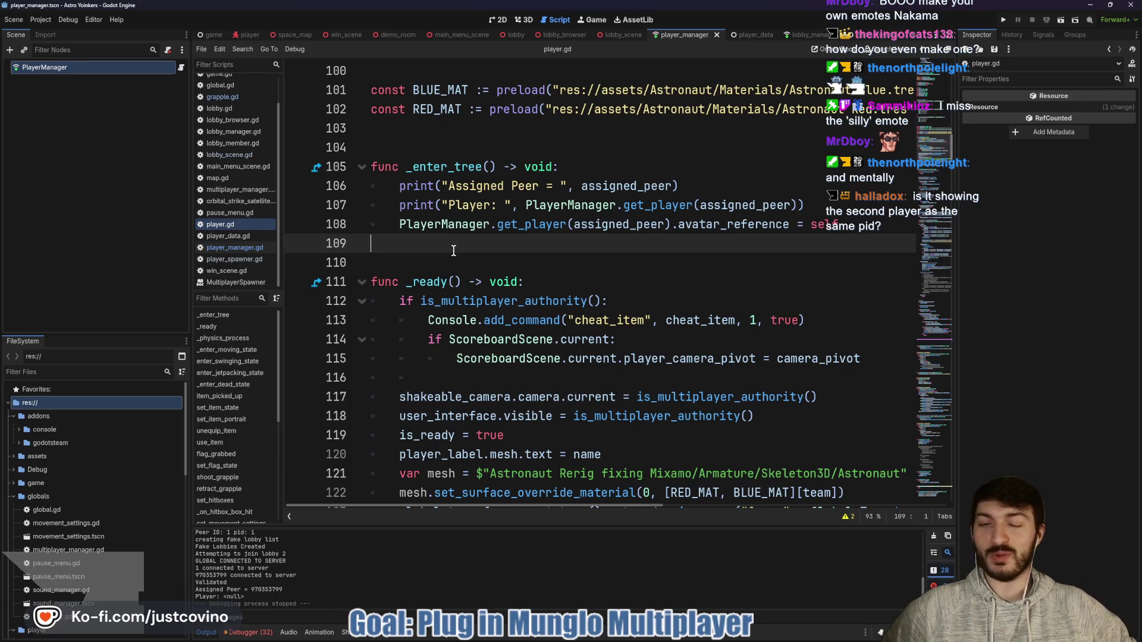
key(ctrl+Tab)
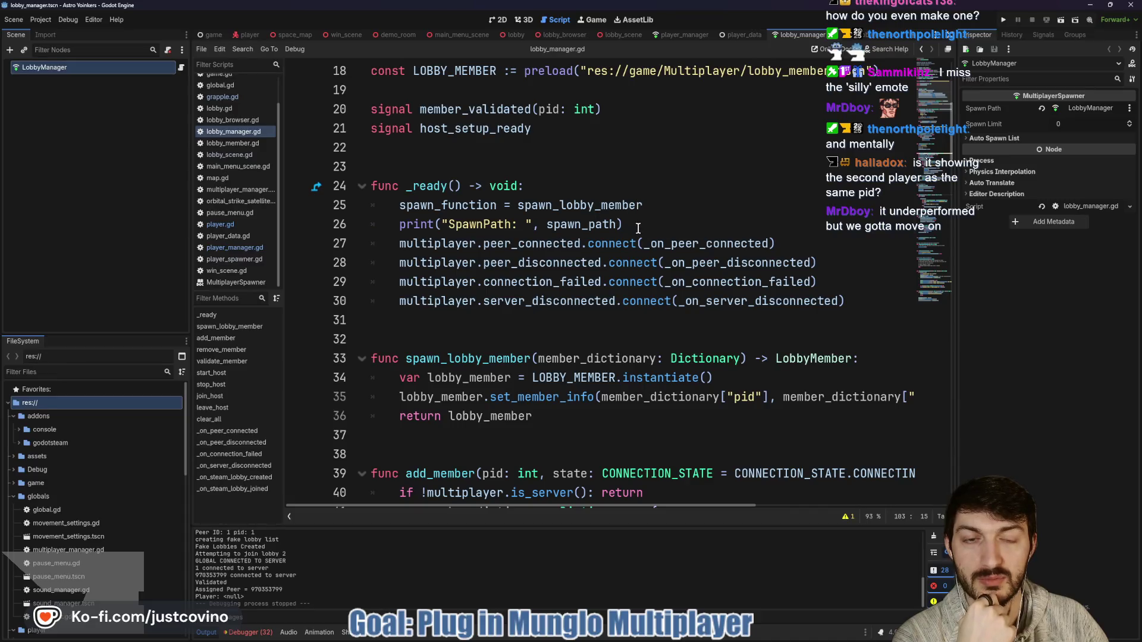
Delete the SpawnPath print on line 26, enlarge the code view, and bring up player_data.gd.
drag(629, 224, 341, 224)
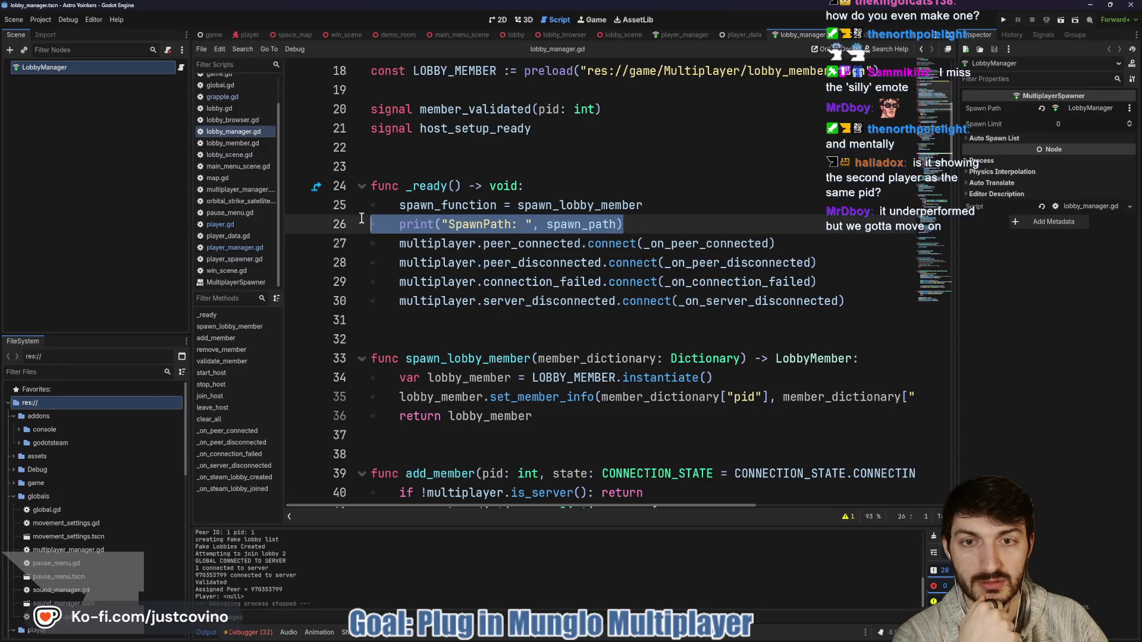
key(BackSpace)
key(BackSpace)
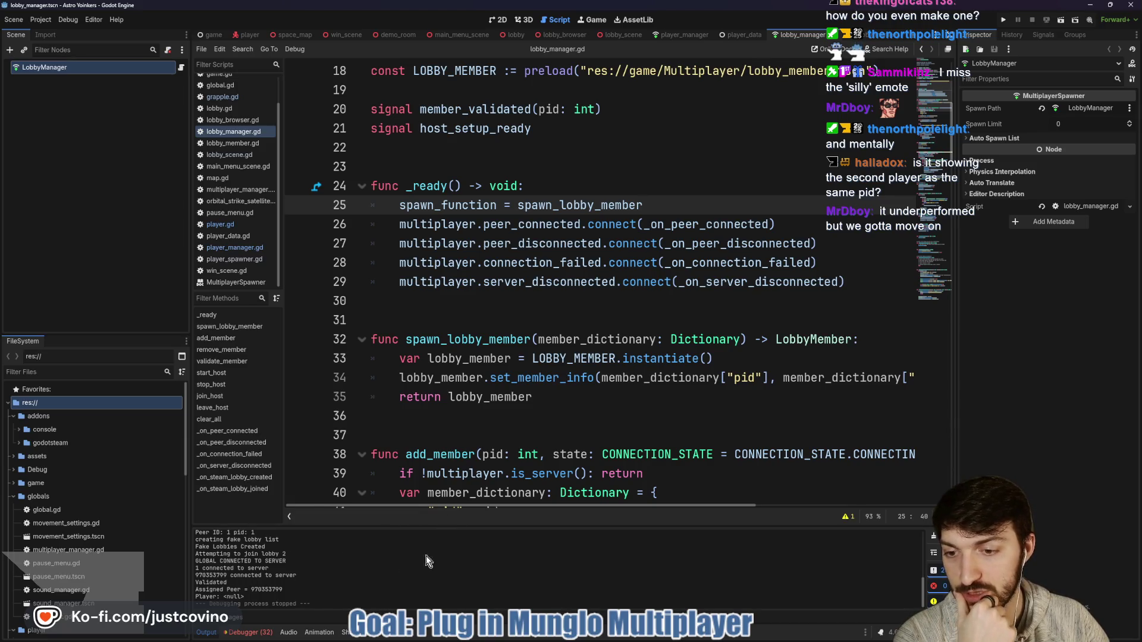
drag(478, 526, 357, 217)
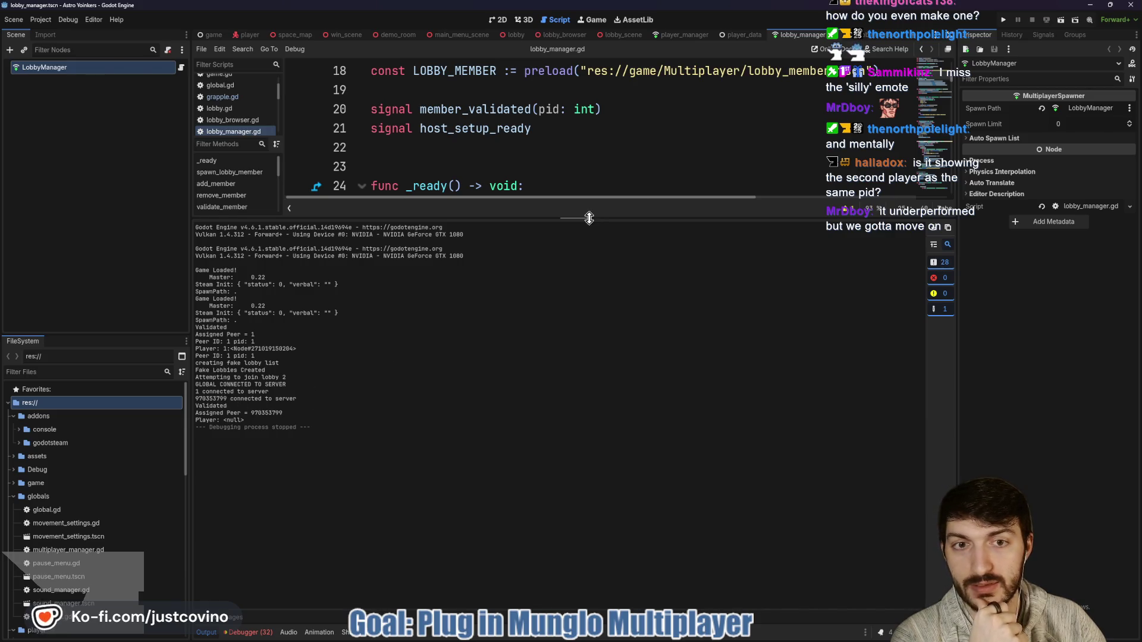
drag(591, 215, 587, 522)
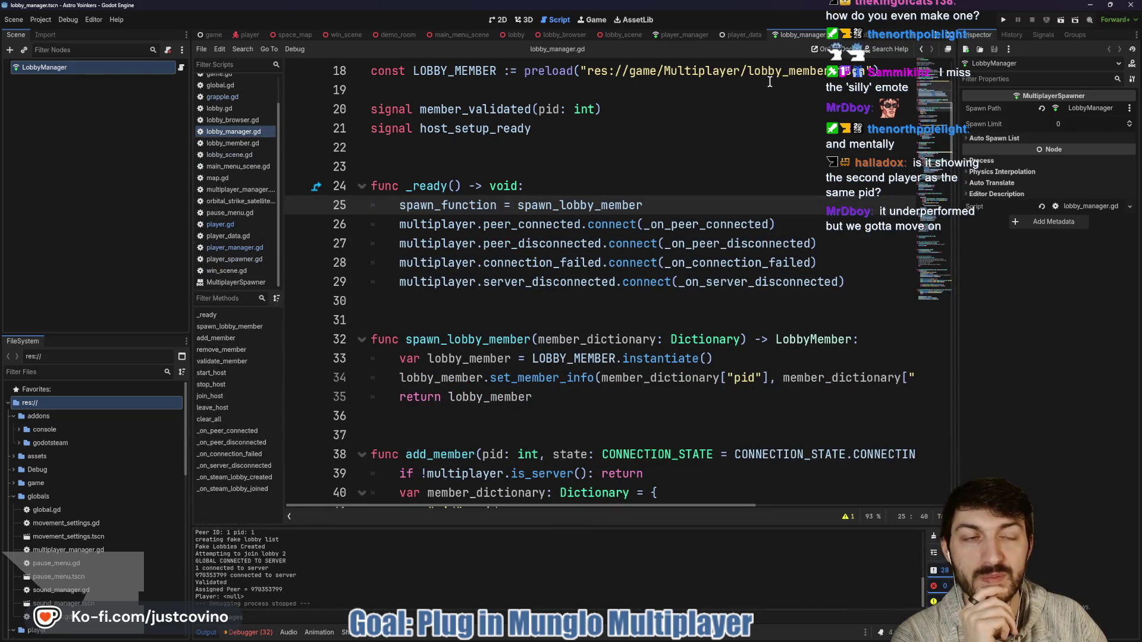
click(744, 37)
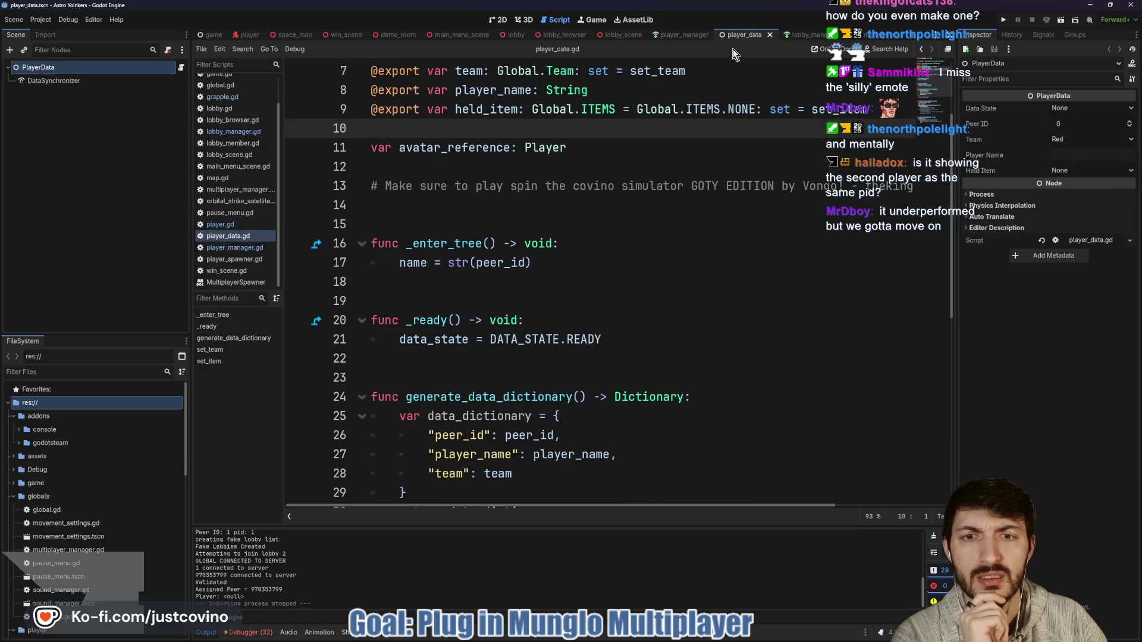
Return to player_manager.gd at _on_member_validated and scroll to _on_child_entered_tree.
scroll(539, 224, up, 1)
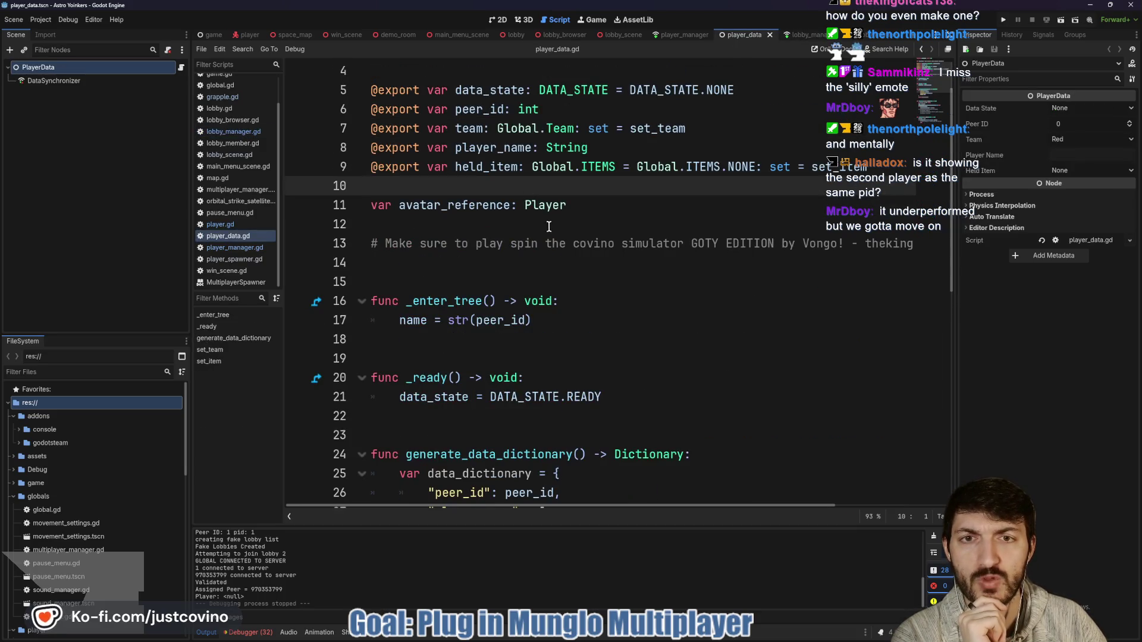
scroll(573, 241, down, 3)
key(alt+Left)
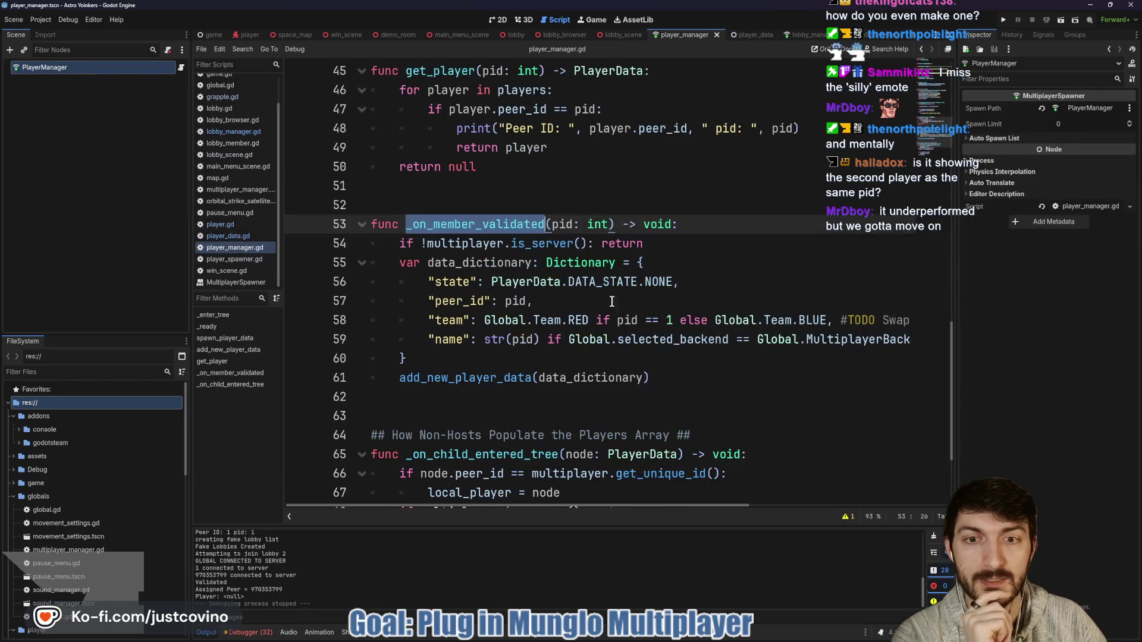
scroll(601, 309, down, 3)
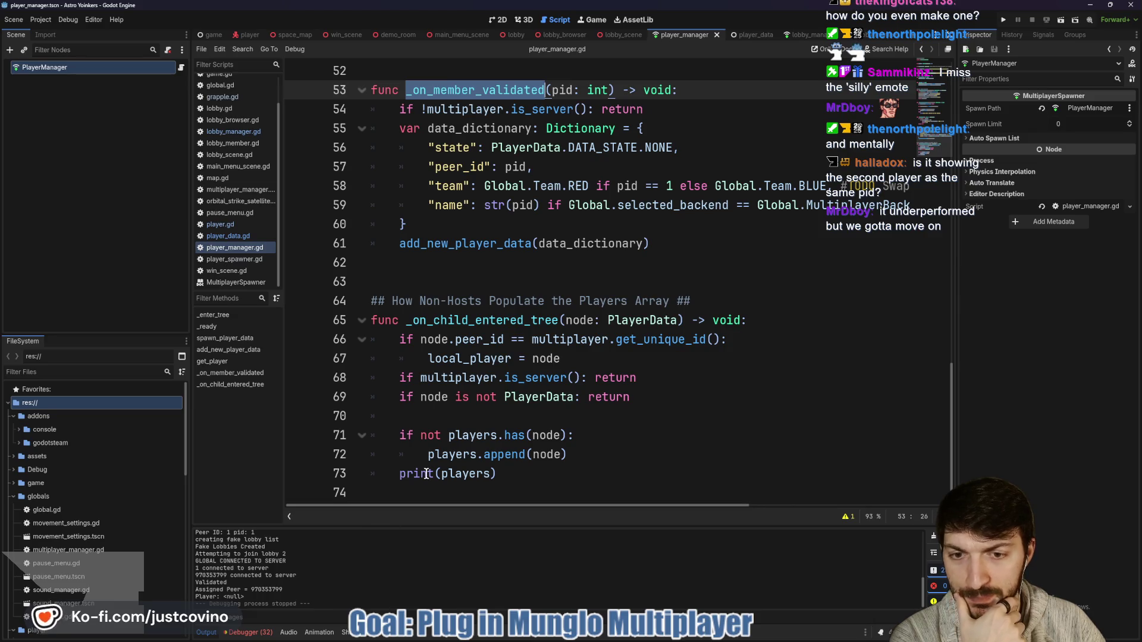
scroll(301, 564, up, 1)
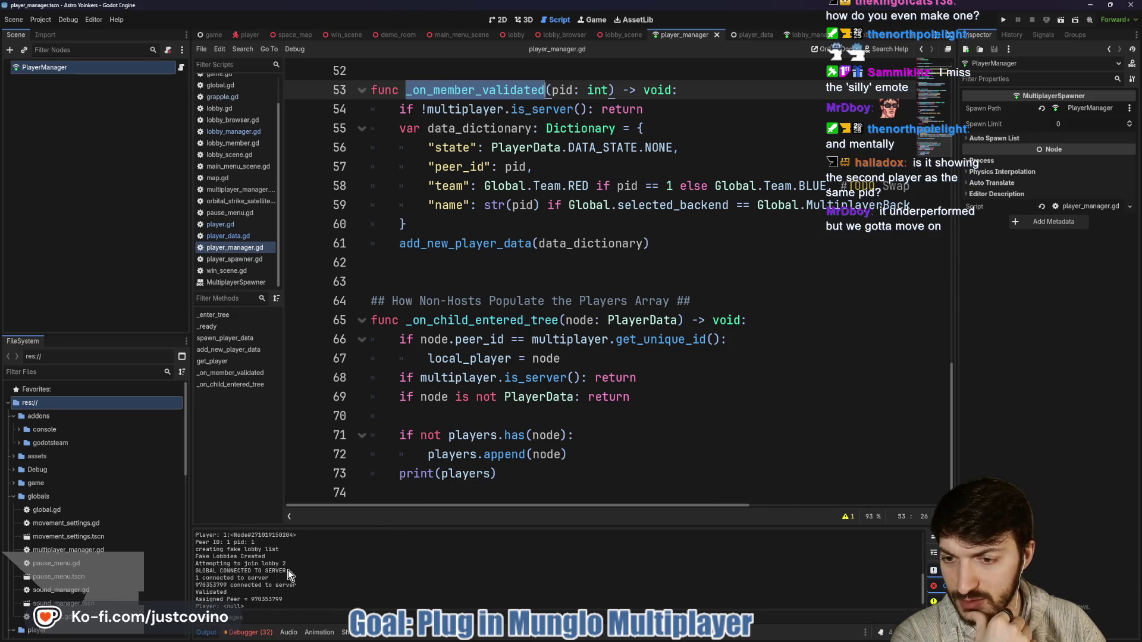
scroll(287, 570, up, 1)
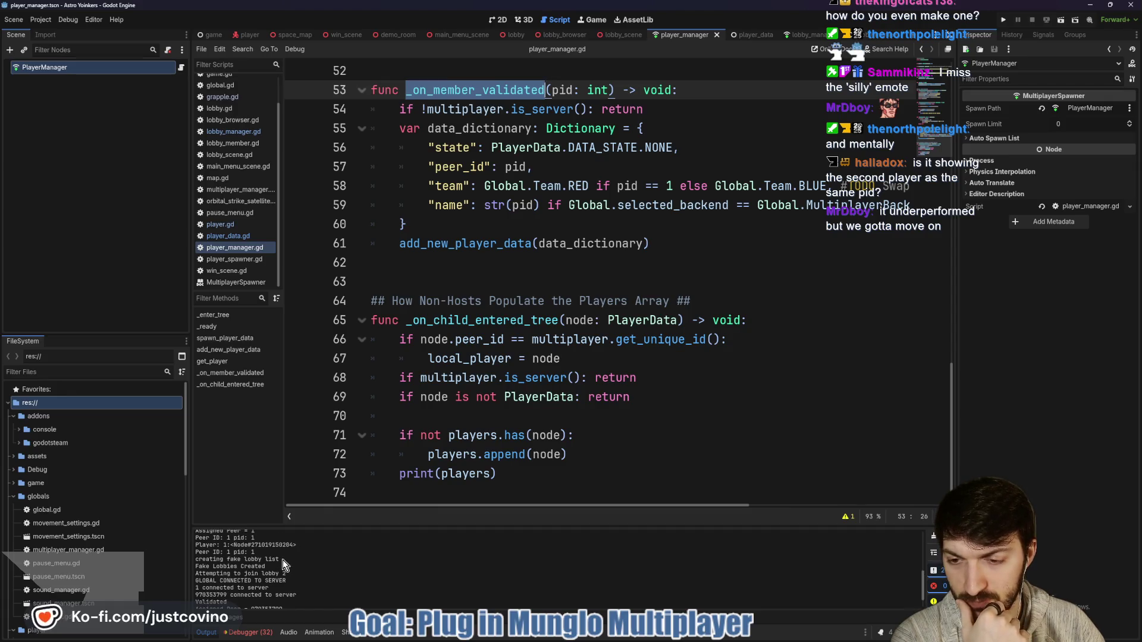
Prefix the line 73 print with "Players Array: ", save, and enlarge the output log.
click(444, 474)
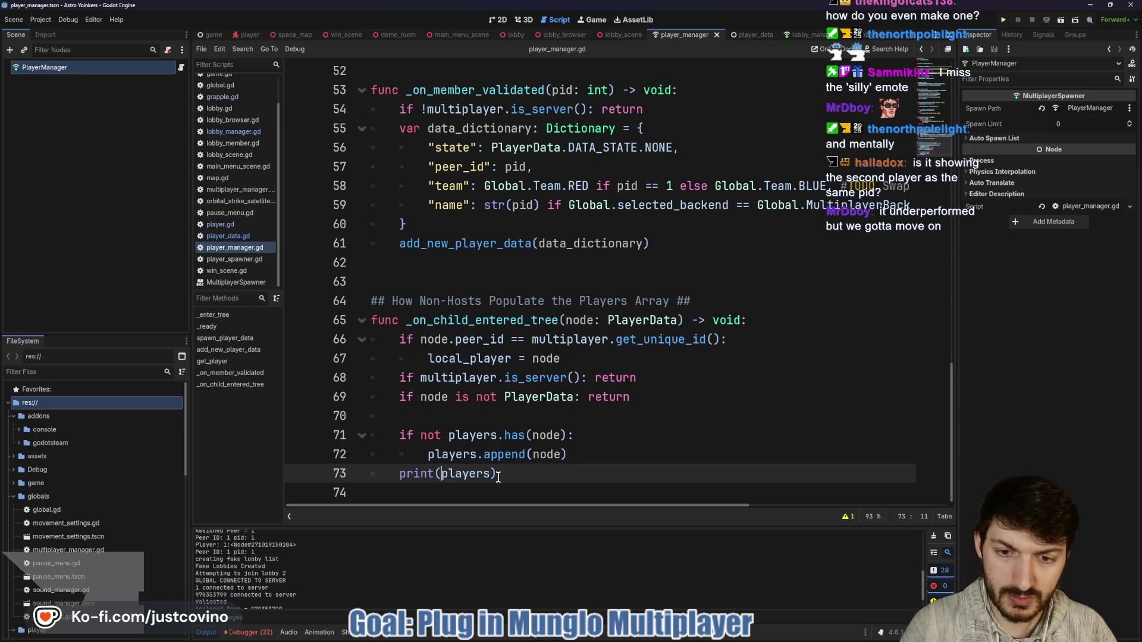
text(")
text(Players Array)
text(: )
text(",)
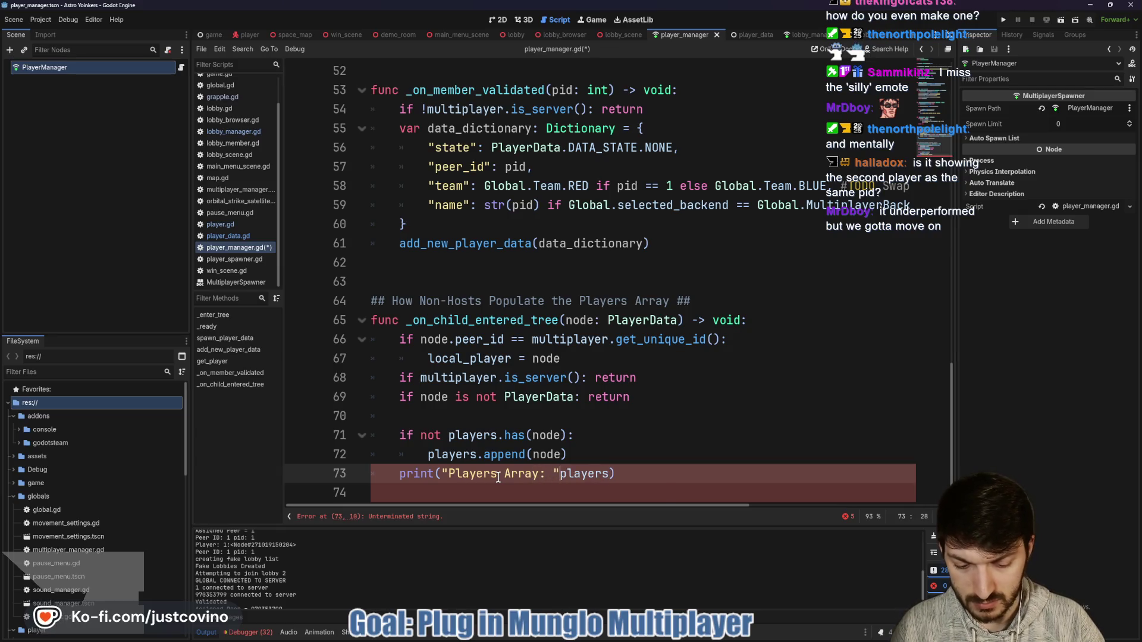
click(662, 438)
key(ctrl+s)
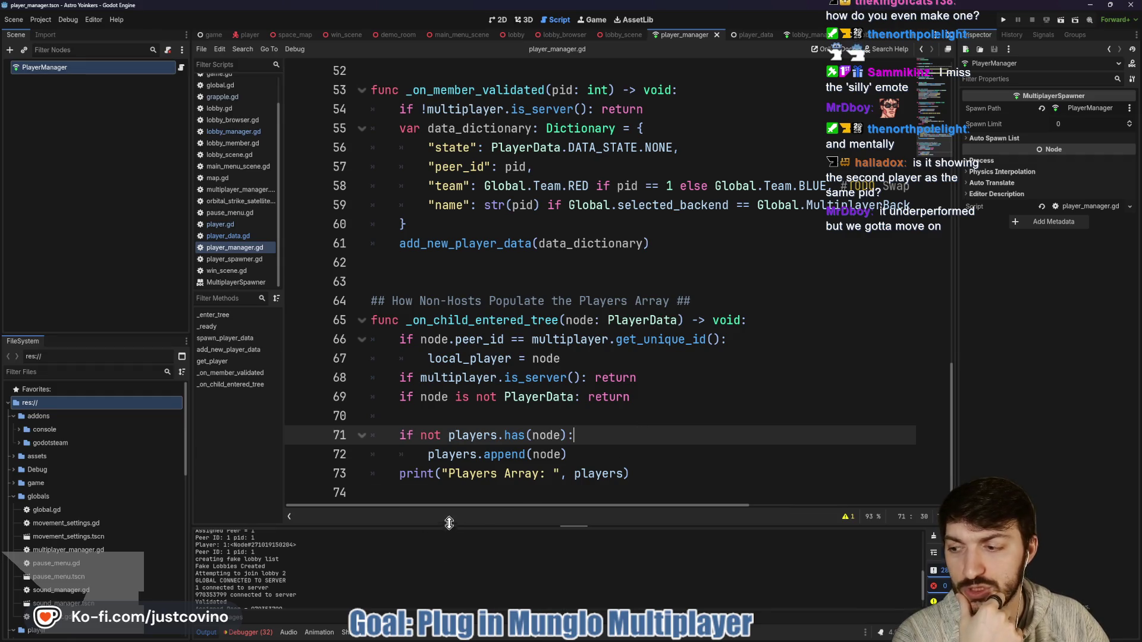
drag(448, 526, 449, 366)
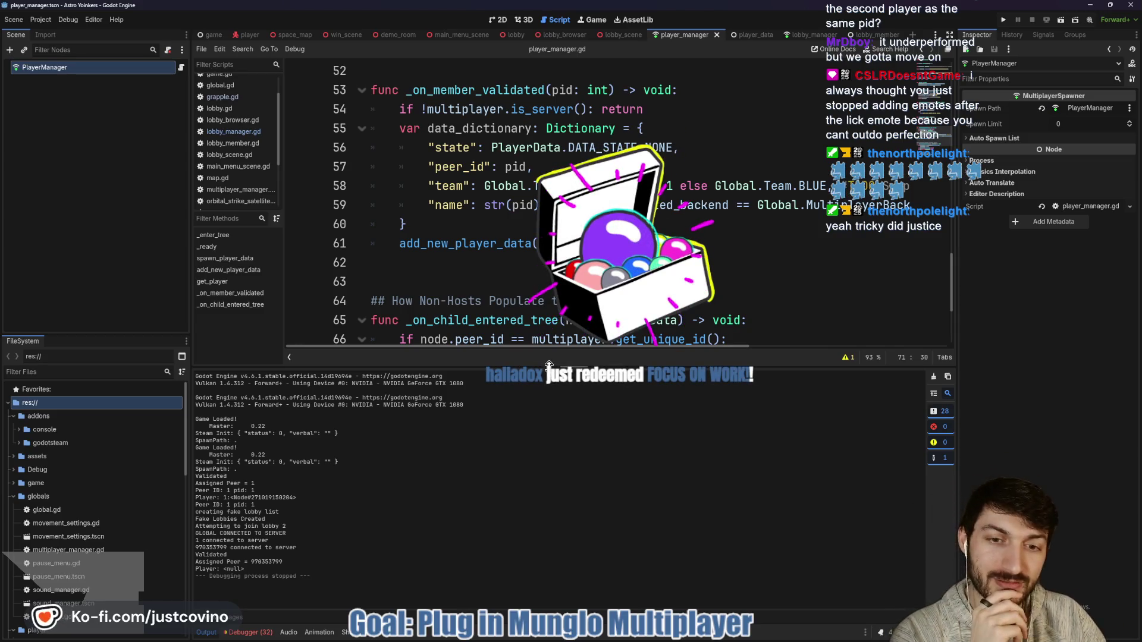
Run the game, host a public lobby in one window, join it from the other, then stop.
drag(544, 360, 546, 516)
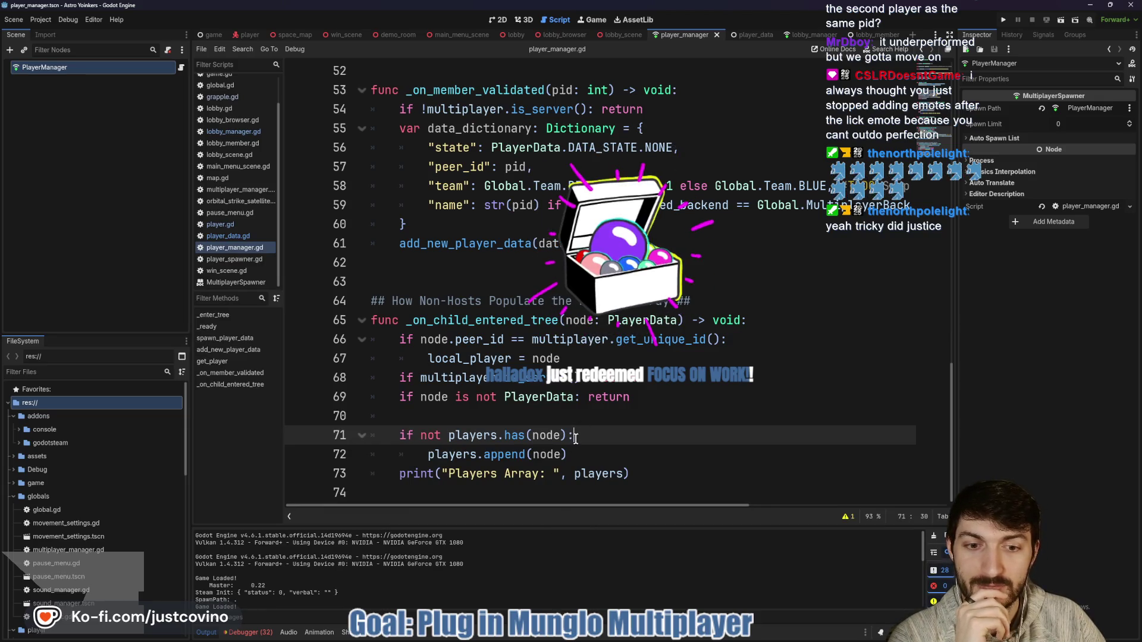
click(1003, 20)
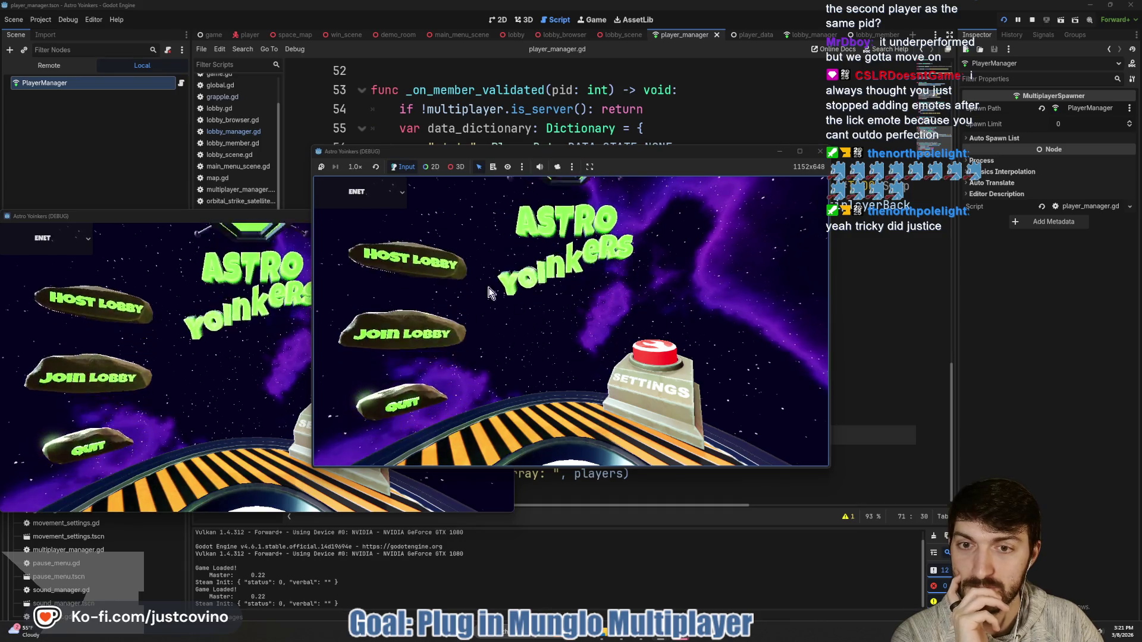
click(393, 256)
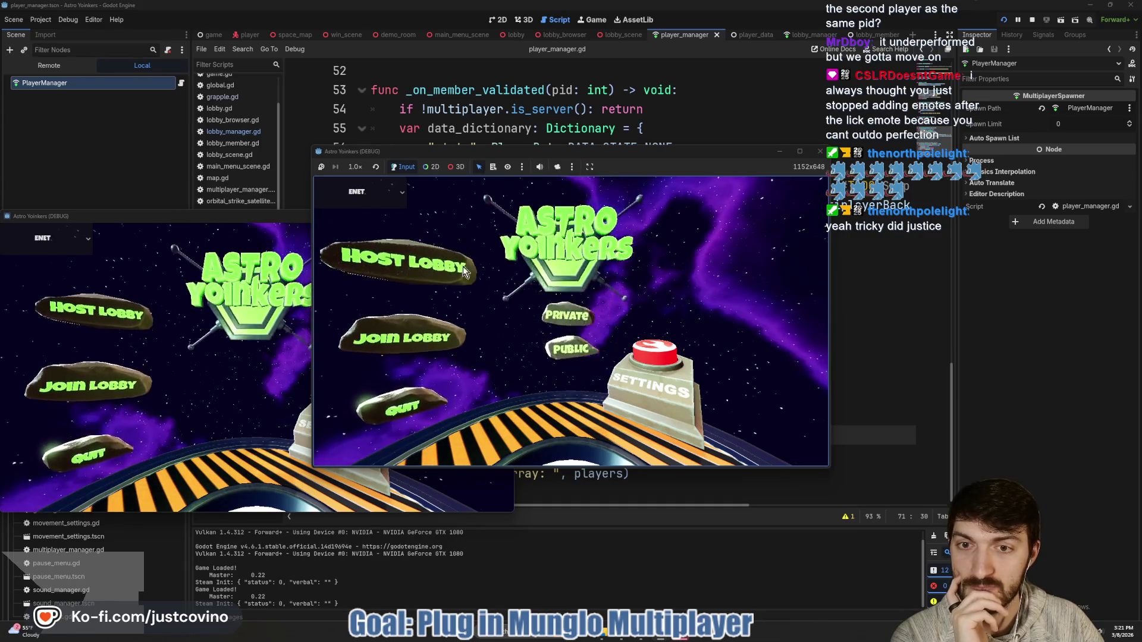
click(574, 347)
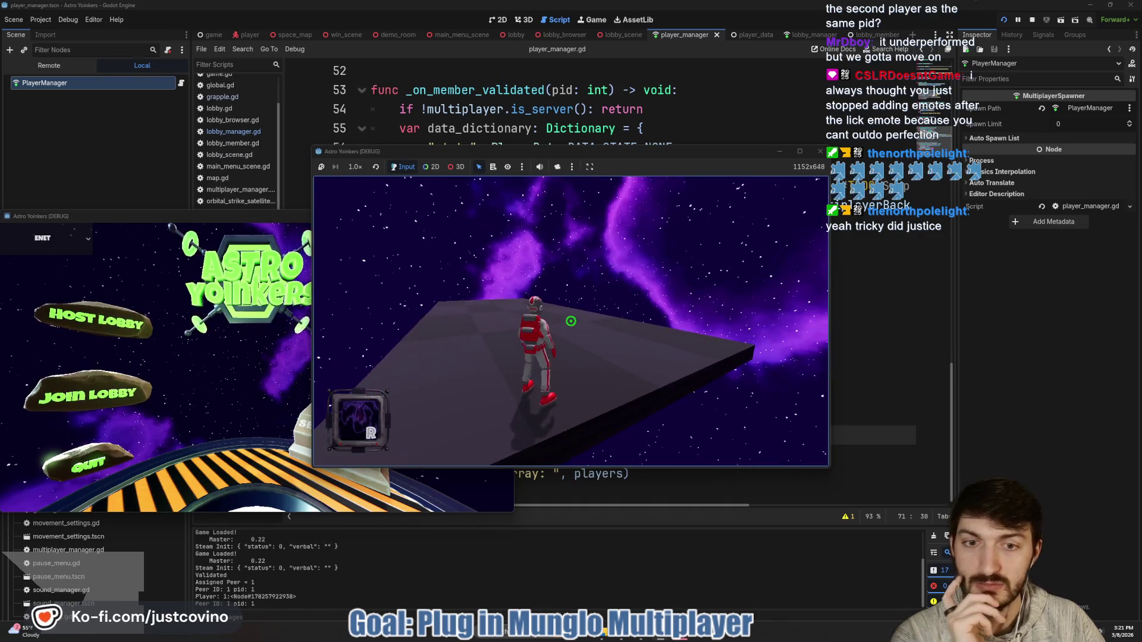
click(95, 393)
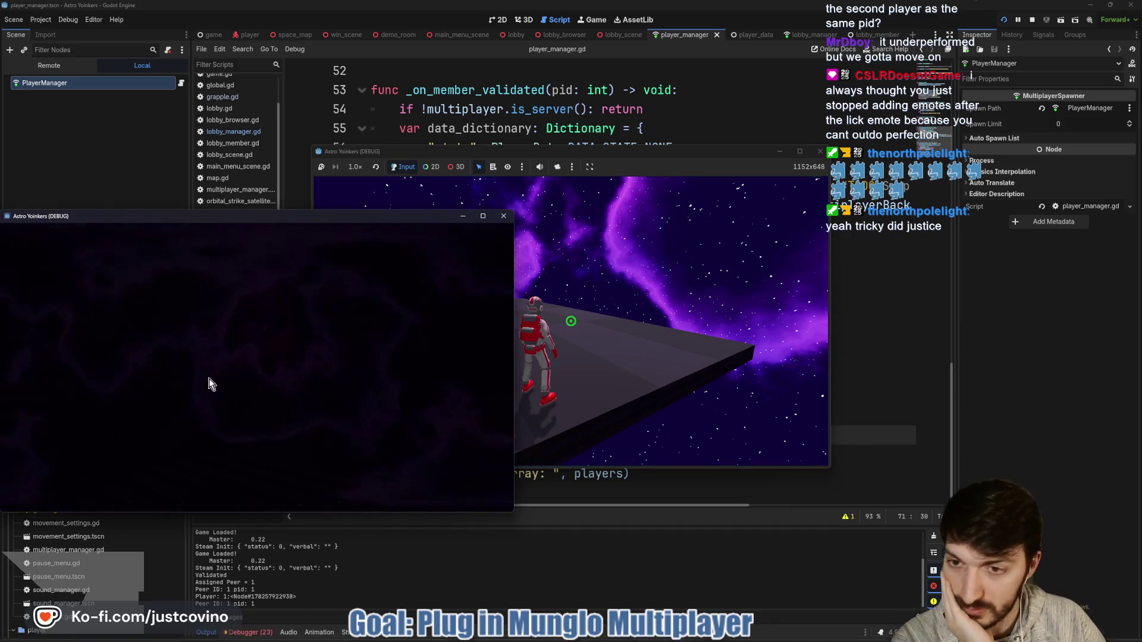
click(251, 380)
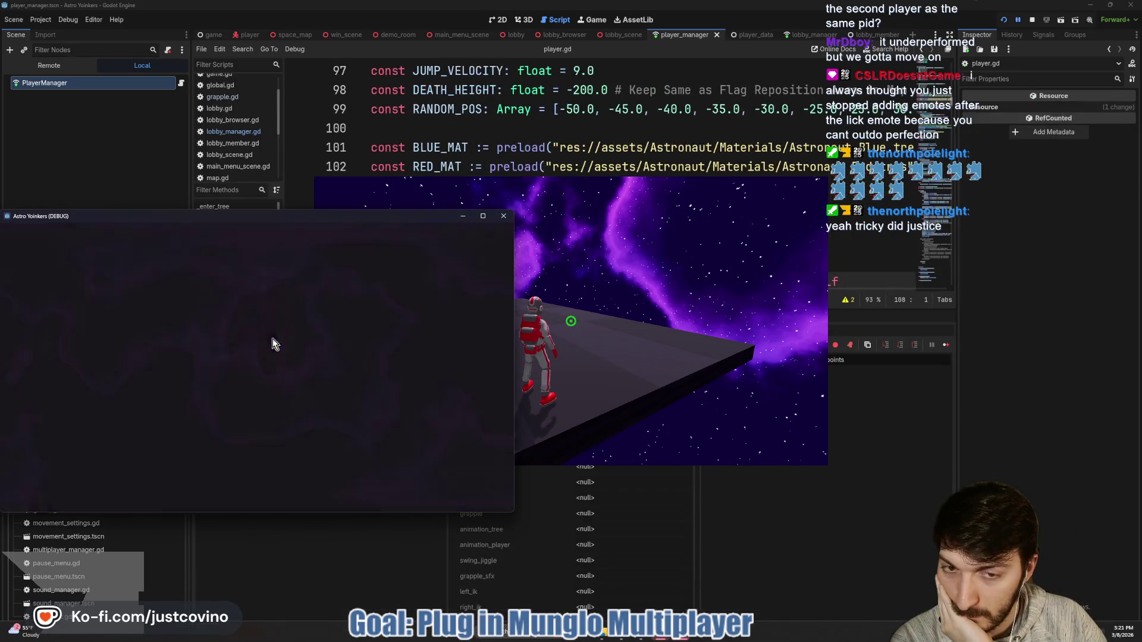
click(1031, 20)
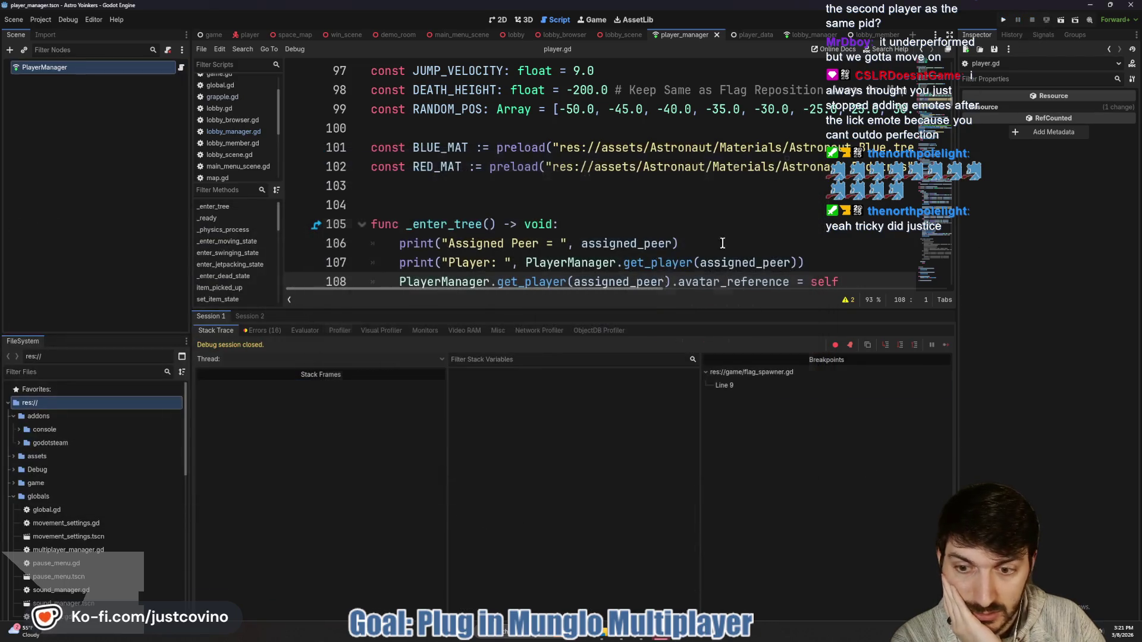
Show the Output log, enlarge it to read the messages, then shrink it back.
click(207, 632)
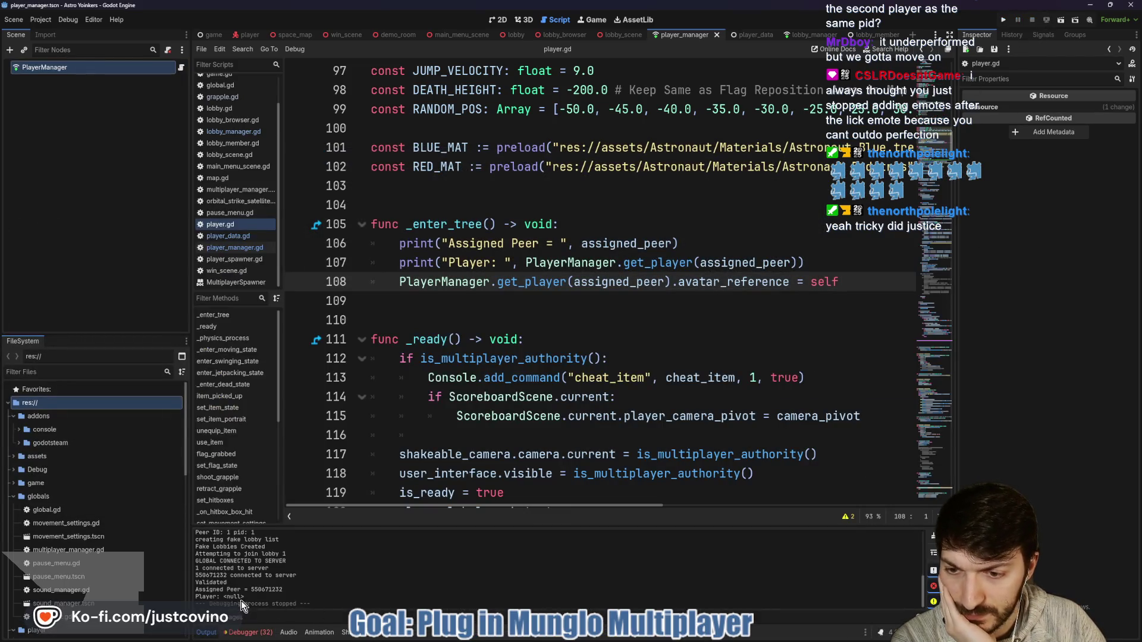
scroll(357, 416, down, 5)
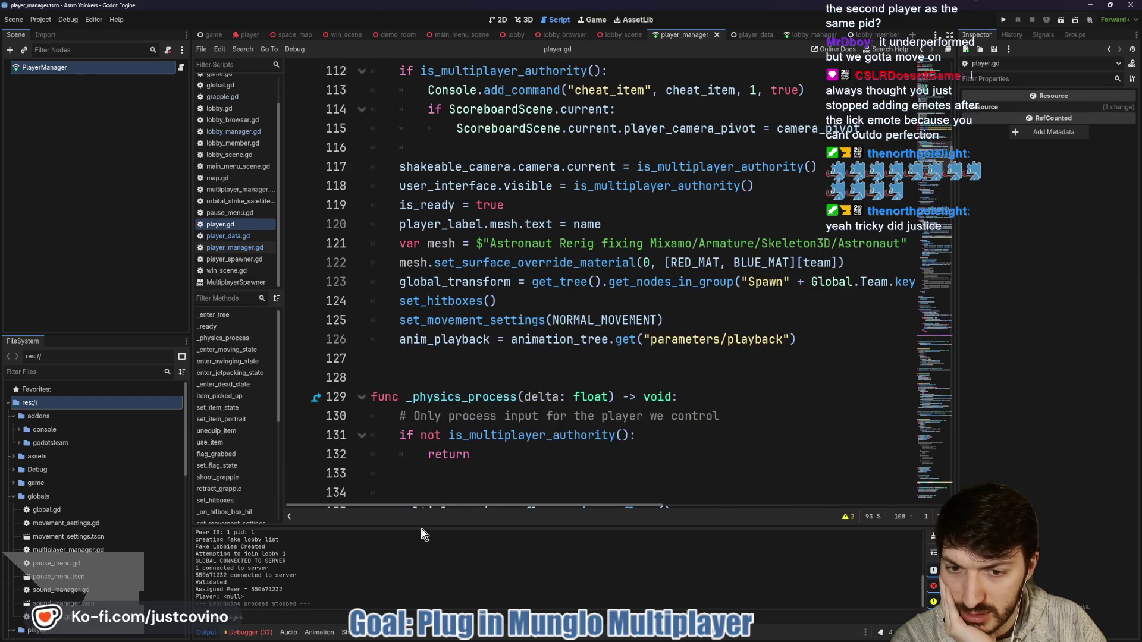
drag(422, 524, 440, 238)
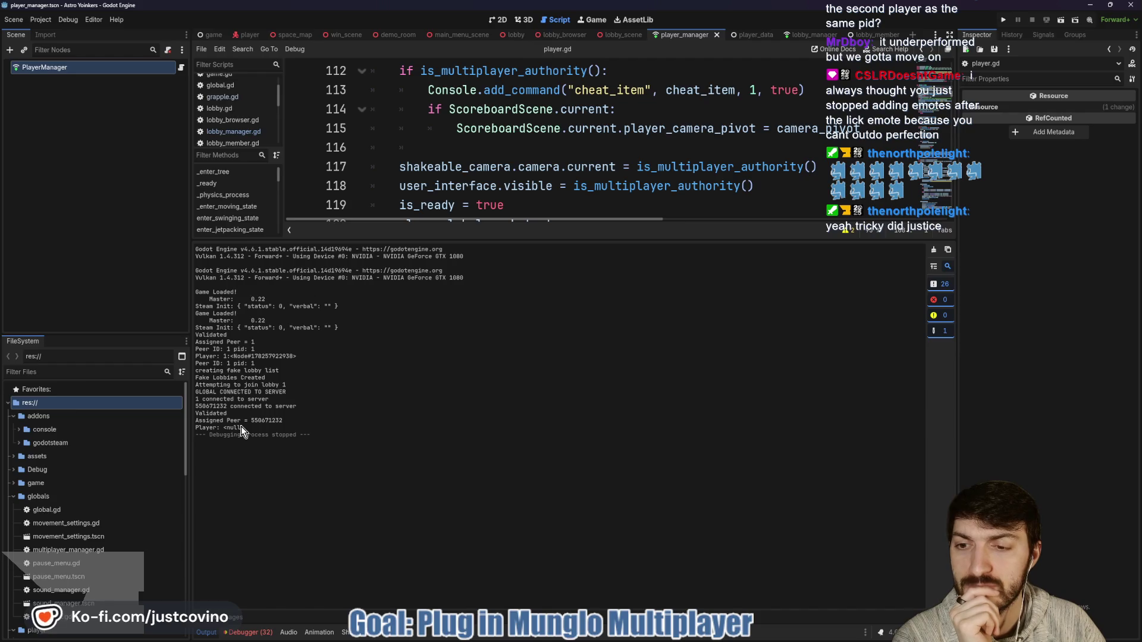
drag(548, 237, 537, 590)
Scroll through player.gd, then return to player_manager.gd and select the "Players Array: " print on line 73.
scroll(557, 389, down, 20)
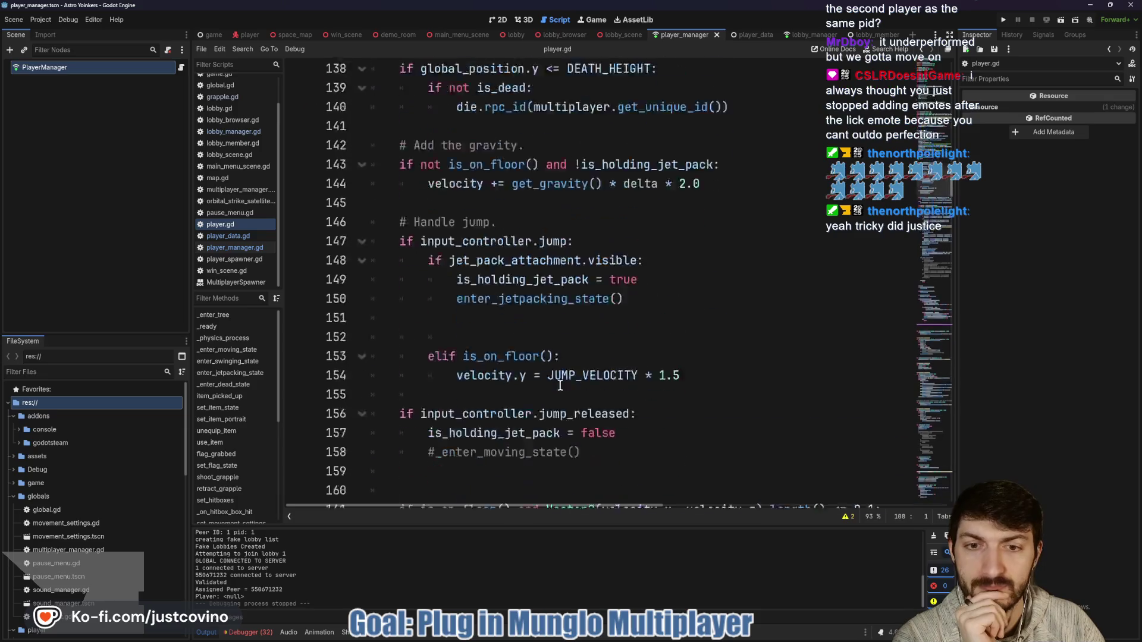
scroll(557, 389, down, 12)
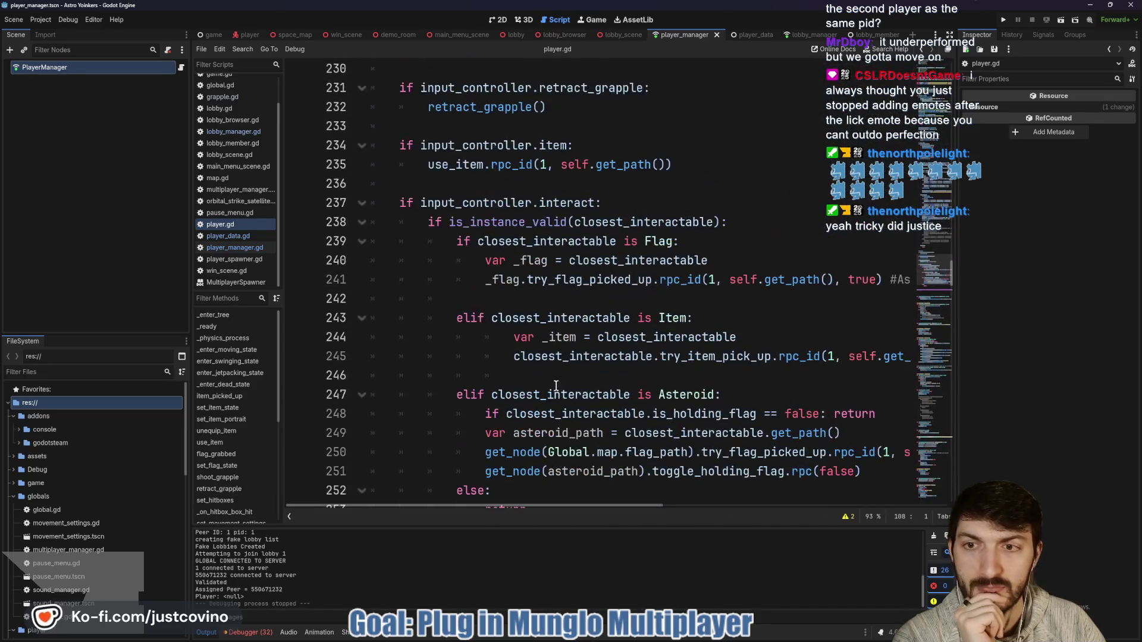
click(180, 68)
drag(630, 473, 357, 473)
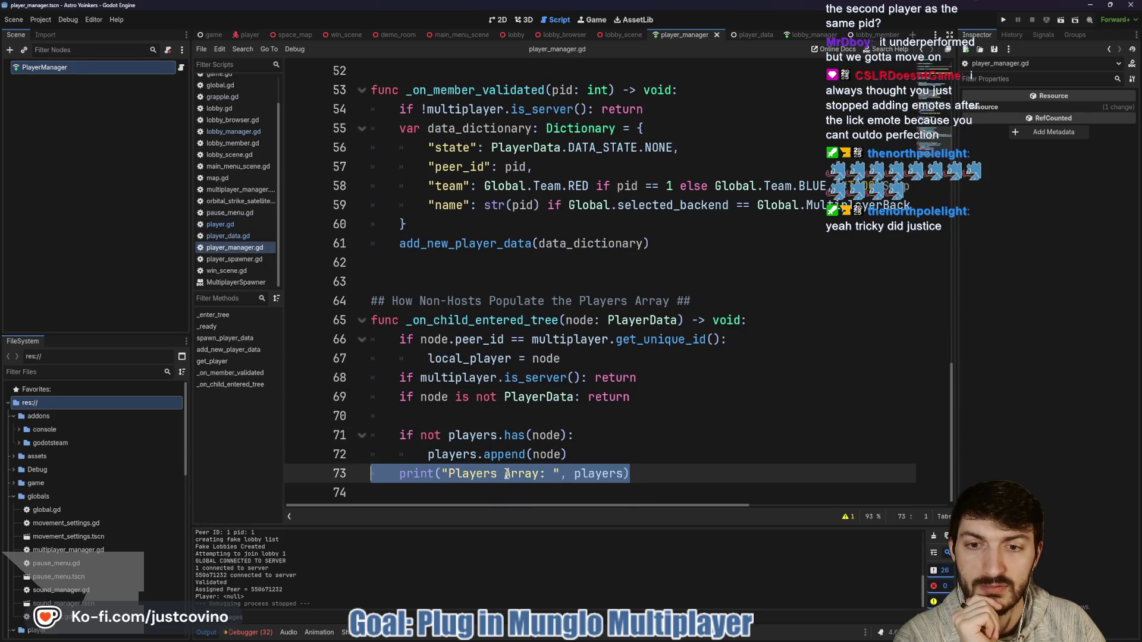
Add print("Child Entered Tree") after line 68 and print("Node is PlayerData") on line 71.
double_click(524, 398)
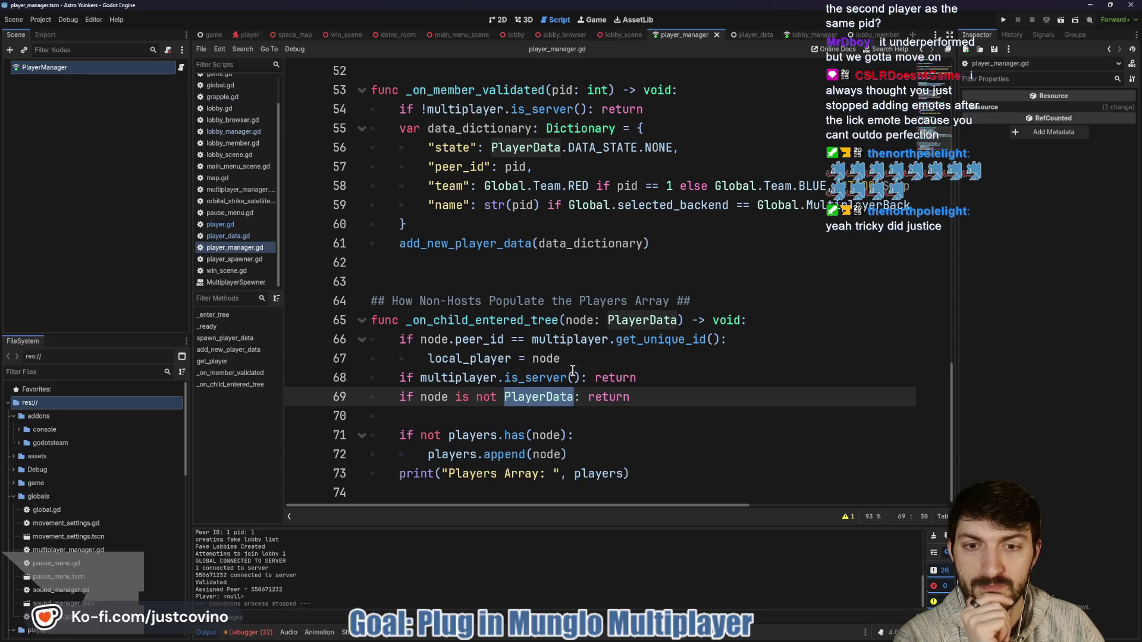
click(644, 376)
key(Return)
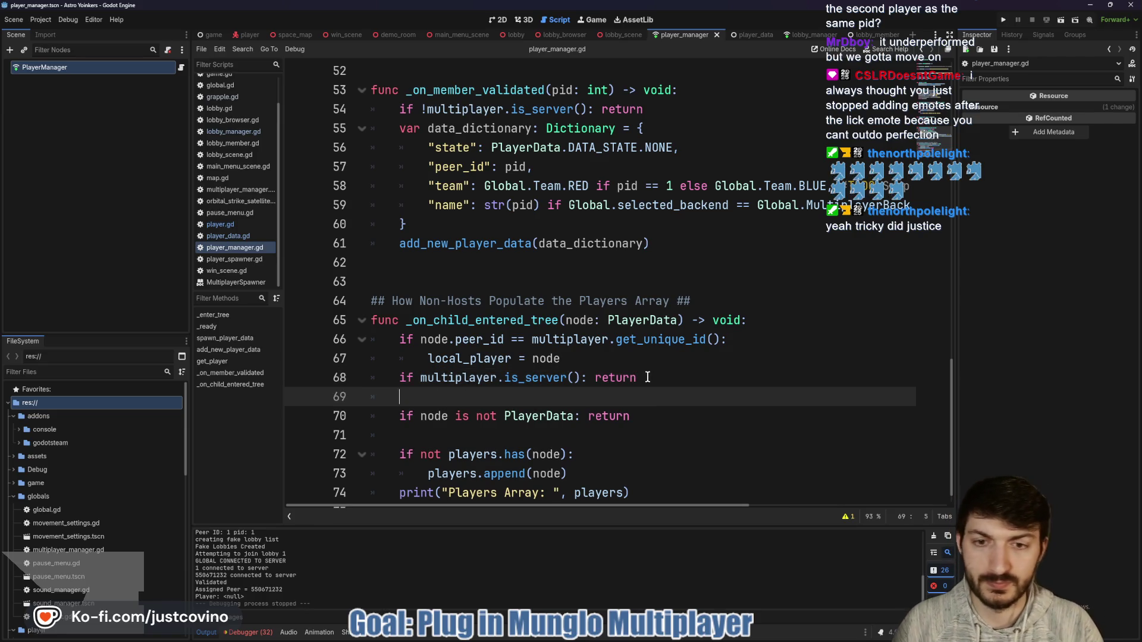
text(print("Child Entered Tree)
key(End)
click(513, 432)
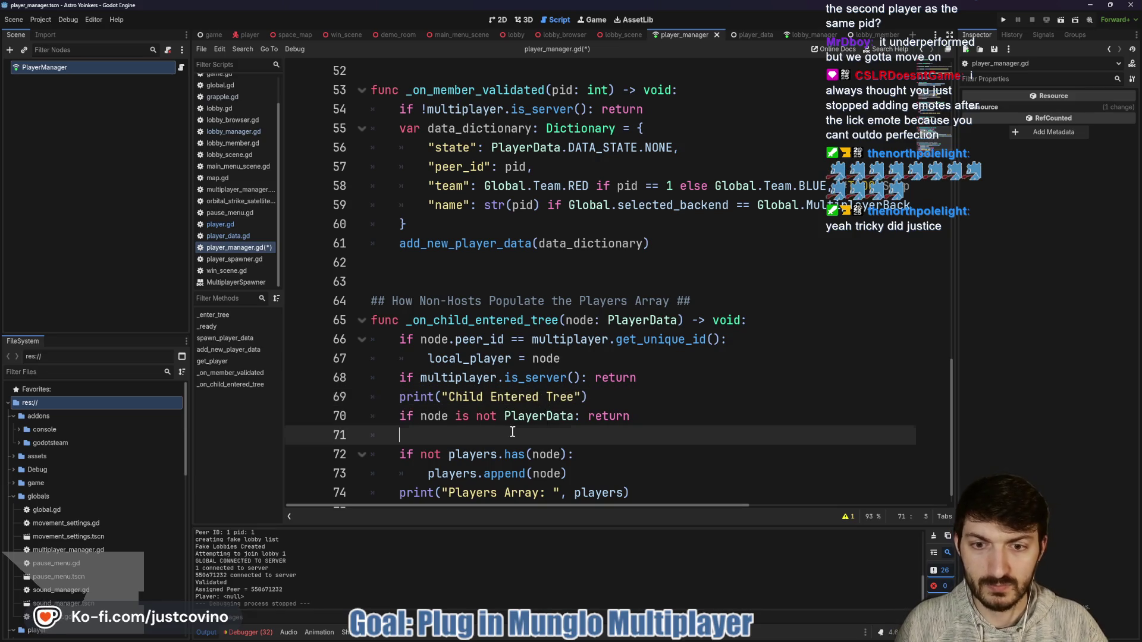
text(print("Node is PlayerData)
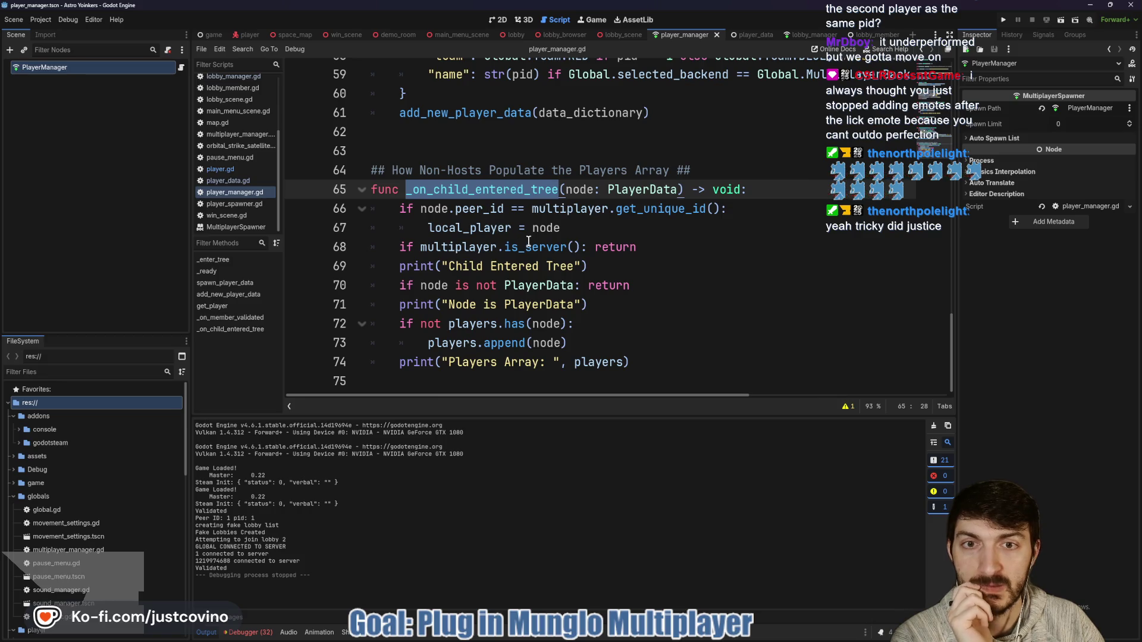
Look over the top of player_manager.gd and enlarge the code area over the output log.
scroll(508, 221, up, 6)
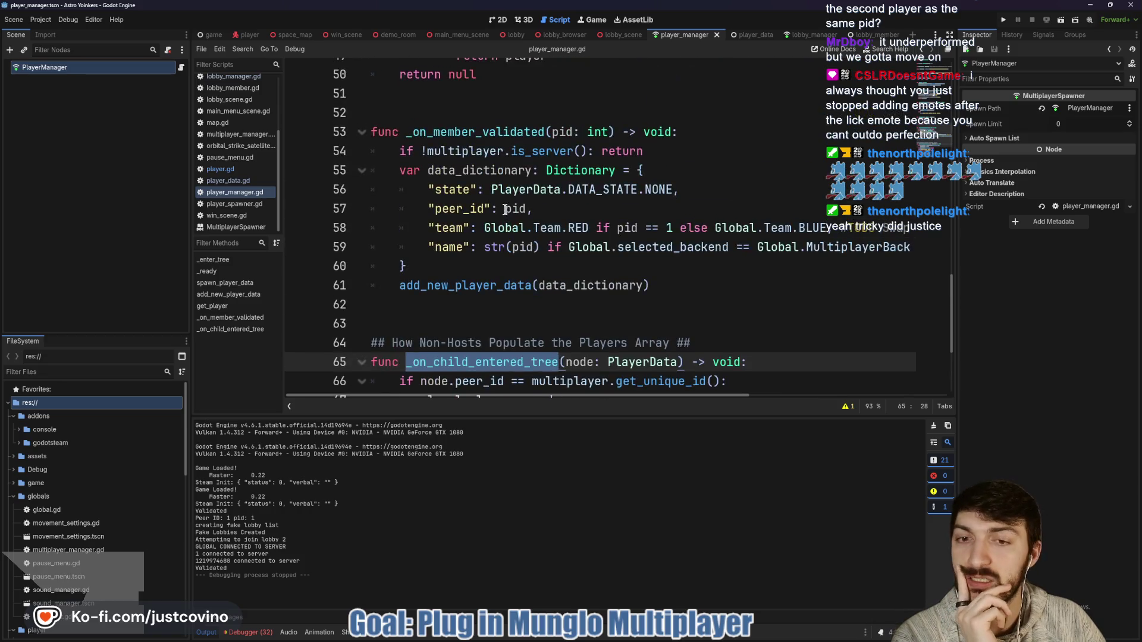
scroll(508, 221, up, 8)
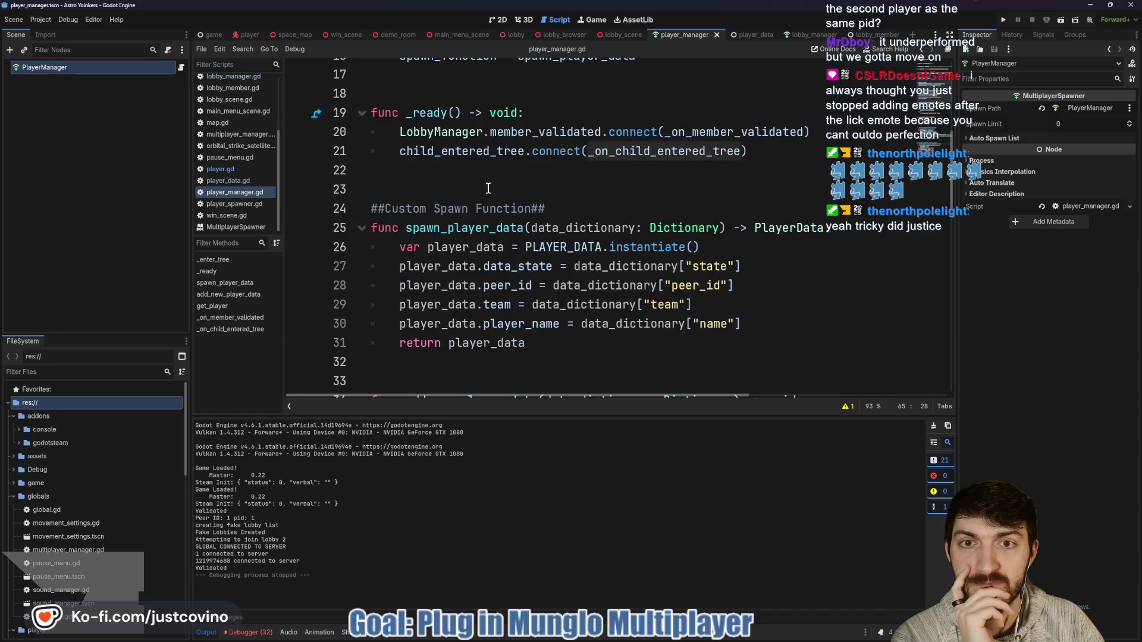
mouse_move(462, 157)
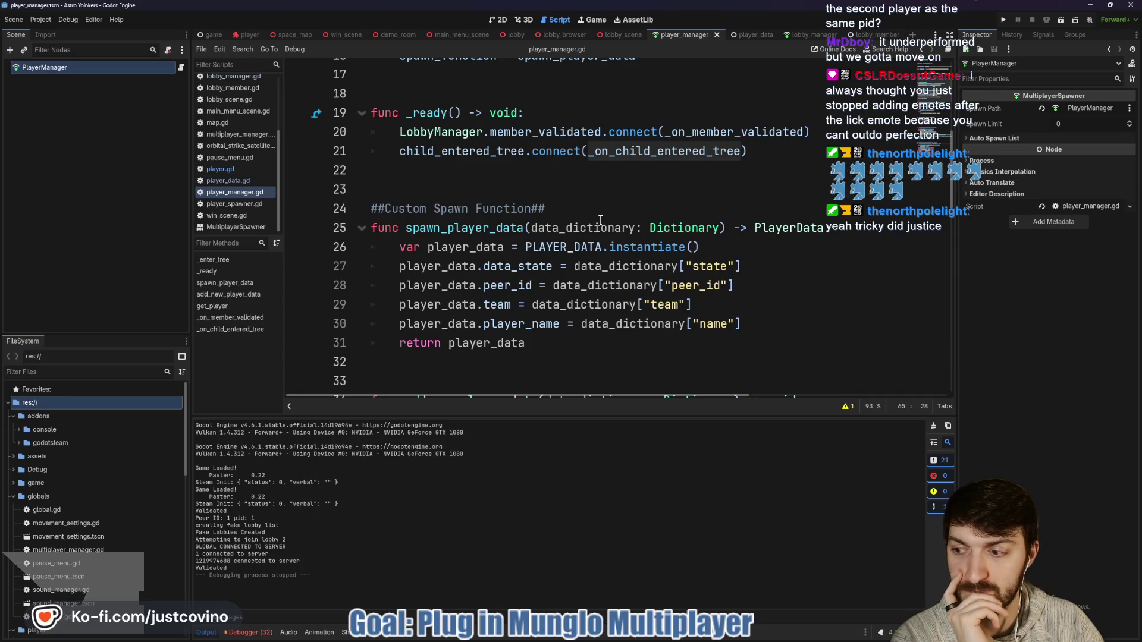
scroll(601, 220, up, 2)
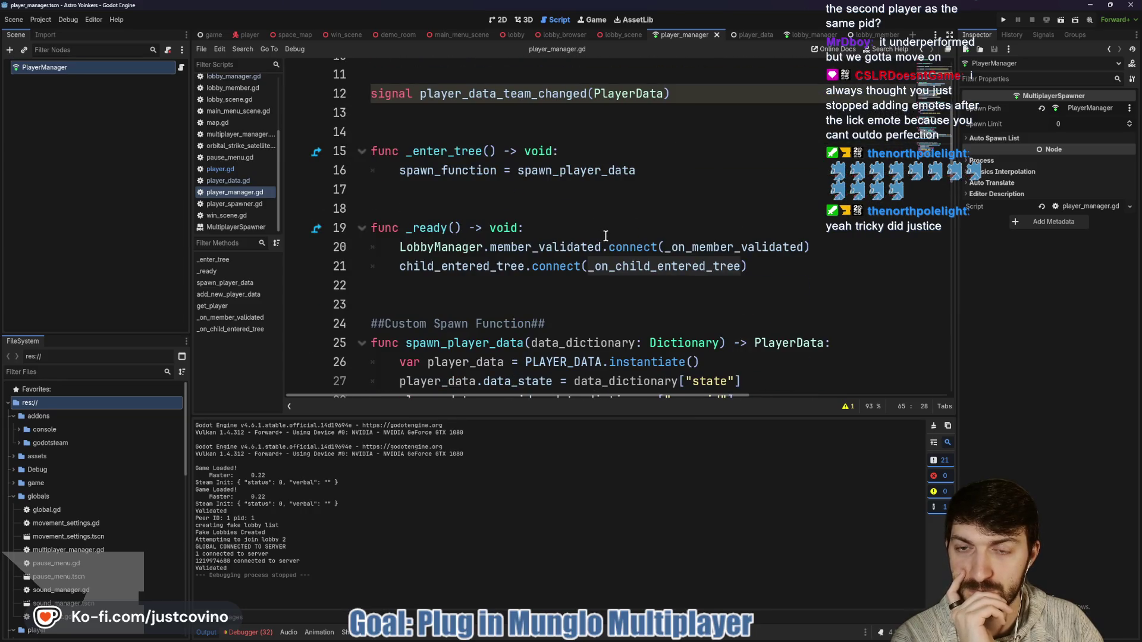
scroll(601, 232, down, 4)
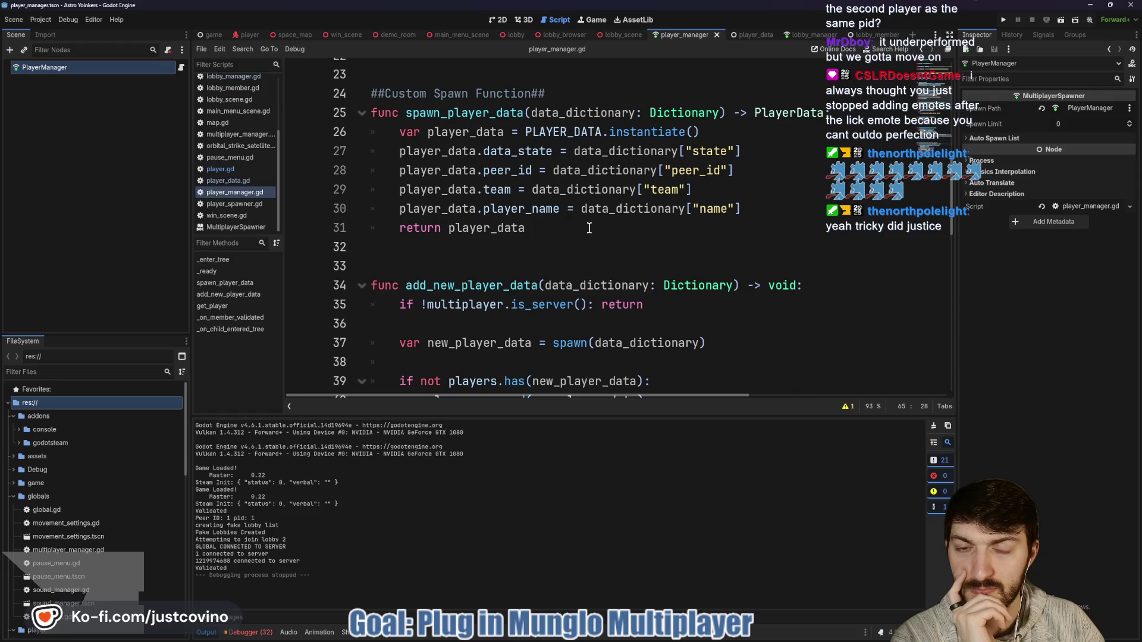
scroll(589, 228, down, 3)
scroll(589, 227, up, 1)
scroll(589, 228, up, 4)
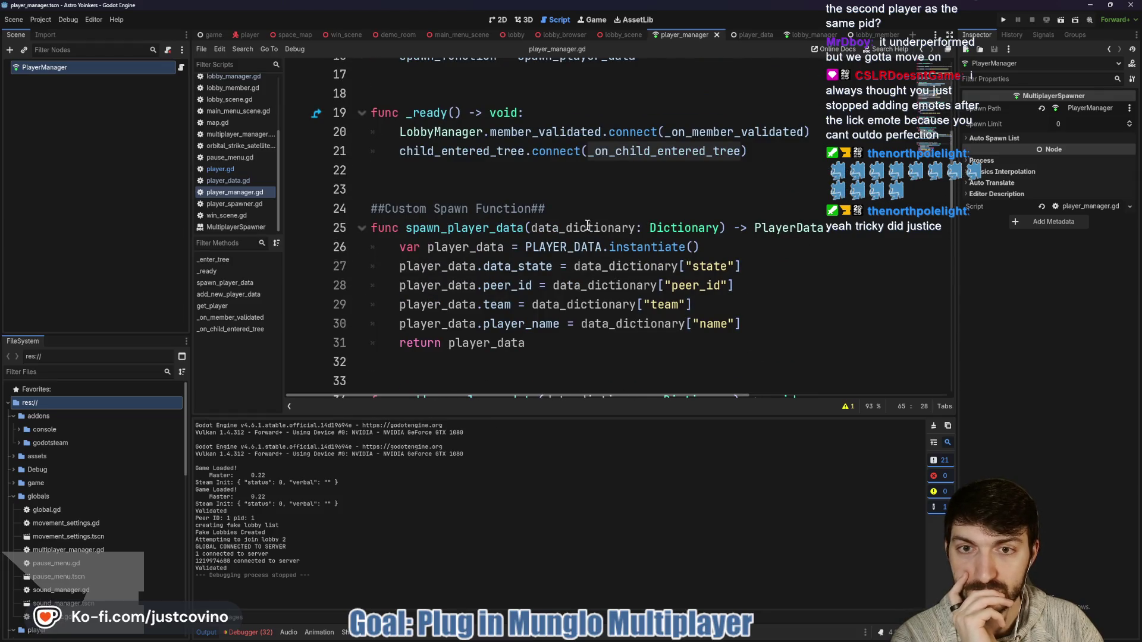
drag(590, 412, 592, 523)
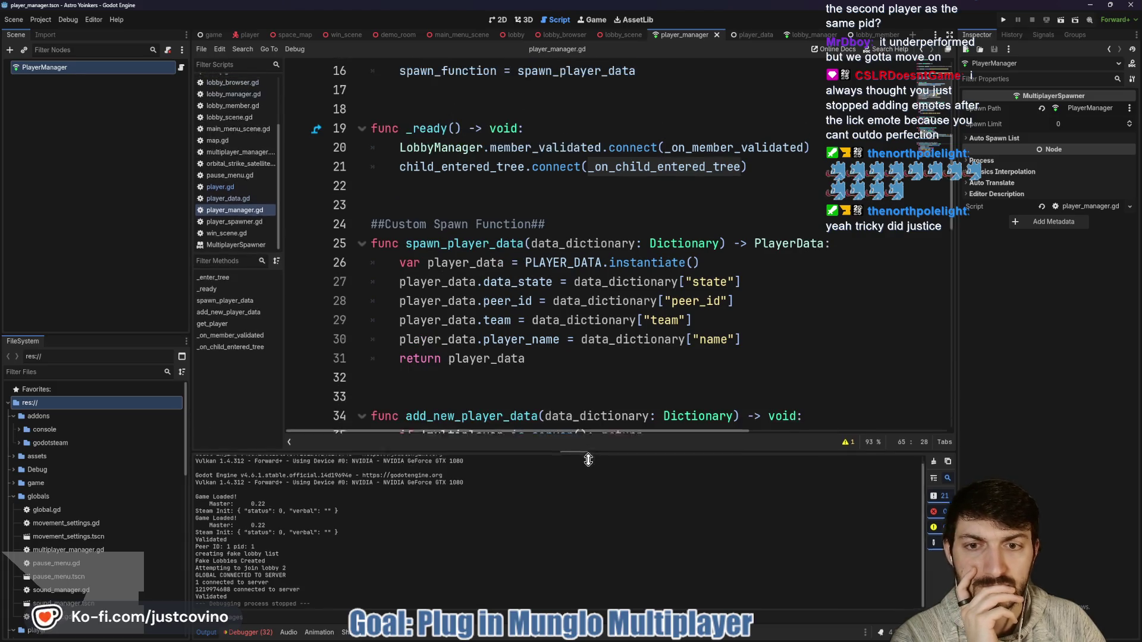
Inspect _on_member_validated and the multiplayer server check it performs.
scroll(601, 353, down, 4)
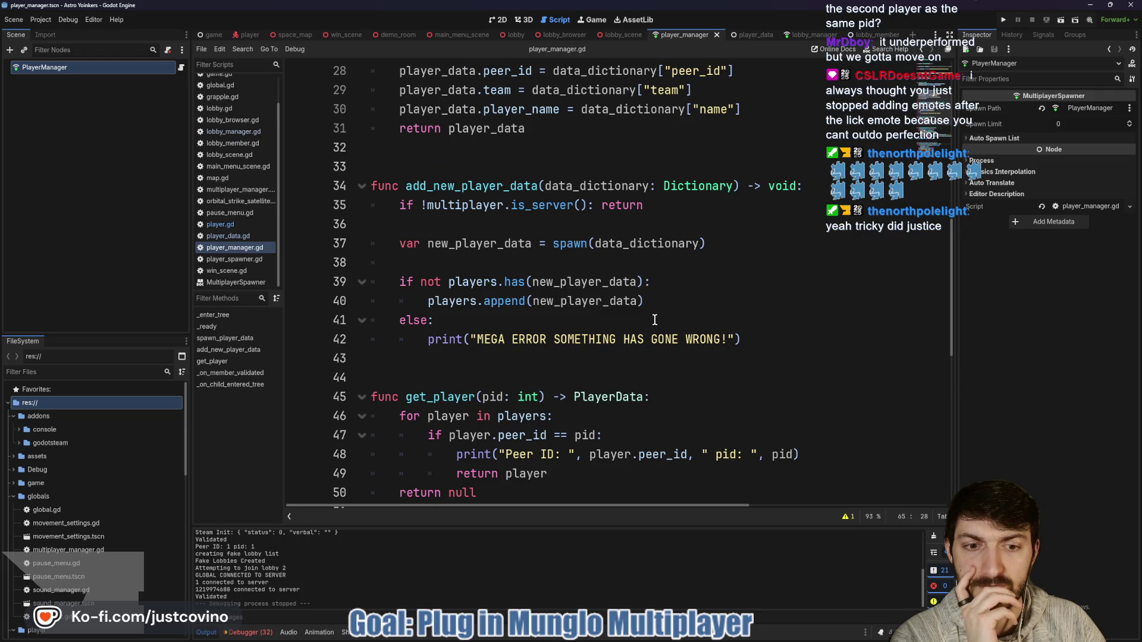
scroll(654, 320, down, 2)
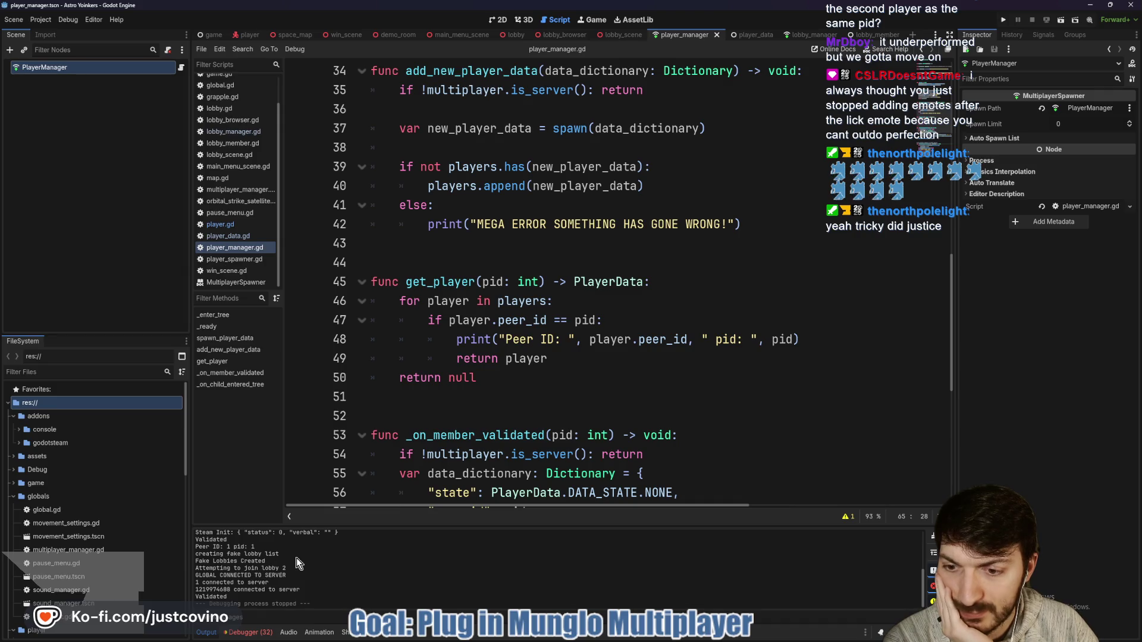
scroll(543, 363, down, 2)
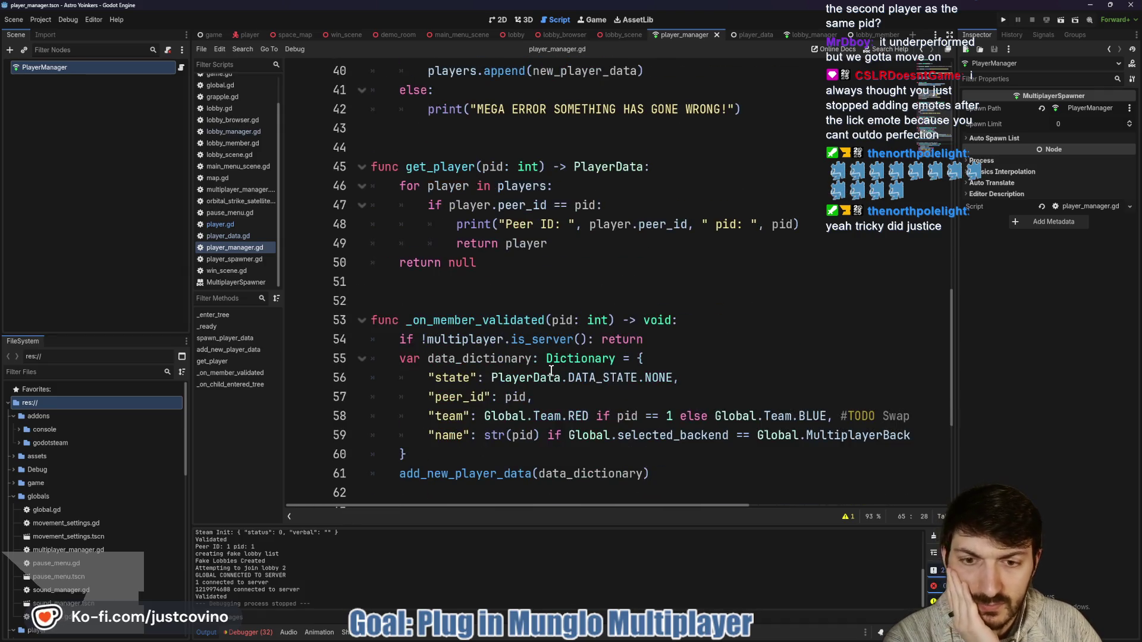
scroll(543, 379, down, 1)
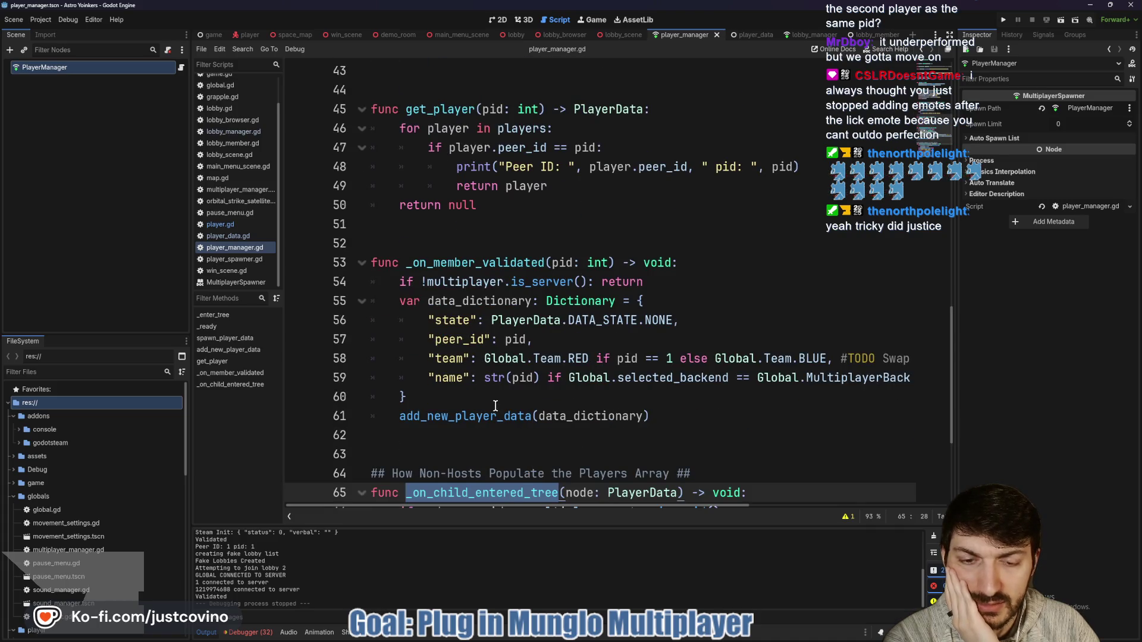
click(479, 264)
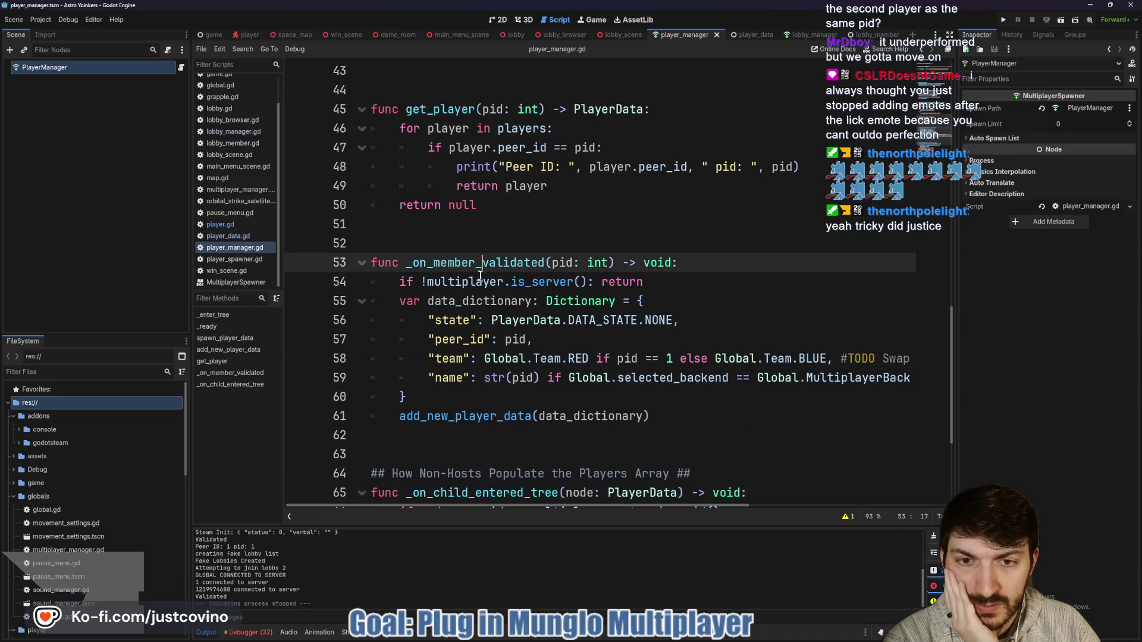
click(475, 282)
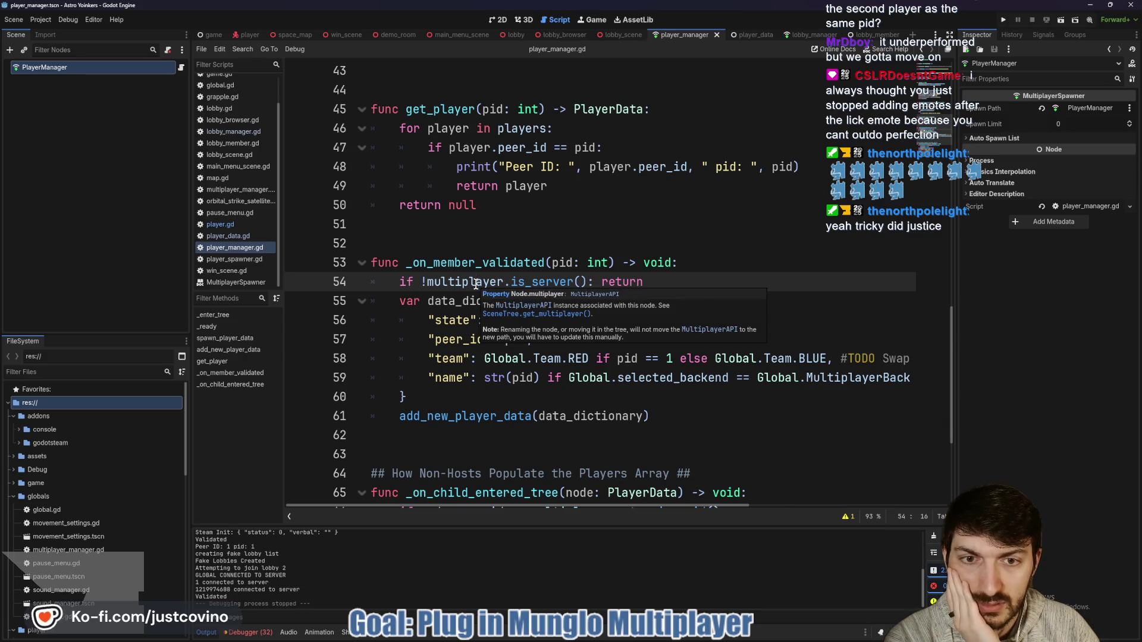
click(464, 379)
Jump to the add_new_player_data definition and select the new_player_data variable on line 37.
ctrl+click(490, 414)
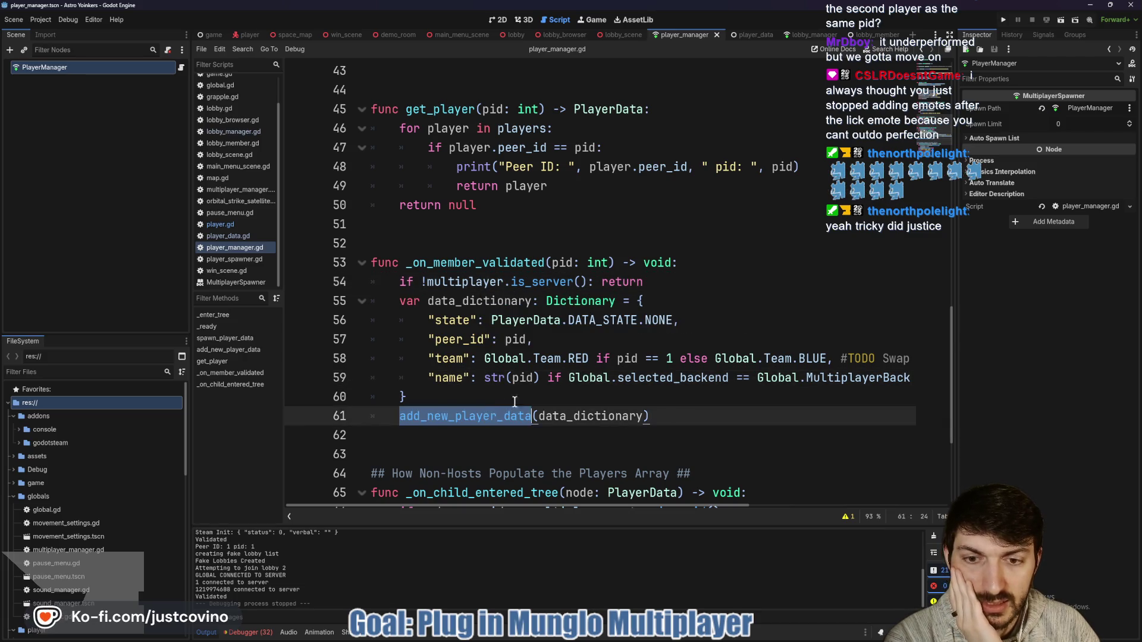
scroll(580, 384, up, 1)
scroll(580, 383, down, 1)
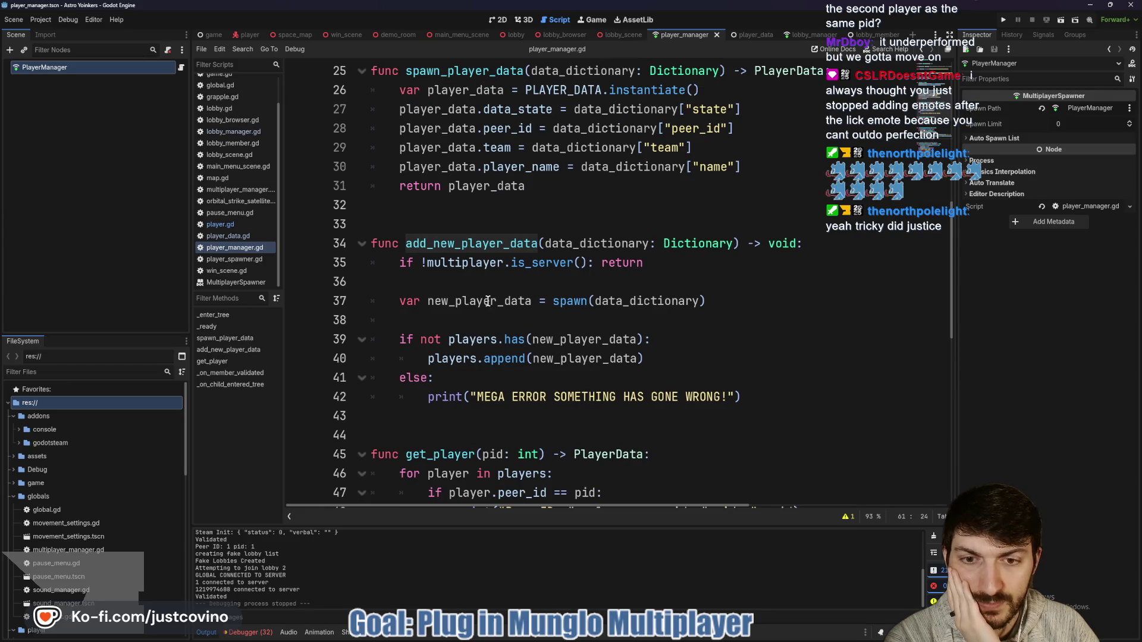
mouse_move(599, 363)
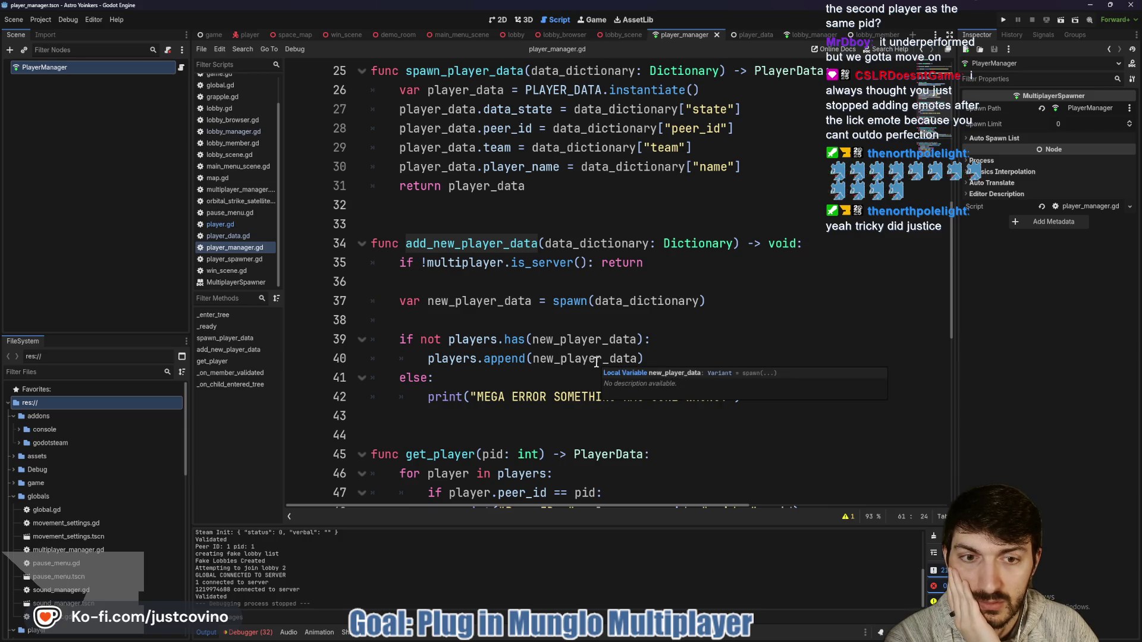
scroll(595, 360, down, 6)
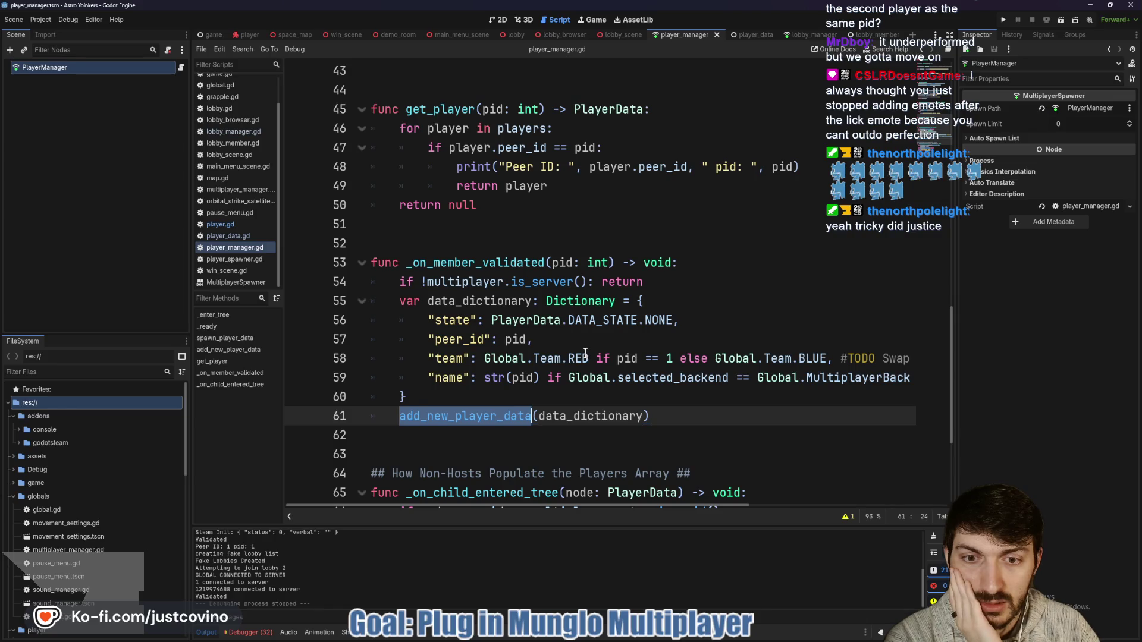
scroll(584, 353, up, 1)
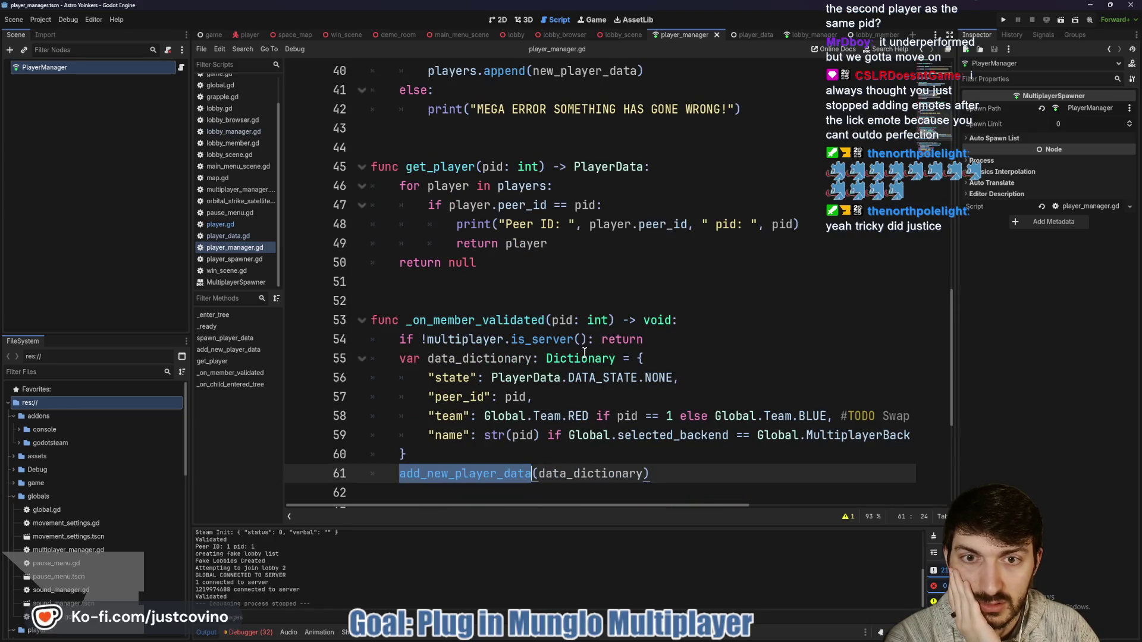
scroll(584, 353, up, 3)
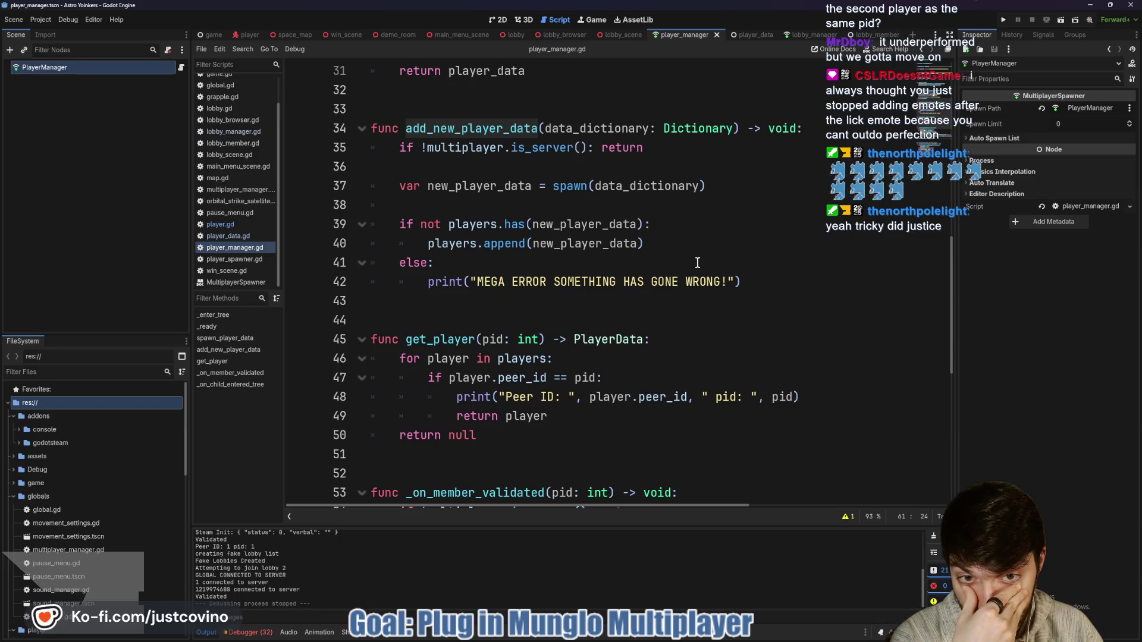
double_click(478, 186)
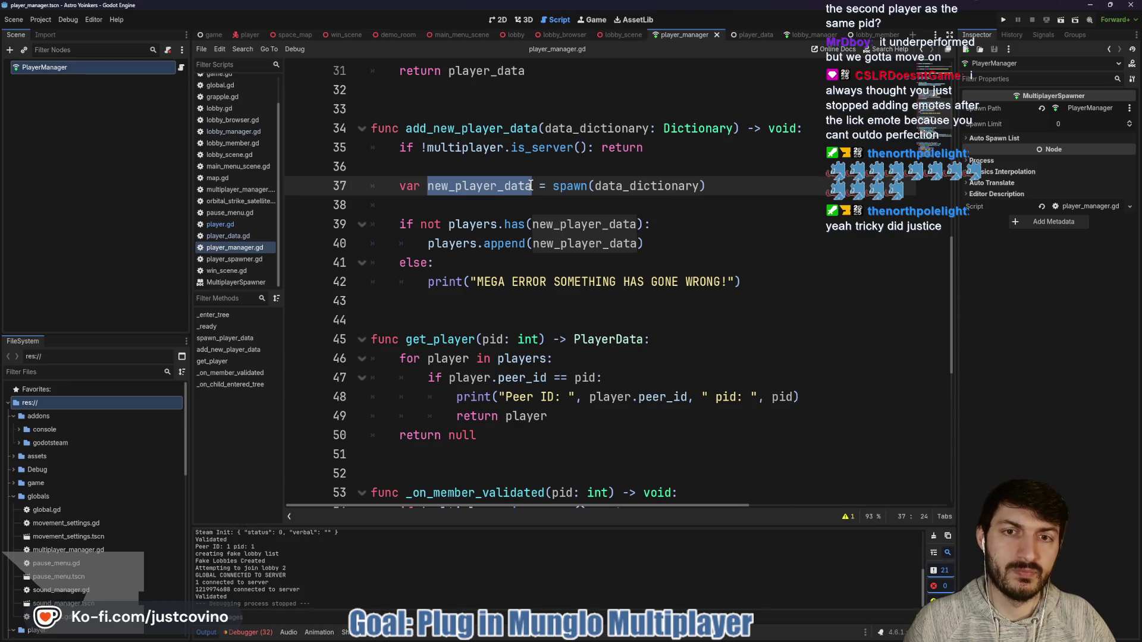
Rename new_player_data to new_player_data_node on lines 37, 39 and 40, then run the project with F5.
click(531, 185)
alt+click(640, 224)
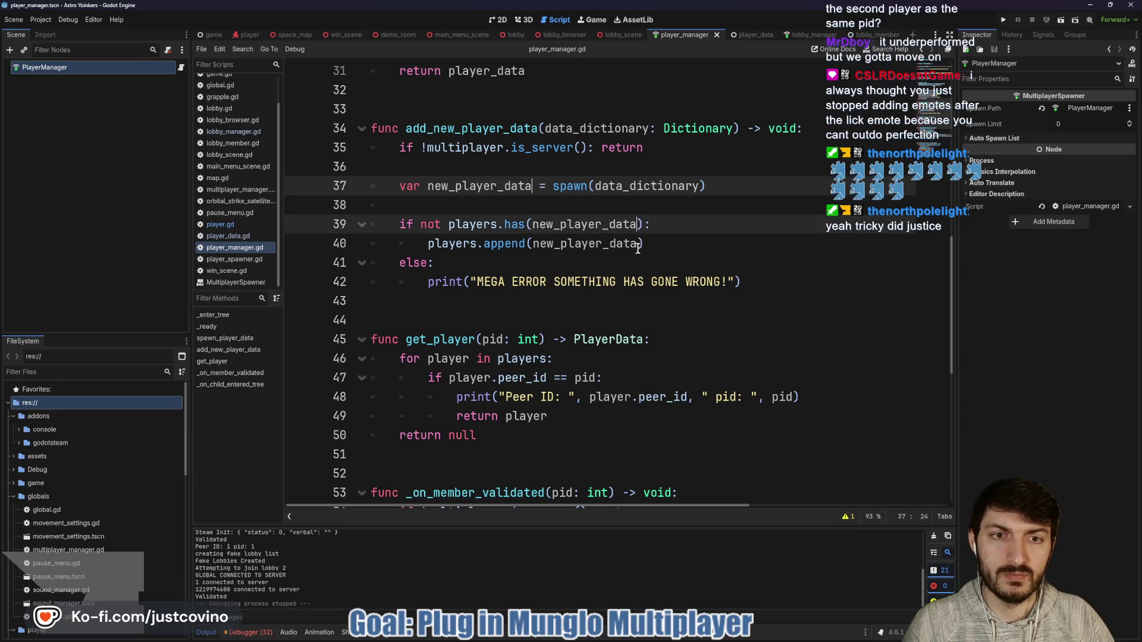
alt+click(641, 243)
text(_node)
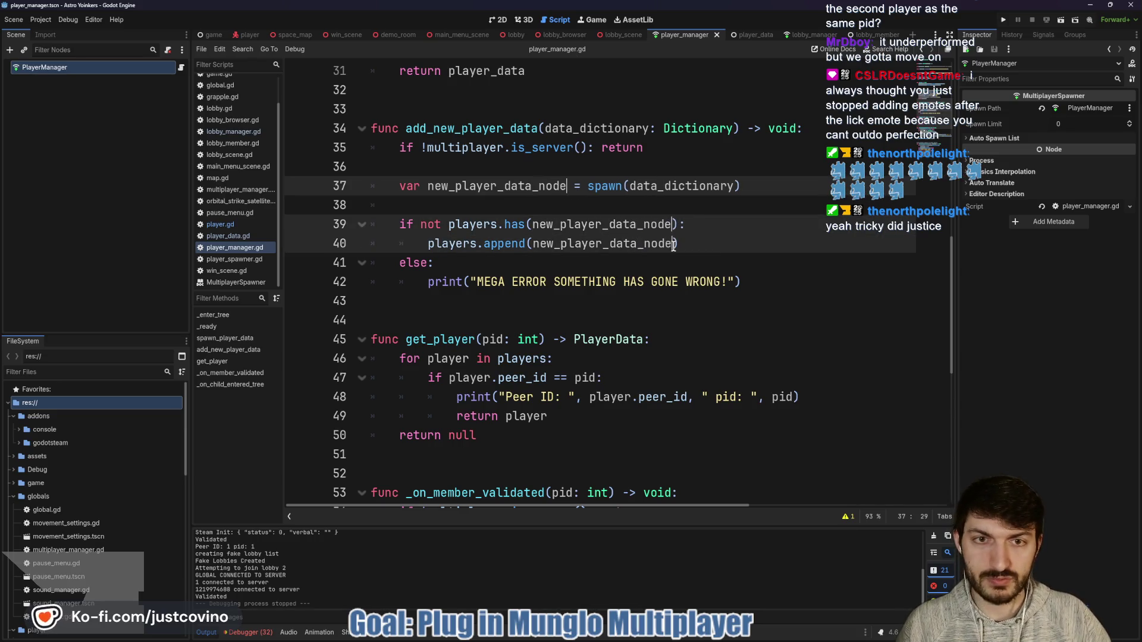
click(738, 242)
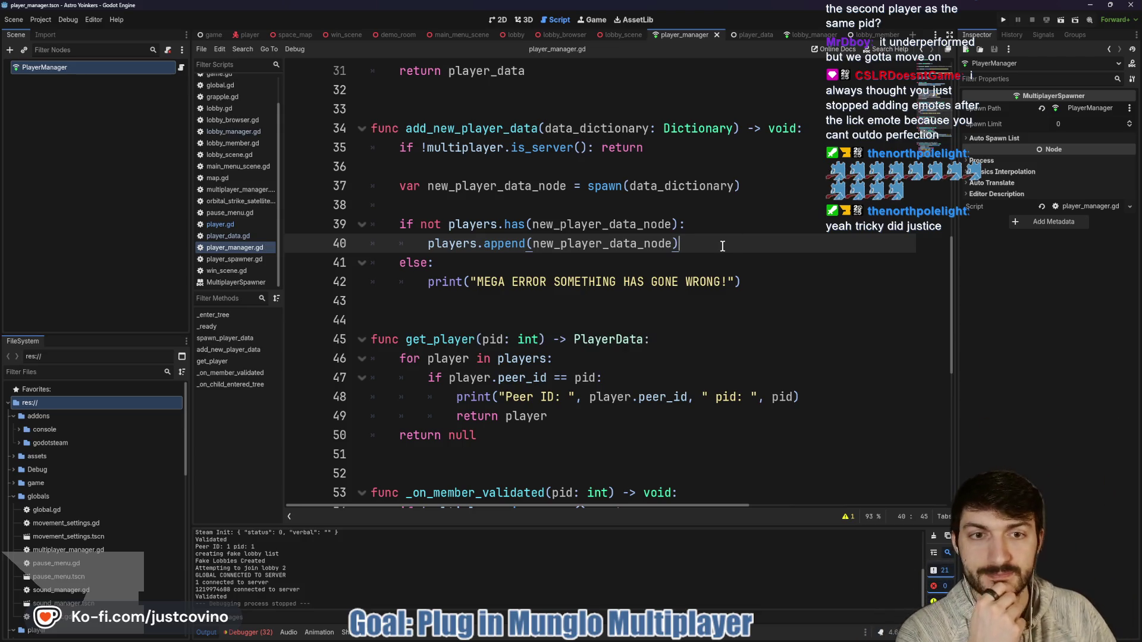
key(F5)
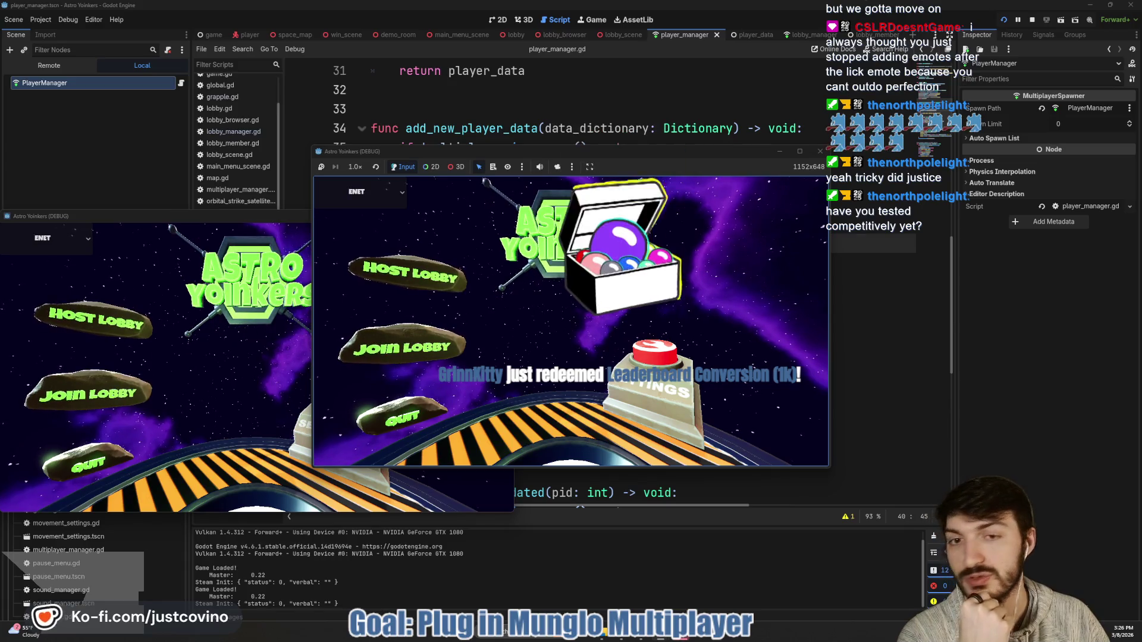
Place the two game windows side by side and host a lobby in the right one.
drag(617, 154, 842, 155)
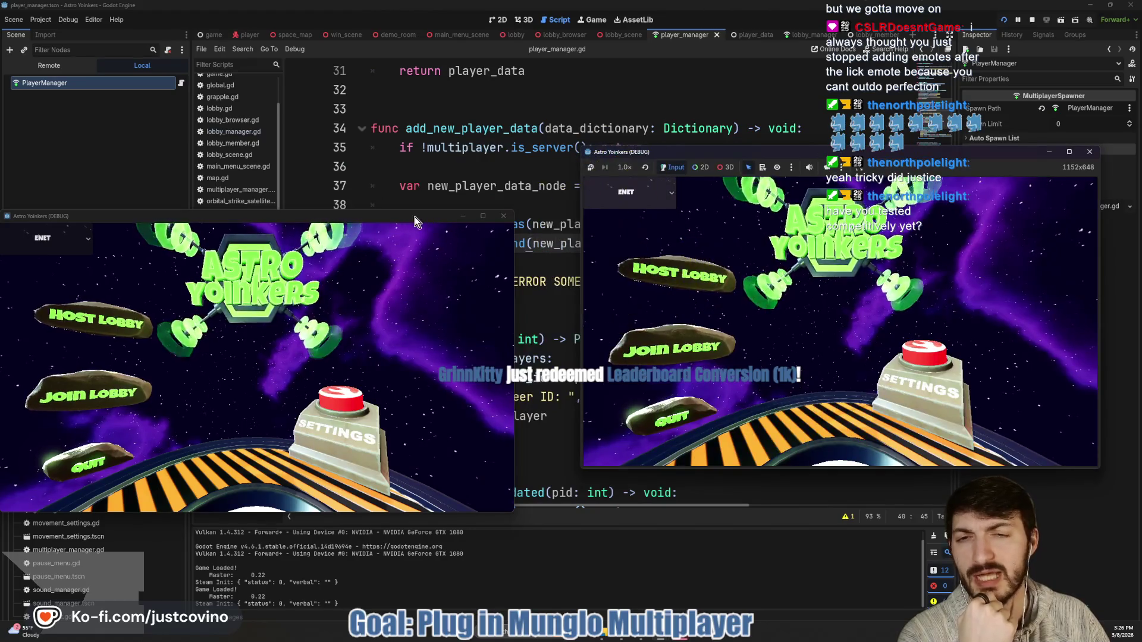
drag(422, 216, 447, 176)
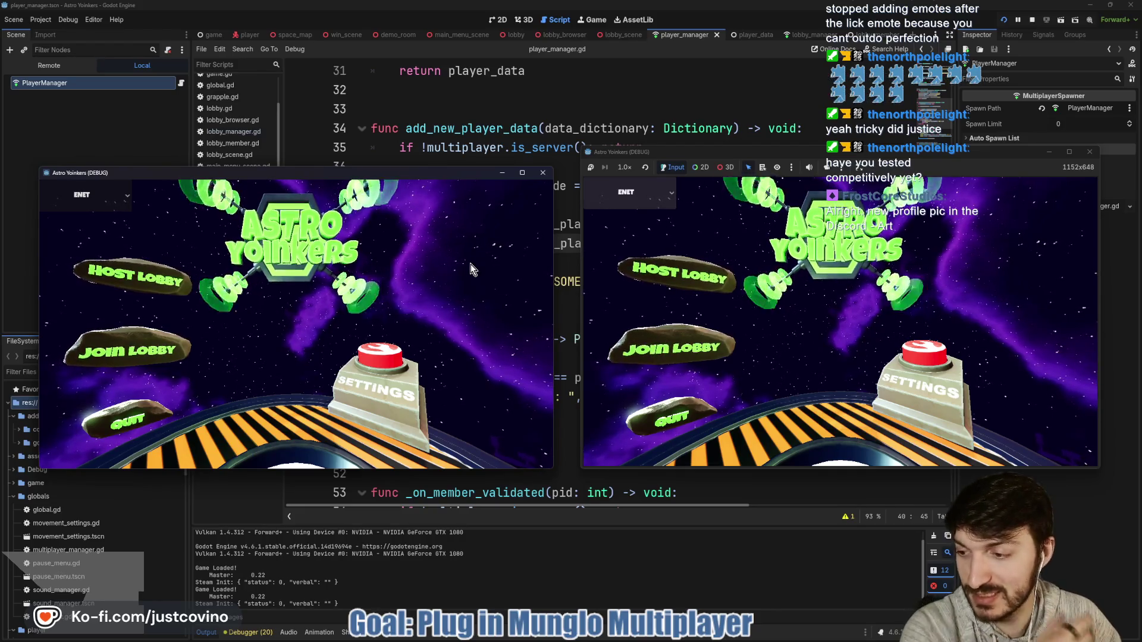
click(697, 264)
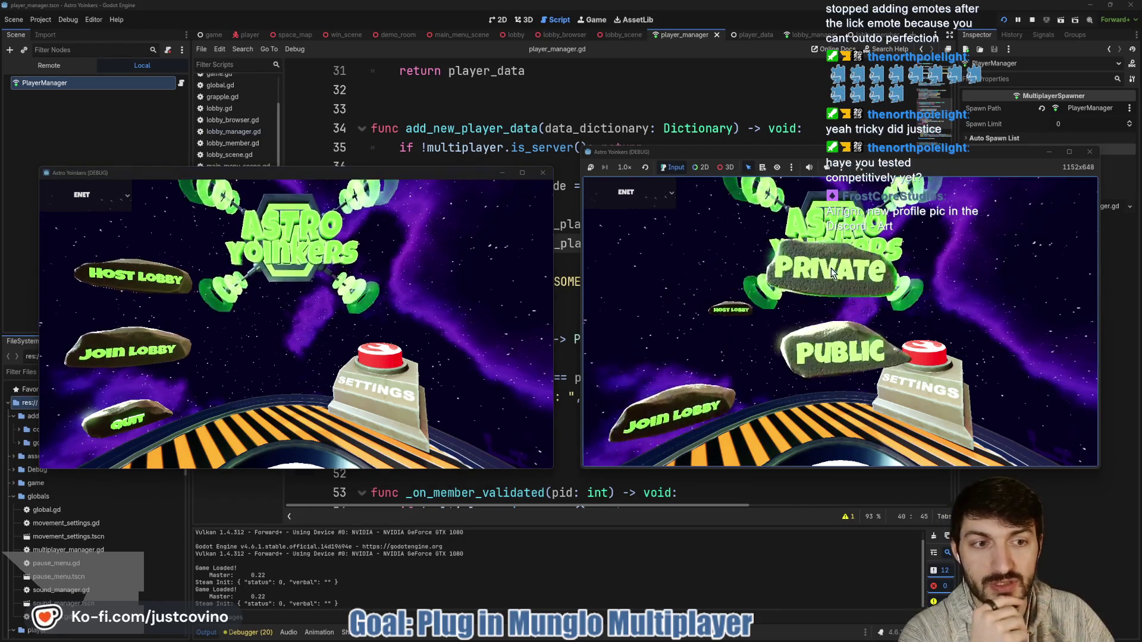
click(757, 279)
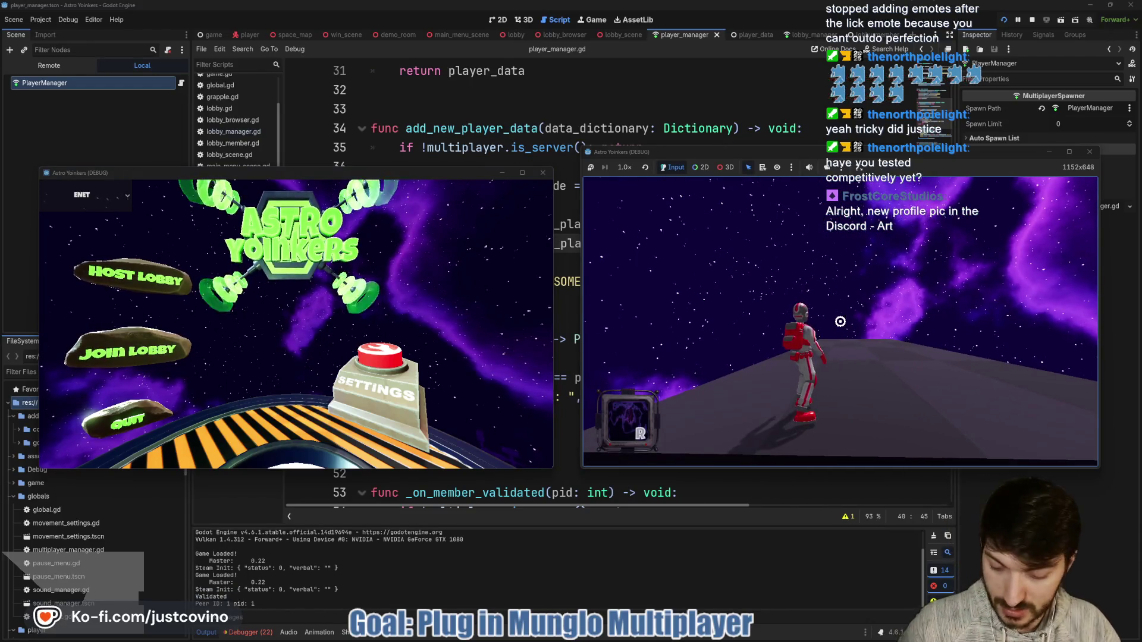
Join a fake lobby from the left game, check the player.gd line 106 error, and stop debugging.
click(142, 356)
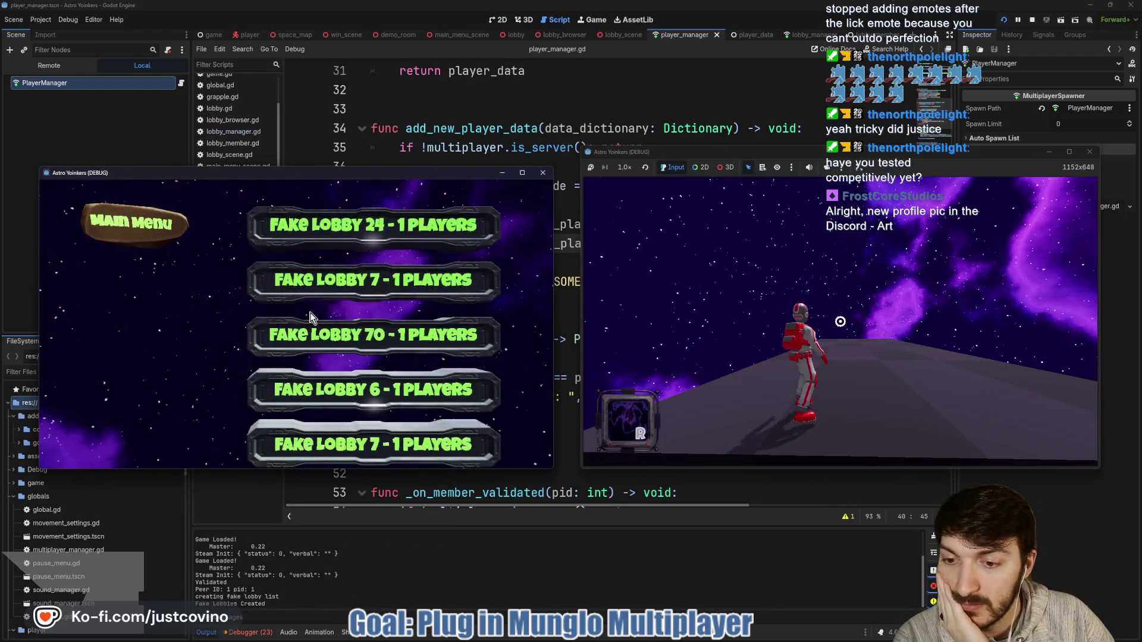
click(317, 235)
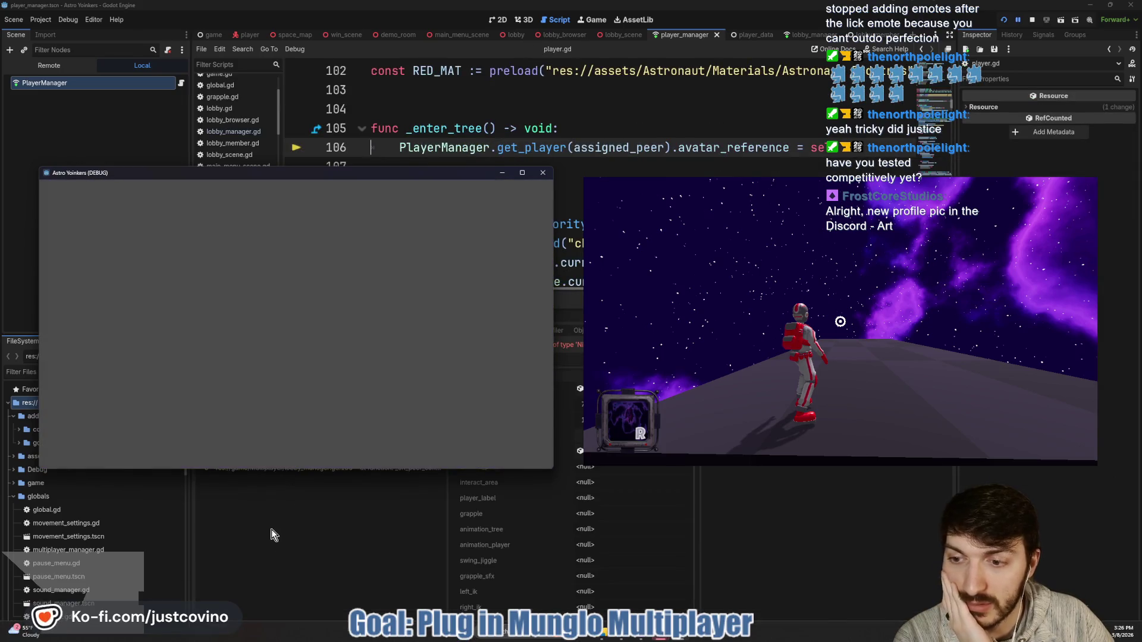
click(330, 545)
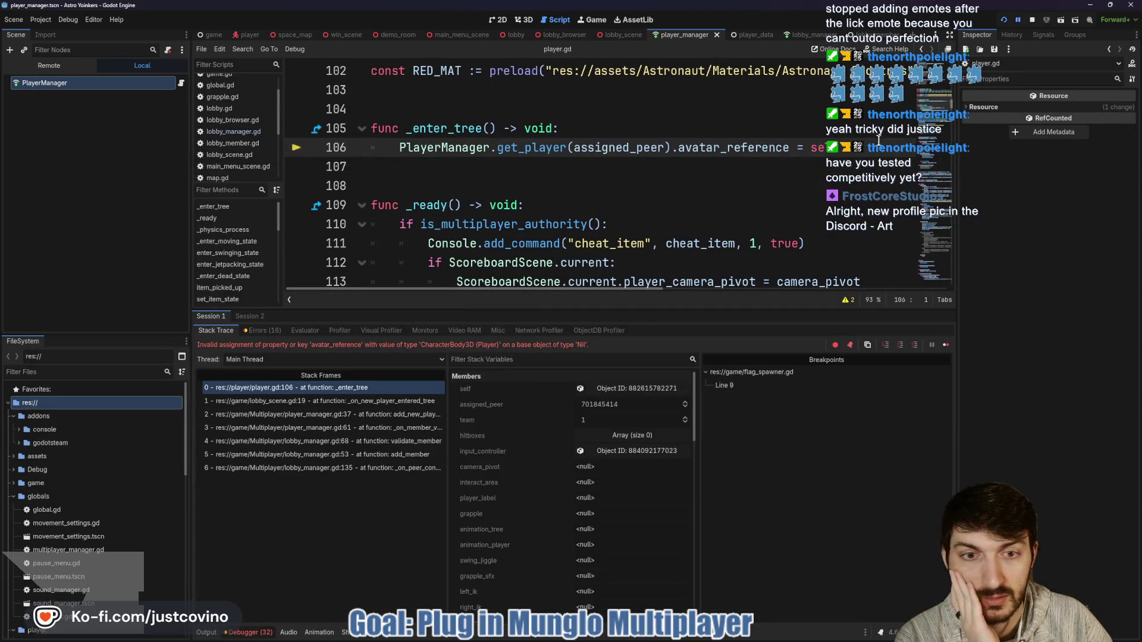
click(1033, 21)
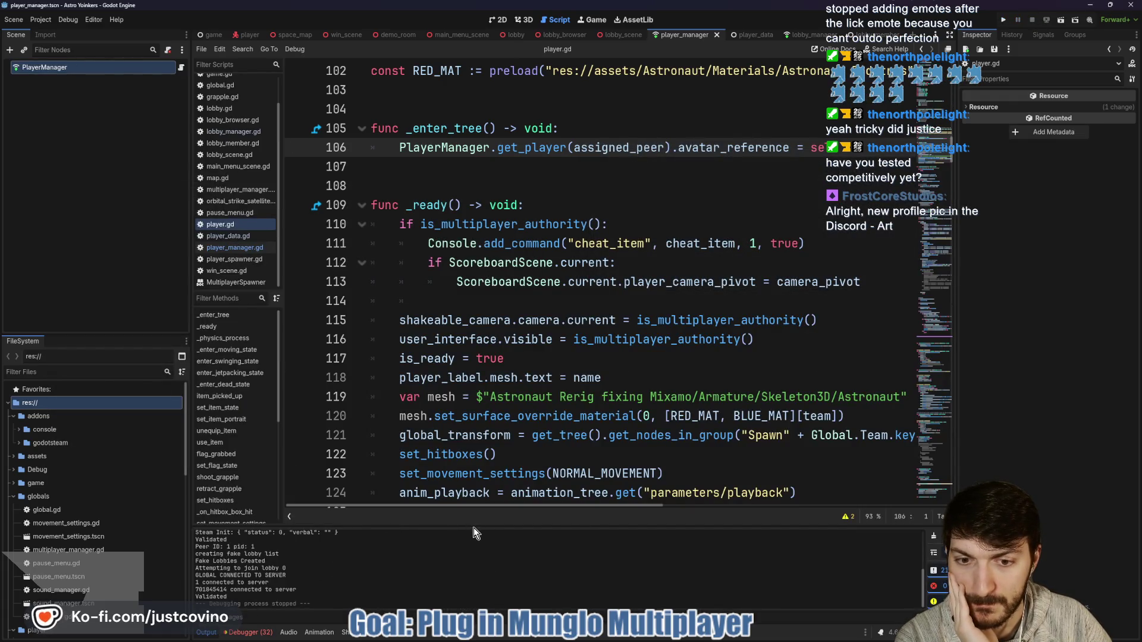
Raise the splitter between the script editor and Output panel to show more debug messages.
drag(473, 523, 465, 338)
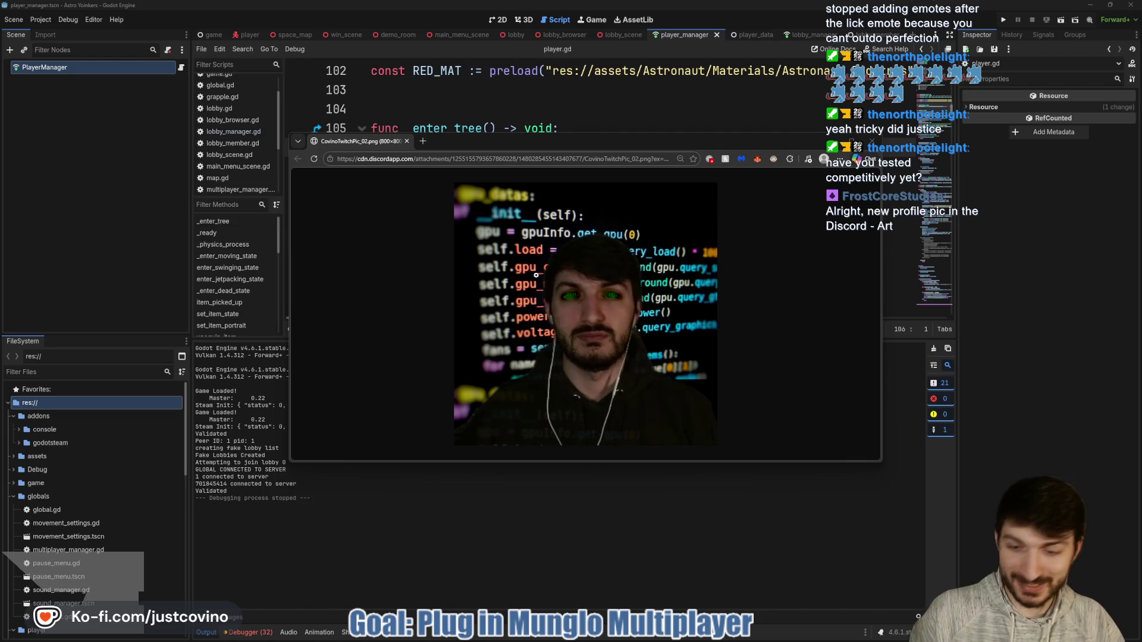
View the shared profile picture image at full size, then close the browser window.
click(617, 288)
scroll(695, 310, down, 1)
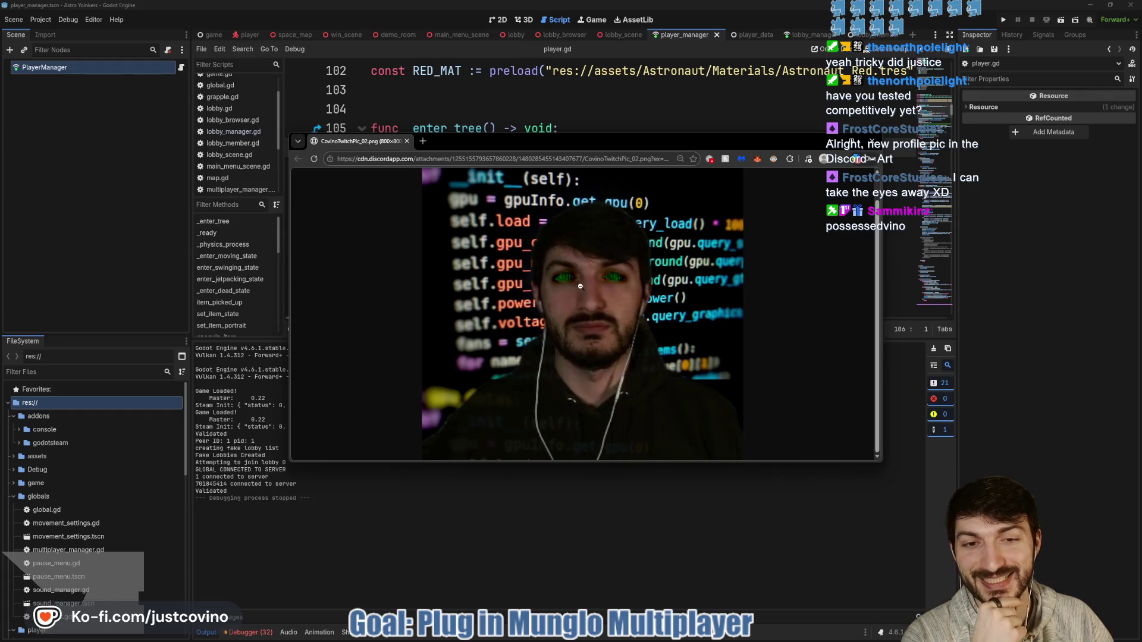
click(406, 141)
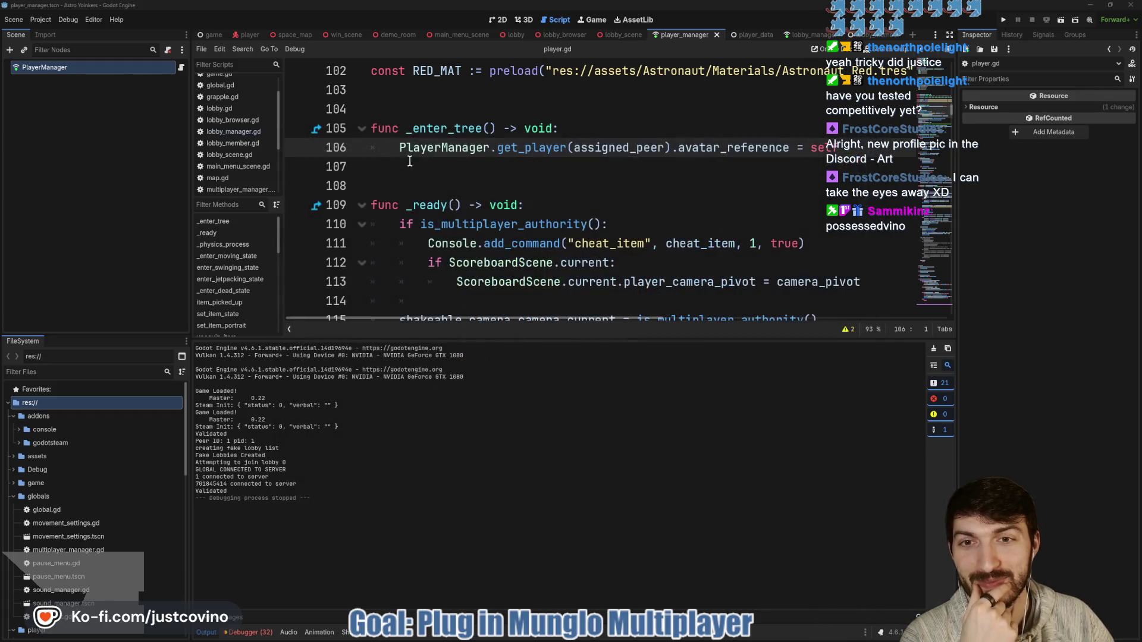
Shrink the Output panel and review player.gd from line 114's is_ready code up to line 96.
click(486, 185)
drag(448, 333, 452, 500)
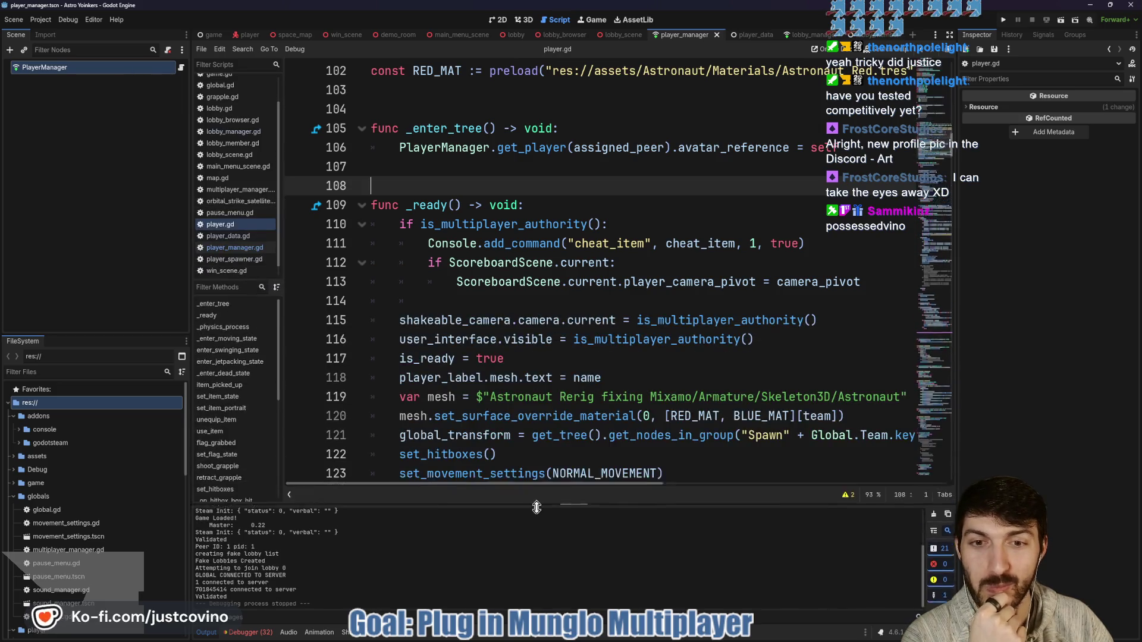
click(535, 294)
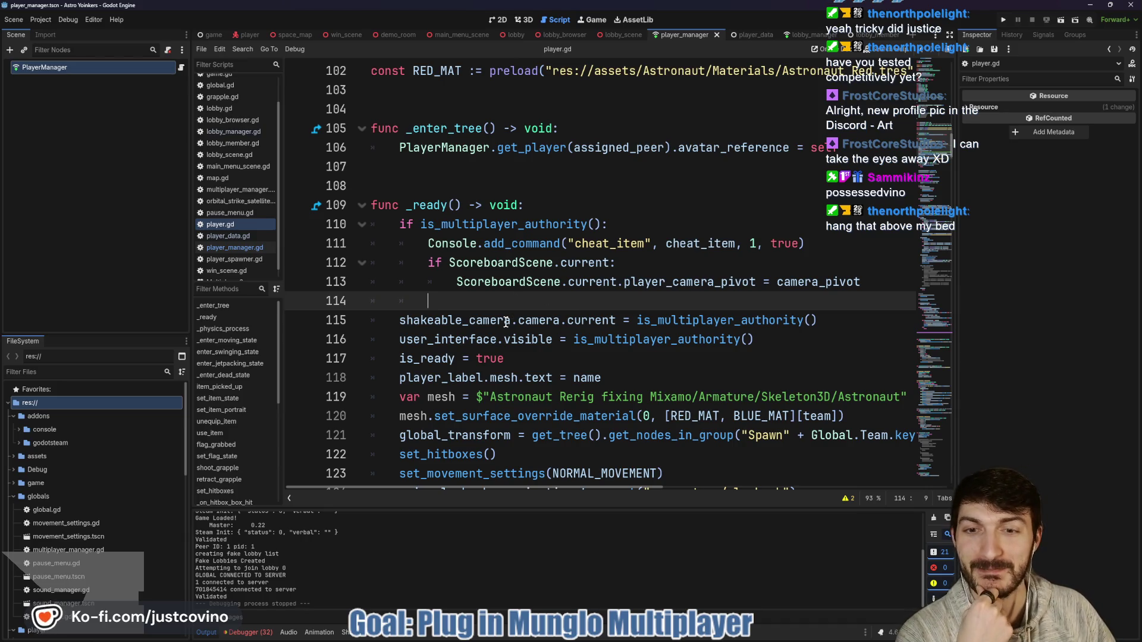
scroll(558, 303, down, 1)
click(557, 301)
scroll(558, 303, up, 2)
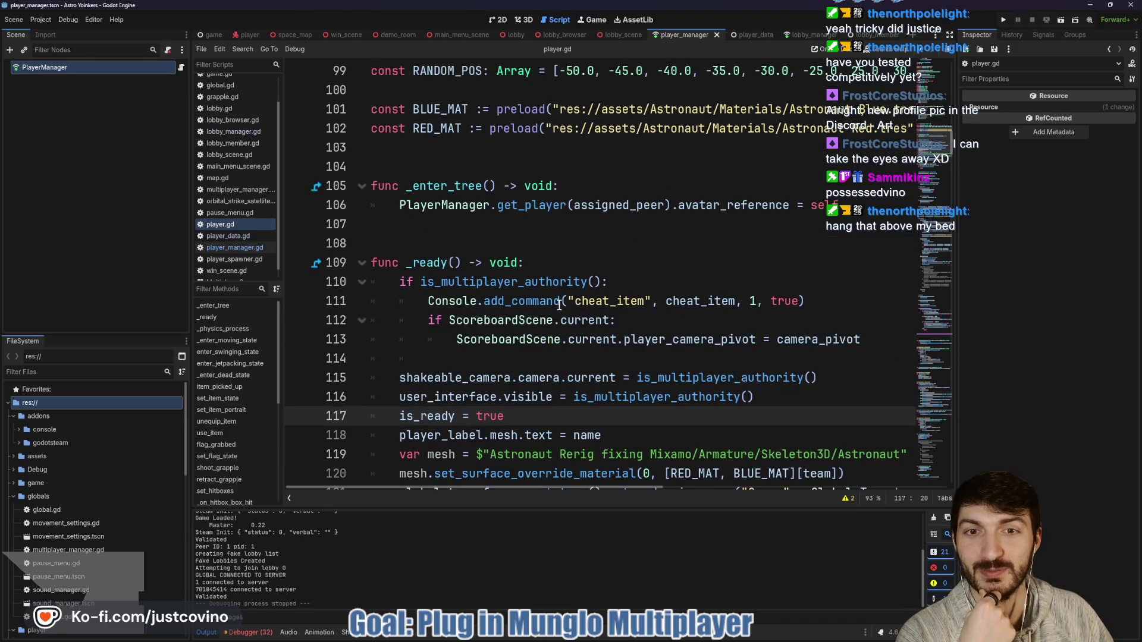
click(537, 245)
scroll(537, 250, up, 2)
click(537, 265)
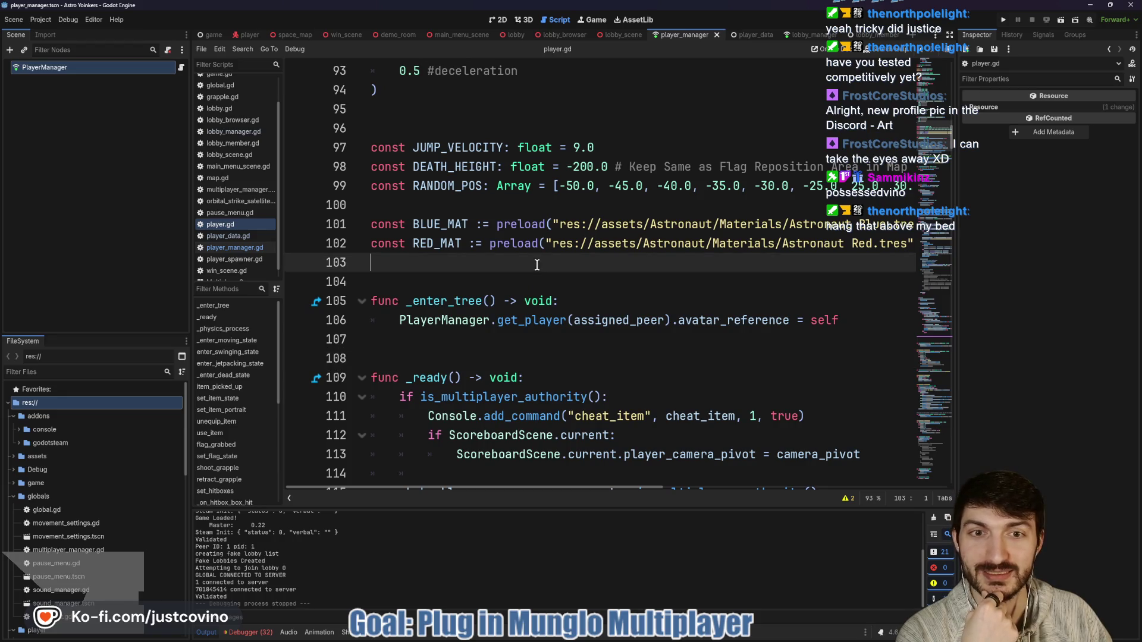
scroll(532, 279, up, 2)
scroll(514, 295, up, 1)
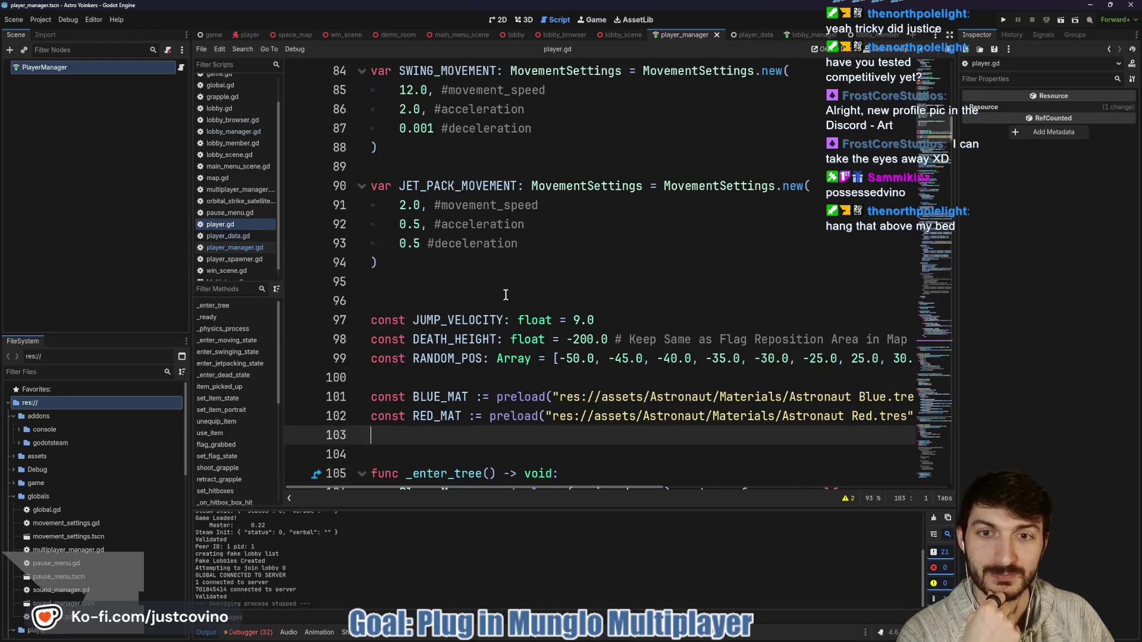
click(506, 295)
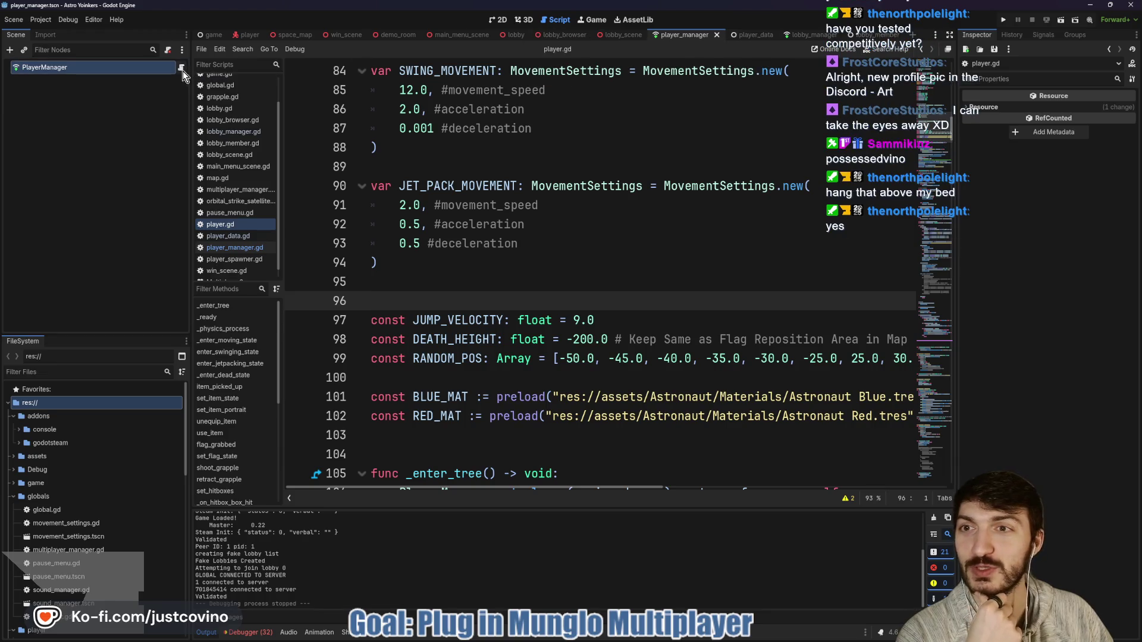
Check the else branch on line 41 of player_manager.gd, then run the project again.
click(182, 70)
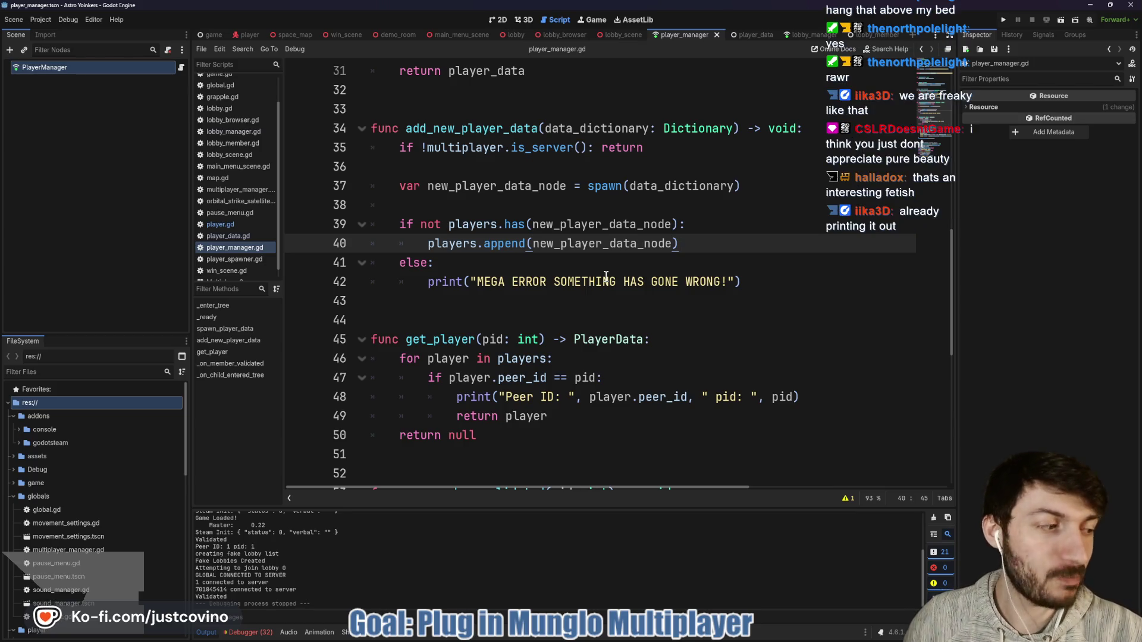
click(537, 259)
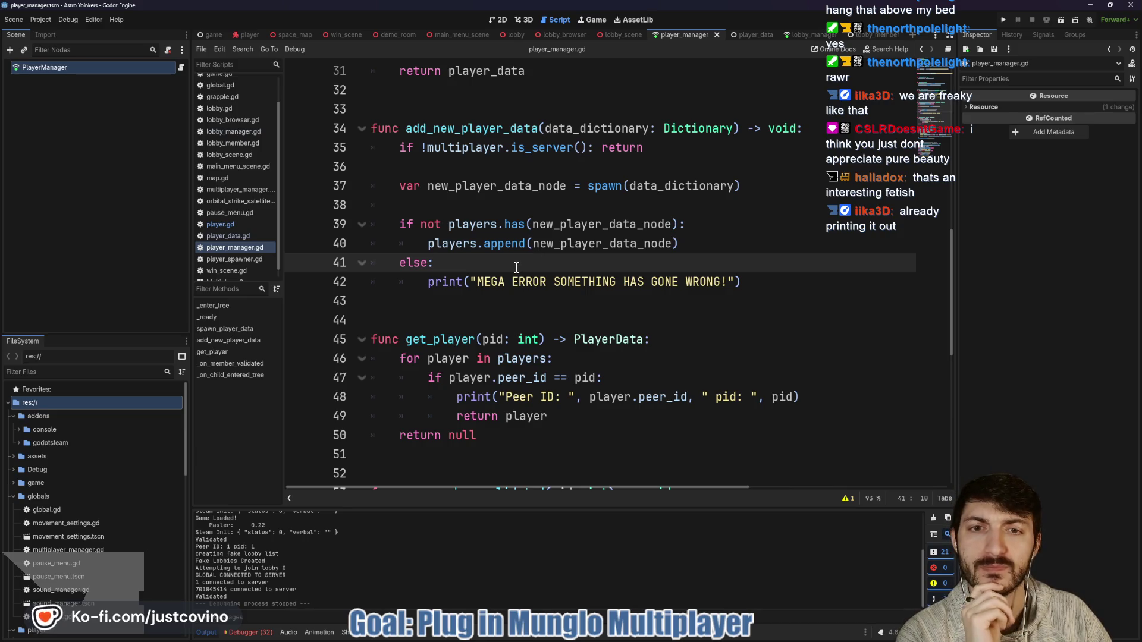
click(1001, 21)
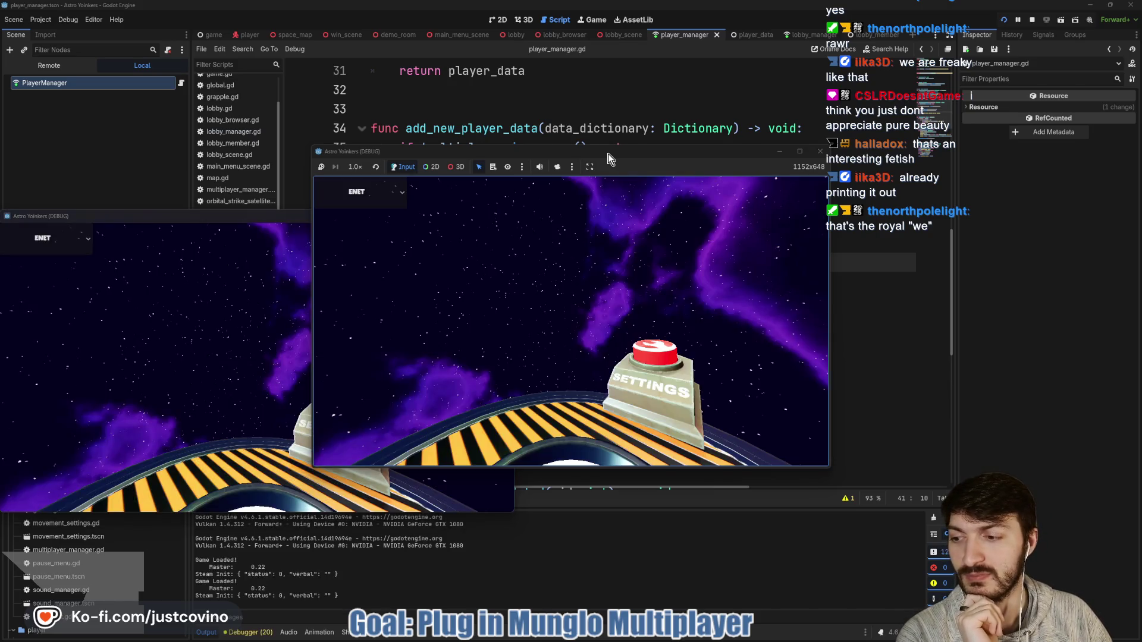
Arrange both game windows, host a lobby in the right one and join a fake lobby from the left.
drag(802, 150, 1053, 133)
drag(425, 222, 470, 163)
click(660, 257)
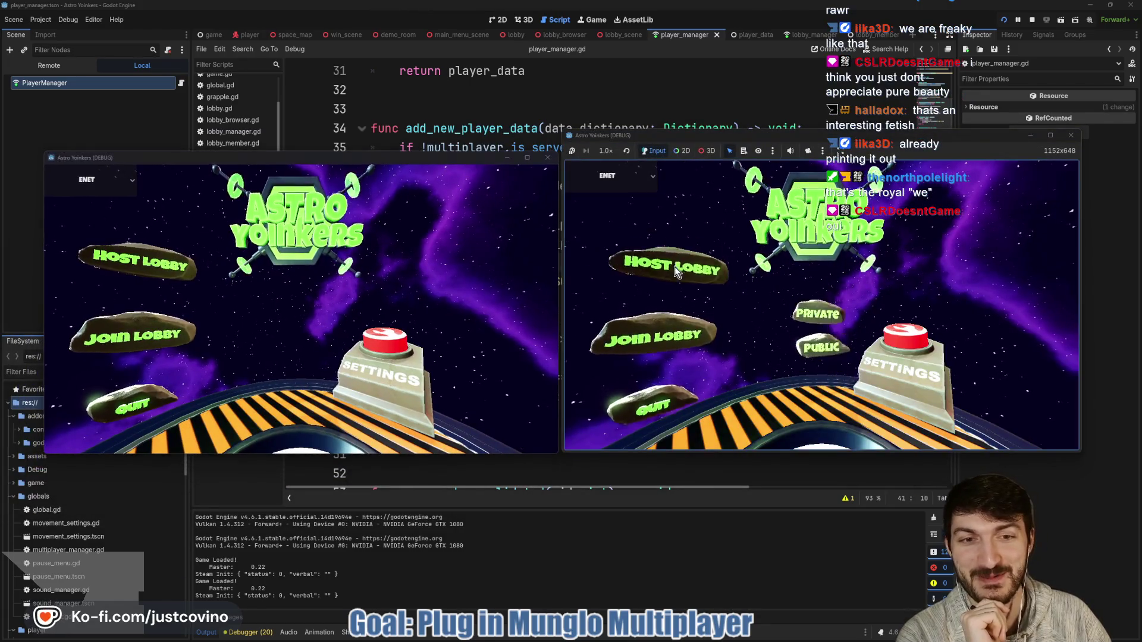
click(826, 252)
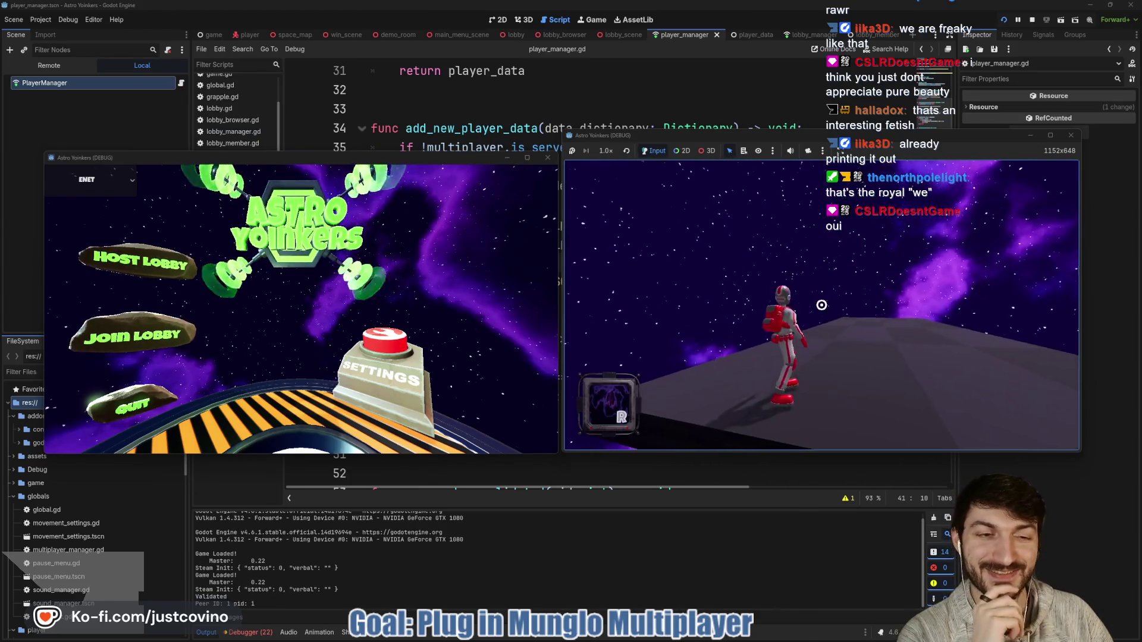
click(185, 338)
click(365, 217)
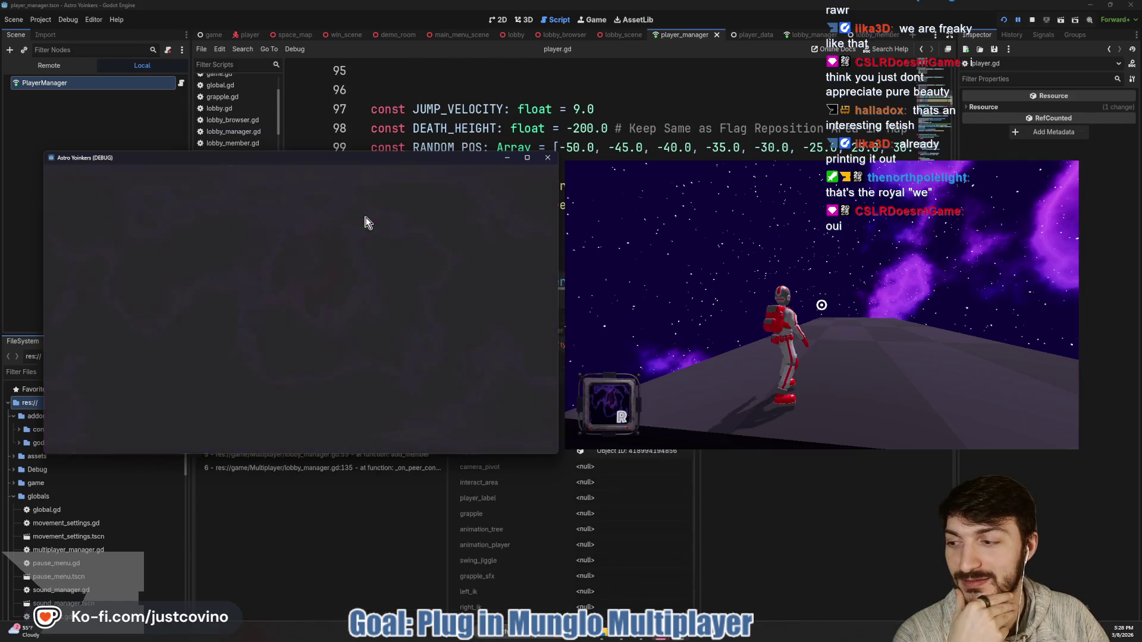
Expand Game, Map, LobbyScene, Players and LobbyManager in the Remote scene tree, then stop the game.
click(36, 67)
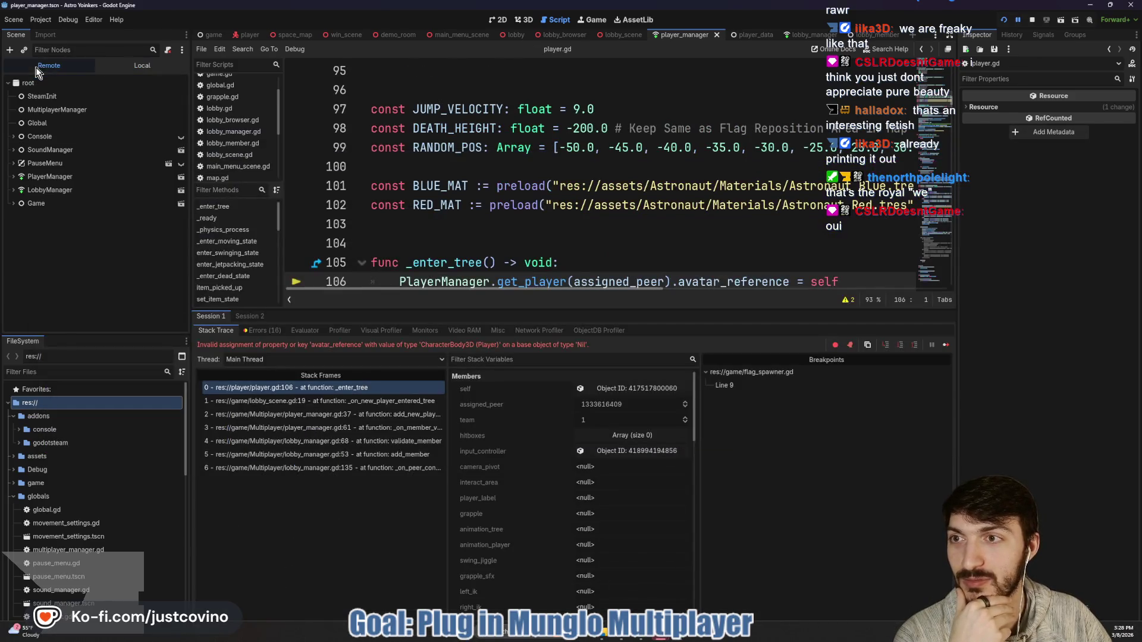
click(13, 204)
click(19, 216)
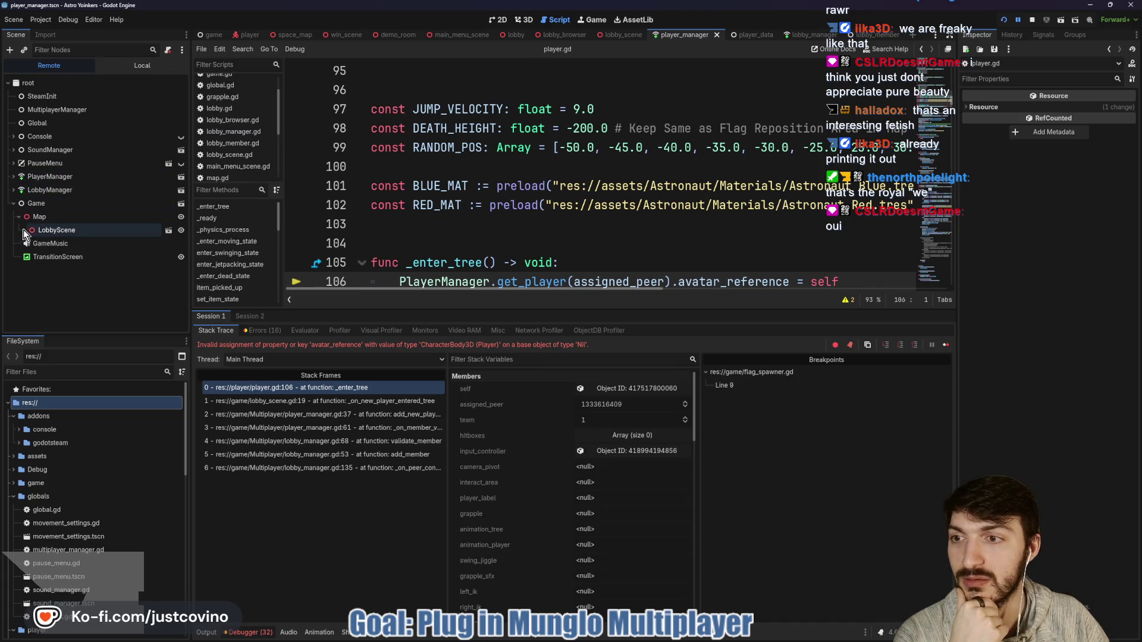
click(24, 230)
click(30, 270)
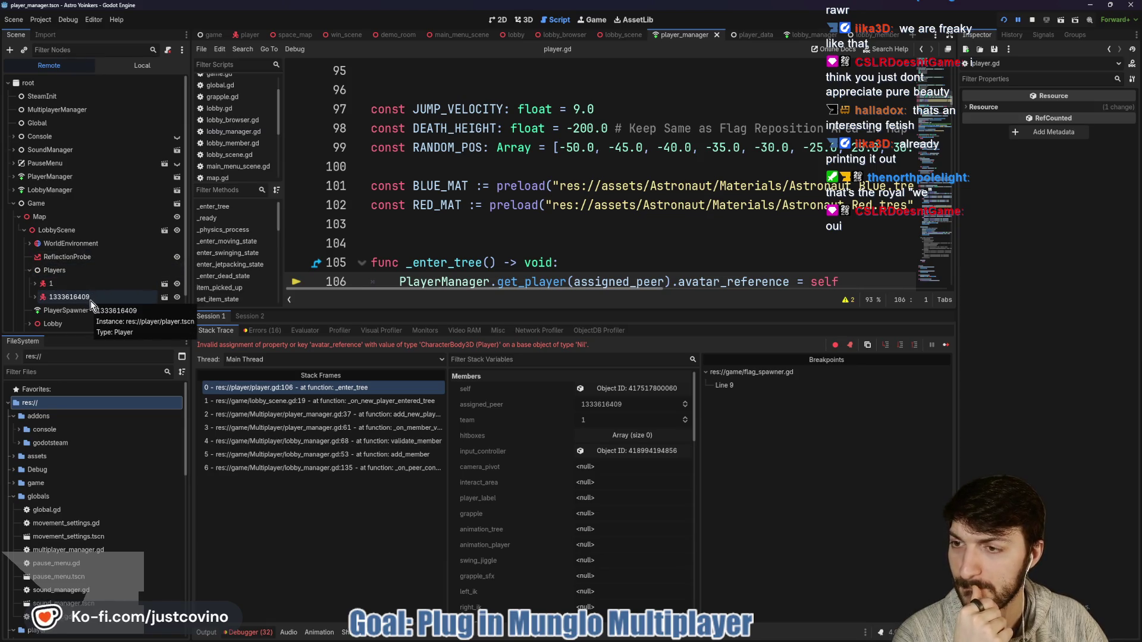
click(250, 632)
click(249, 632)
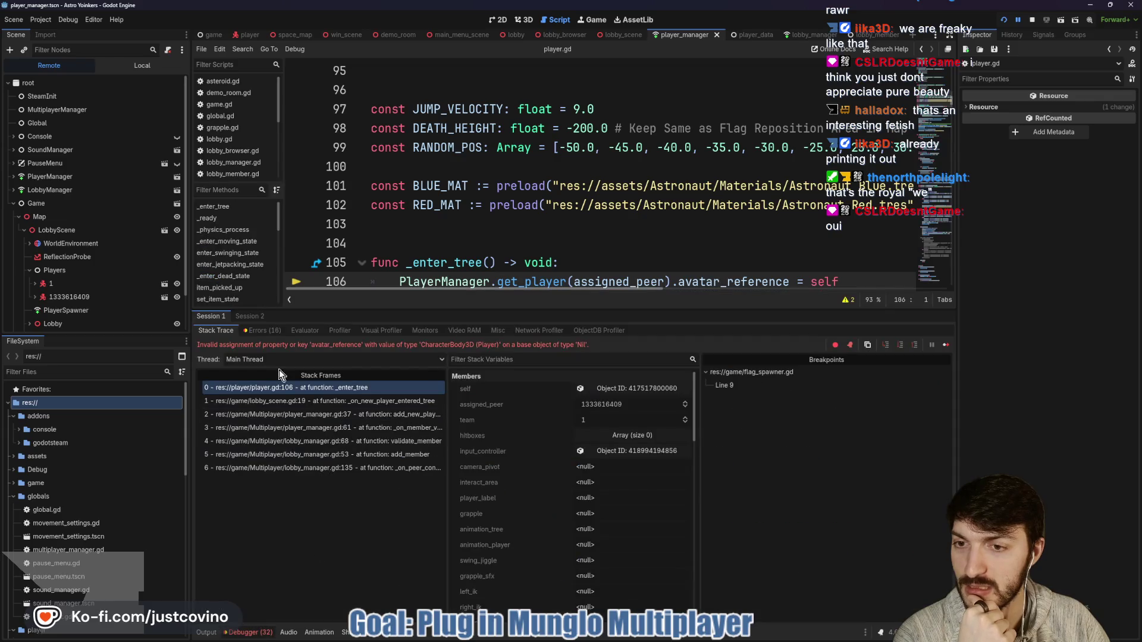
click(22, 232)
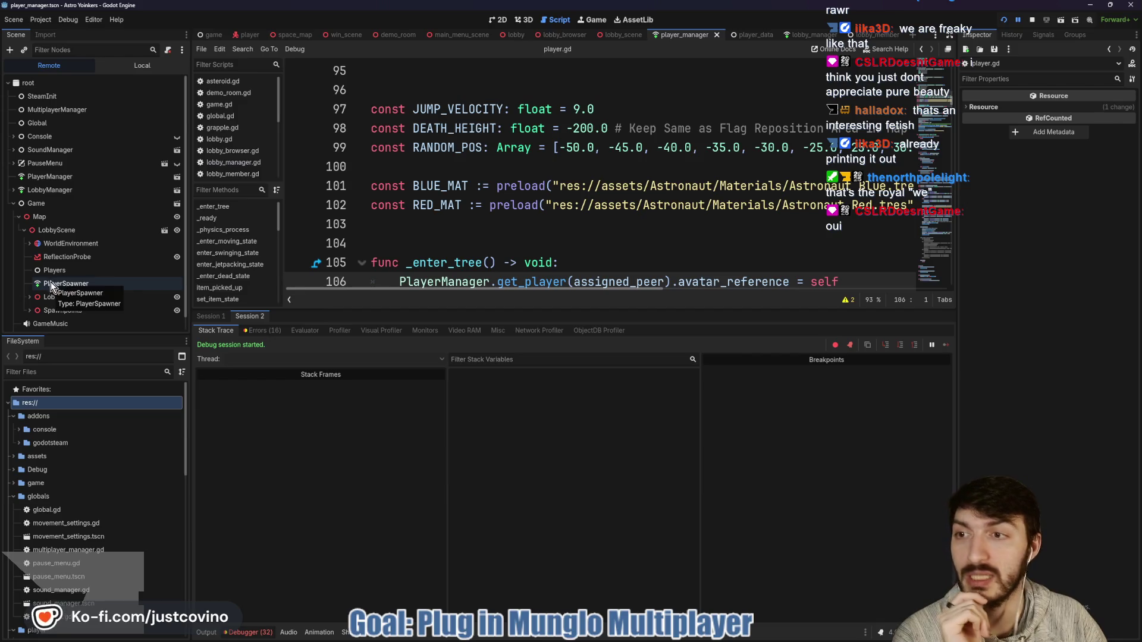
click(13, 189)
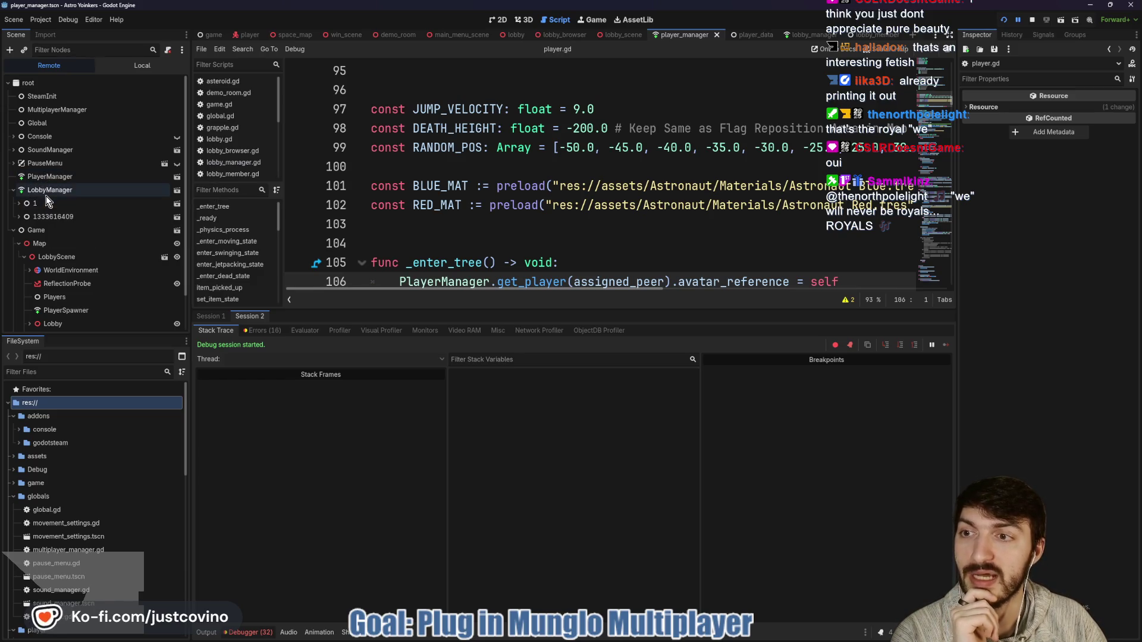
click(1032, 20)
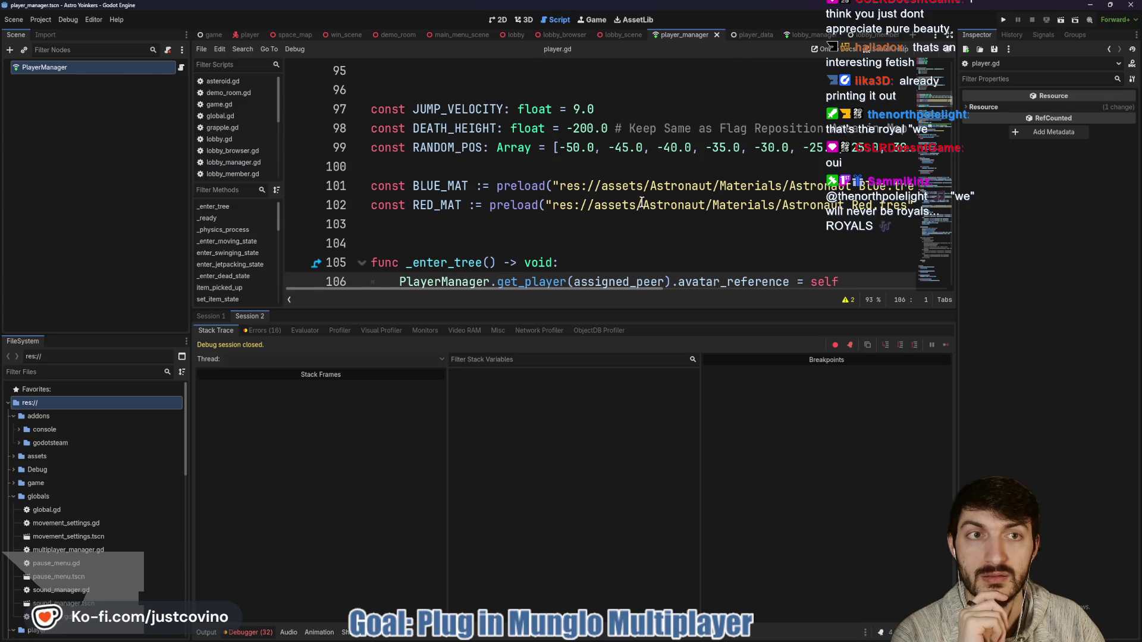
Glance at player_data.gd, then show the Signal.connect tooltip at the top of player_manager.gd.
click(744, 34)
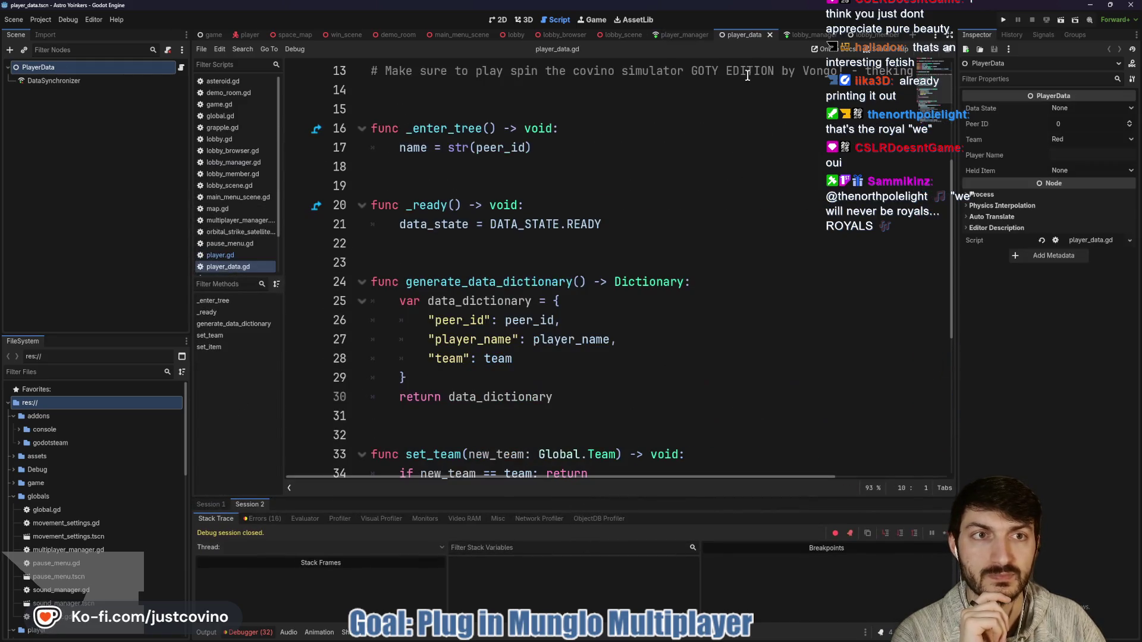
click(678, 34)
scroll(588, 268, up, 6)
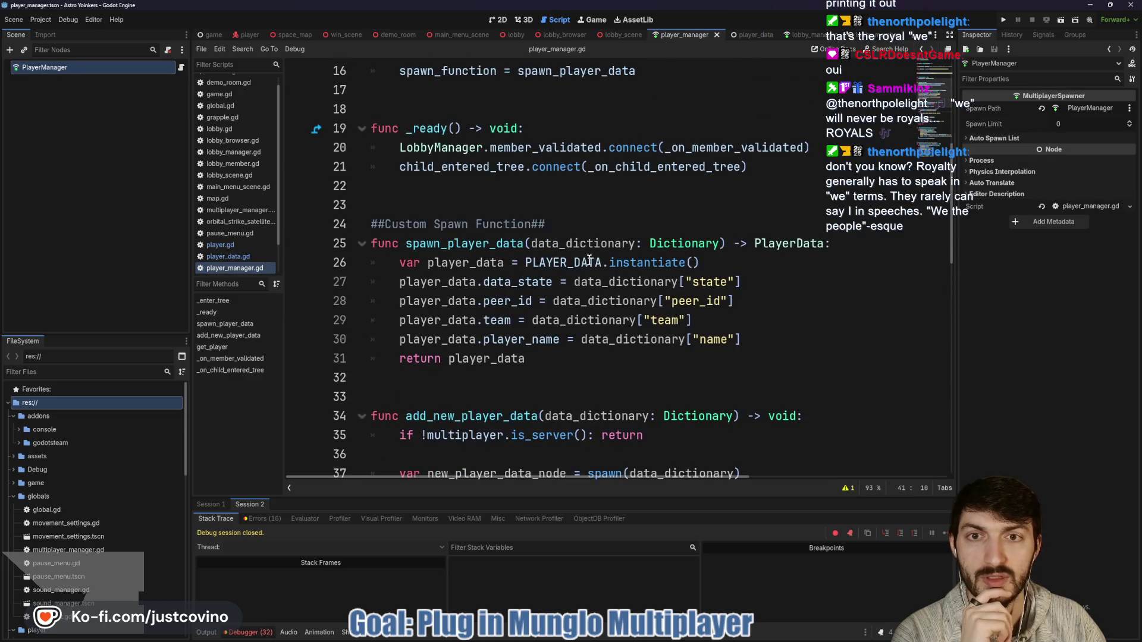
scroll(589, 268, up, 1)
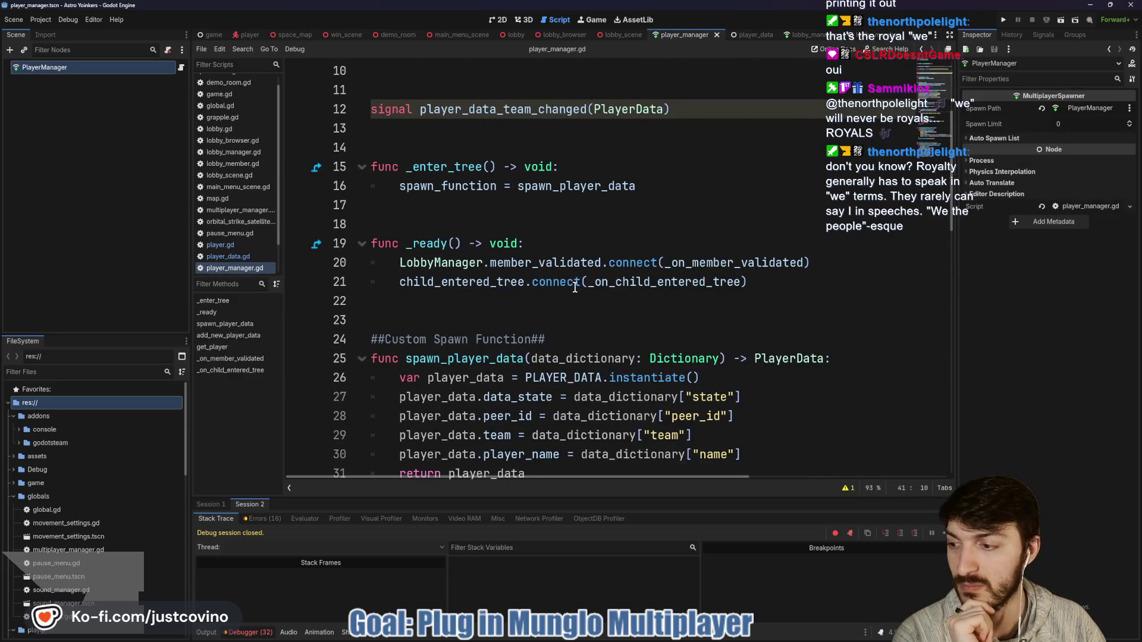
mouse_move(574, 287)
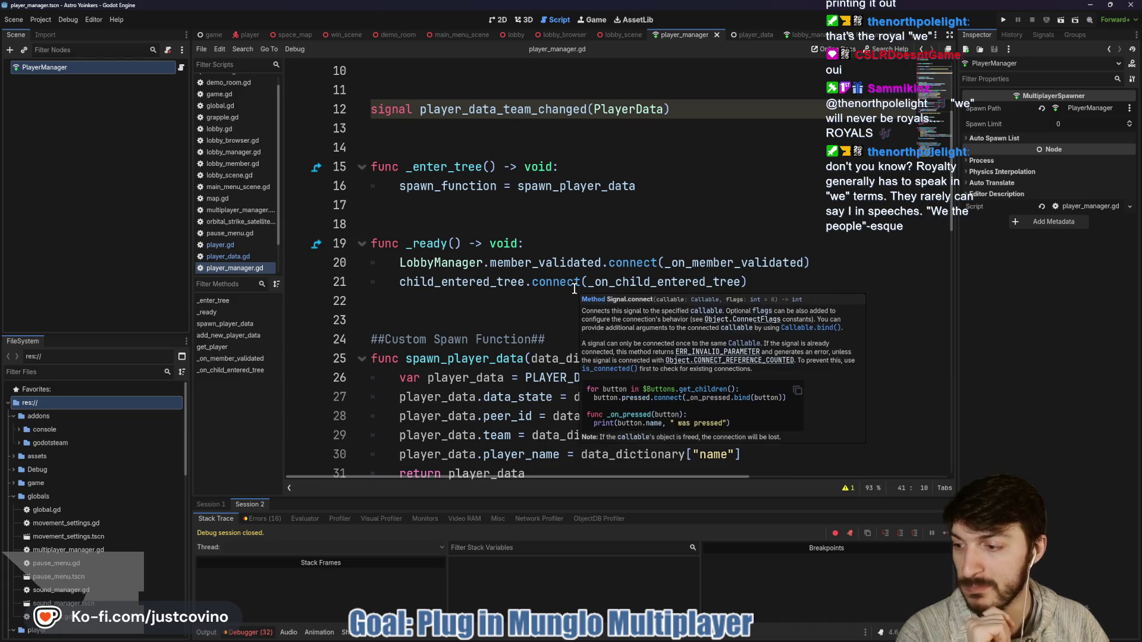
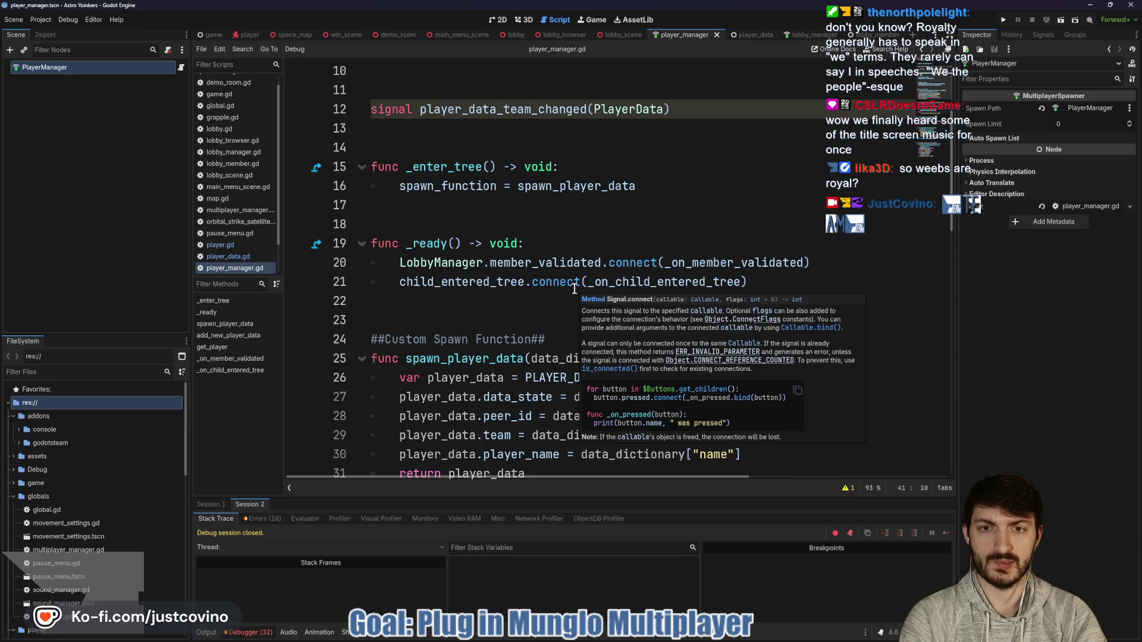
Indent the blank line 36 inside add_new_player_data in player_manager.gd with a Tab.
scroll(489, 320, down, 3)
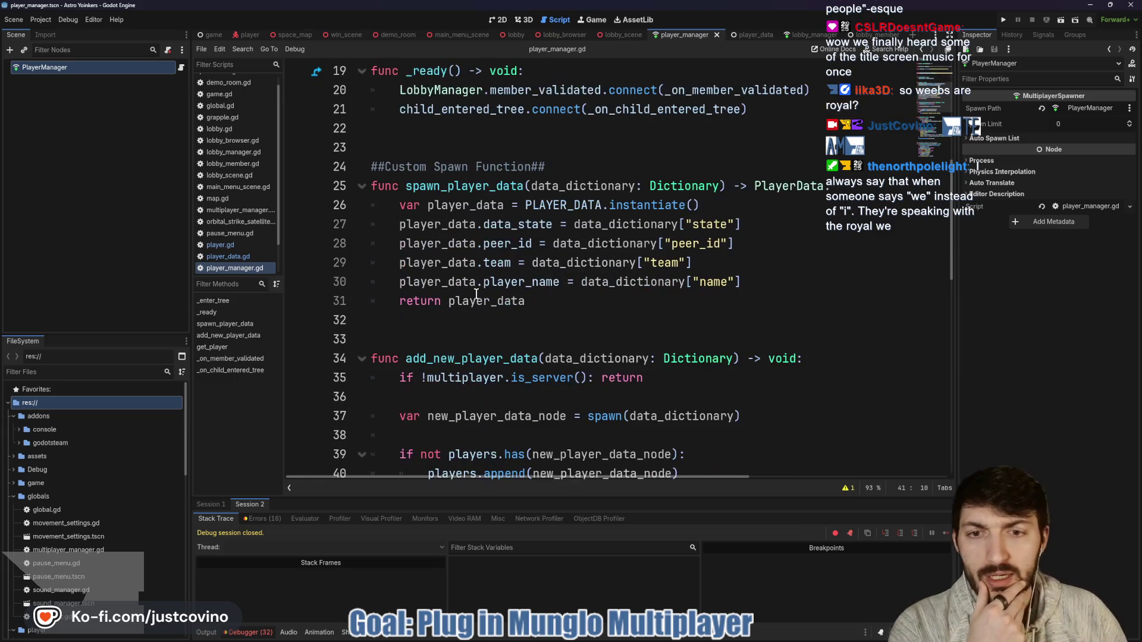
double_click(454, 184)
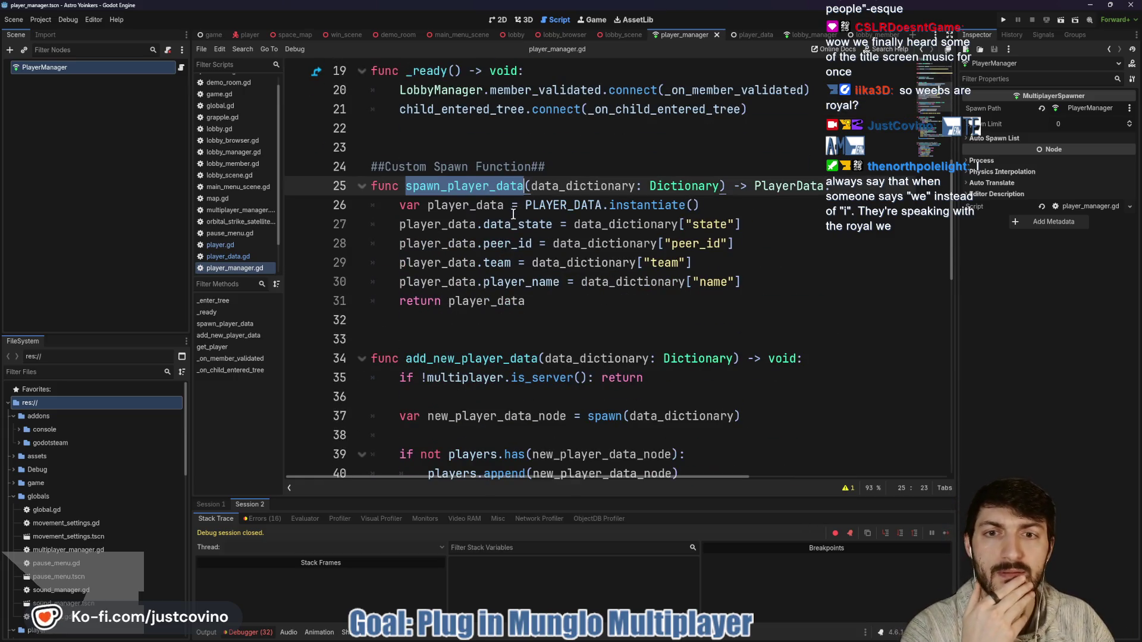
scroll(514, 213, down, 2)
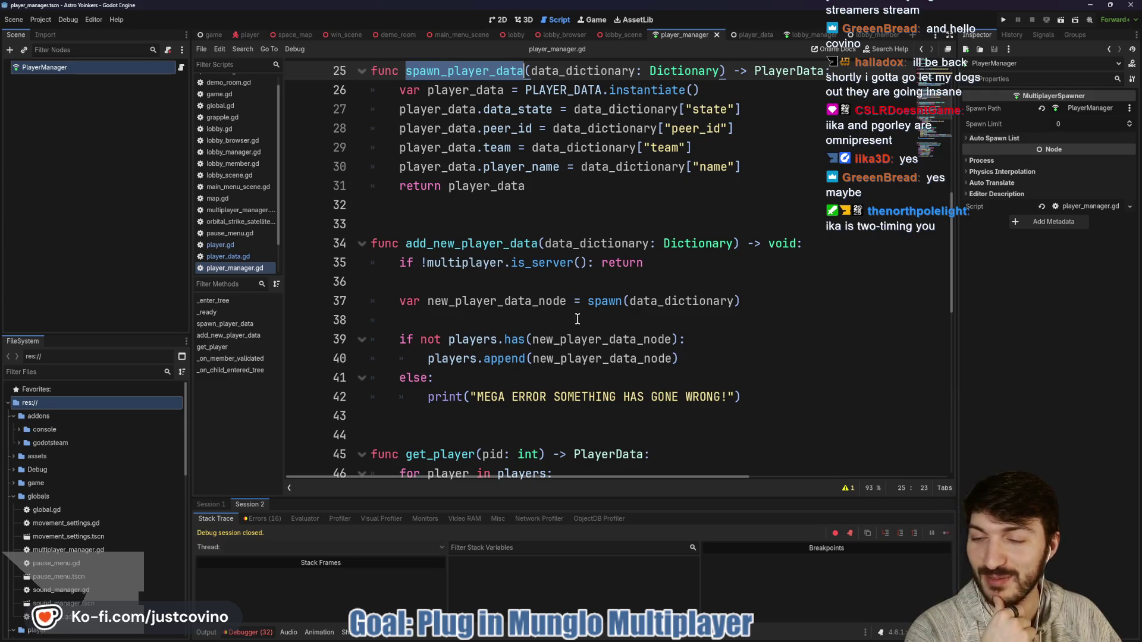
click(511, 285)
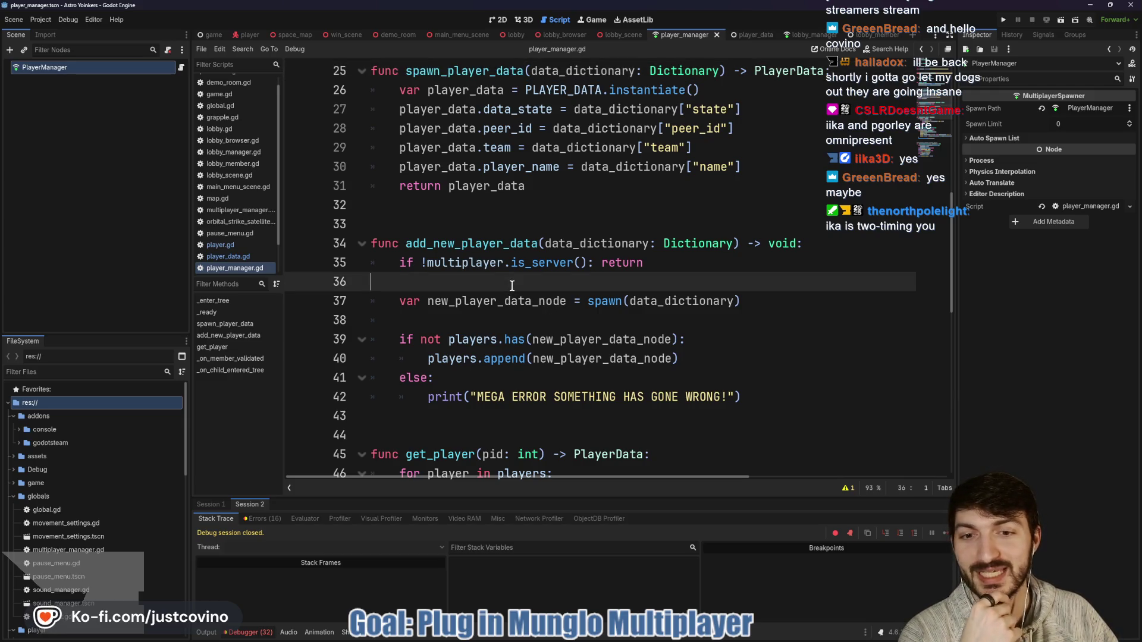
scroll(511, 285, down, 1)
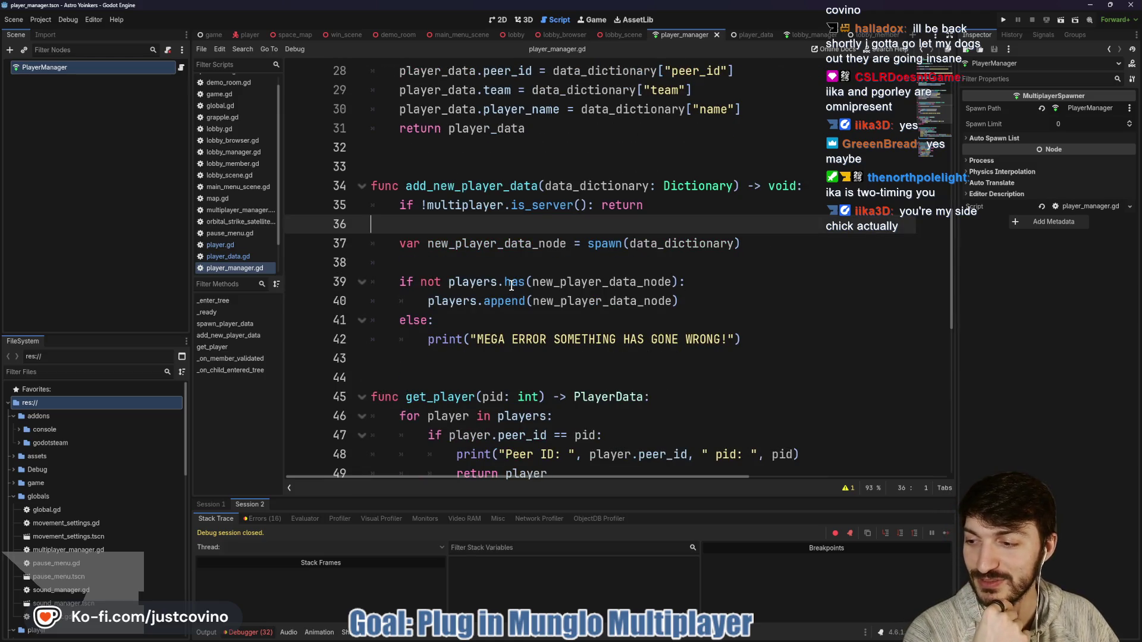
mouse_move(506, 281)
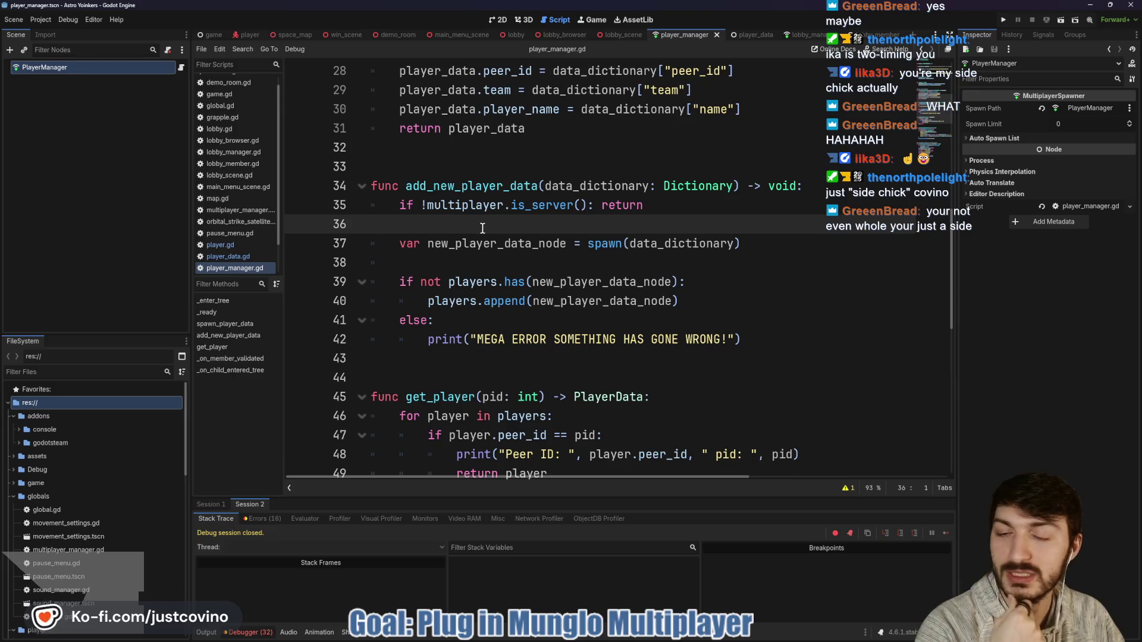
click(492, 260)
click(451, 227)
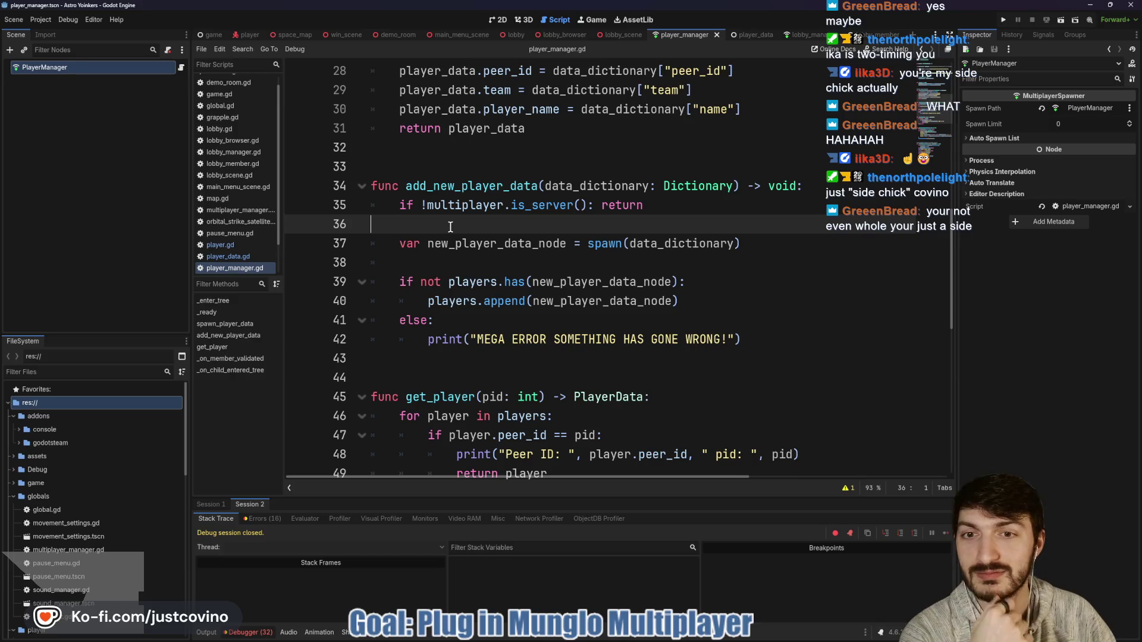
key(Tab)
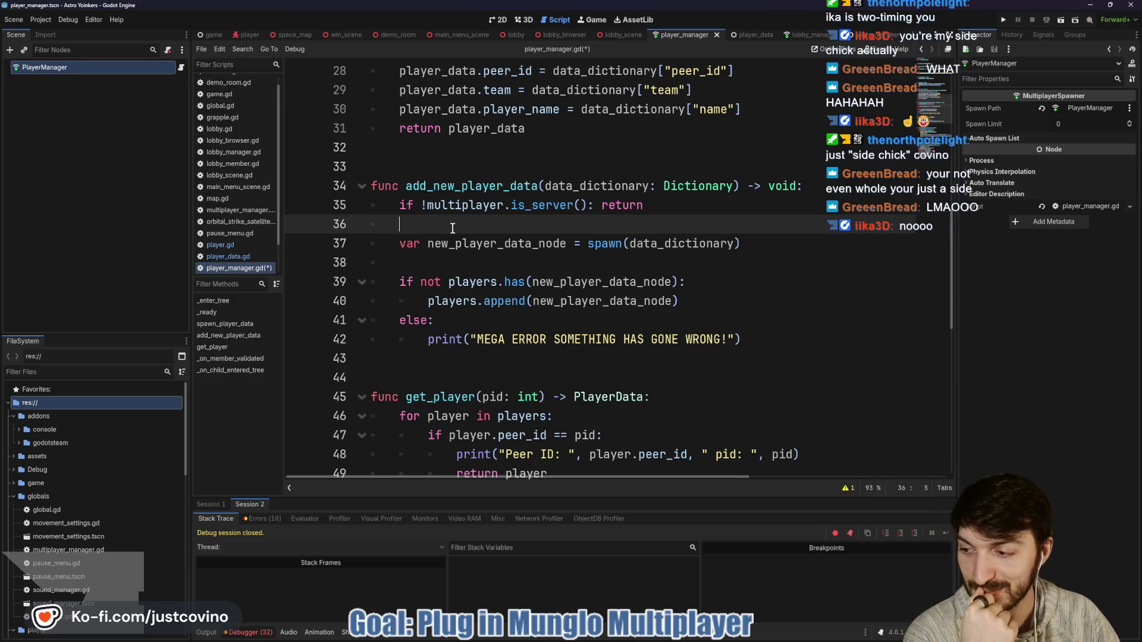
Move down through the script to the data_dictionary block of _on_member_validated.
click(635, 266)
scroll(616, 266, down, 3)
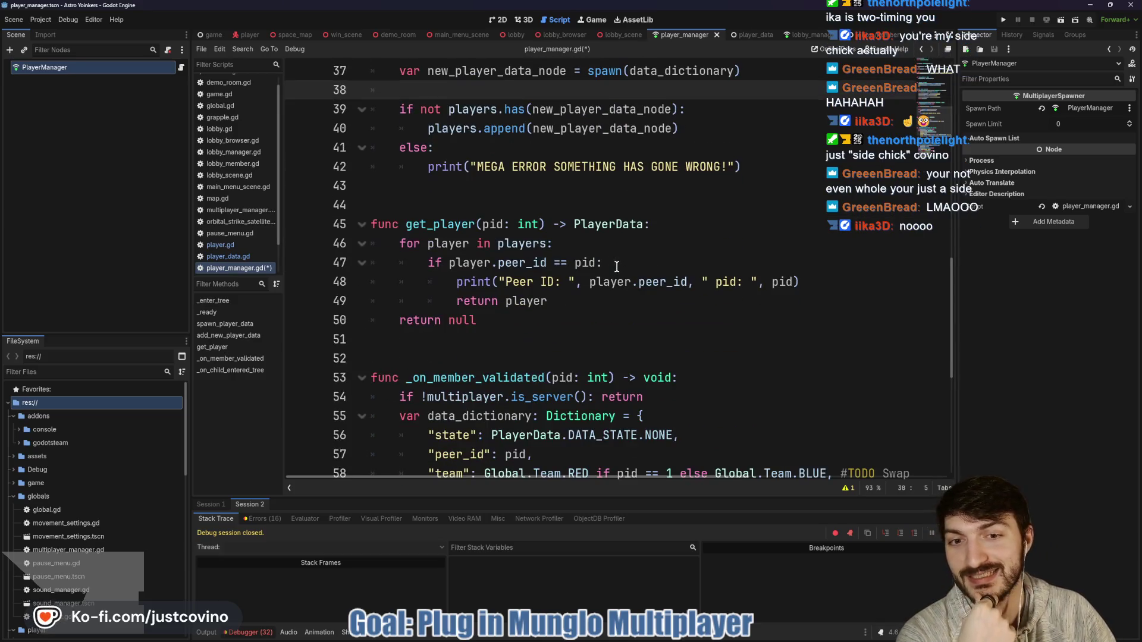
click(531, 197)
scroll(544, 243, down, 2)
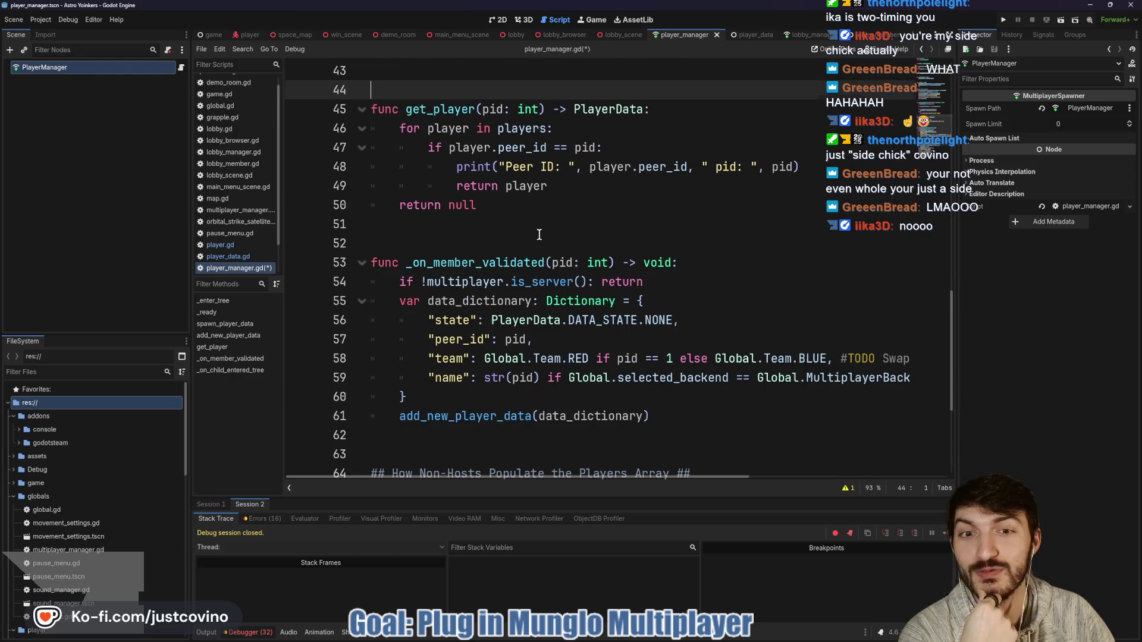
scroll(540, 234, down, 2)
click(556, 281)
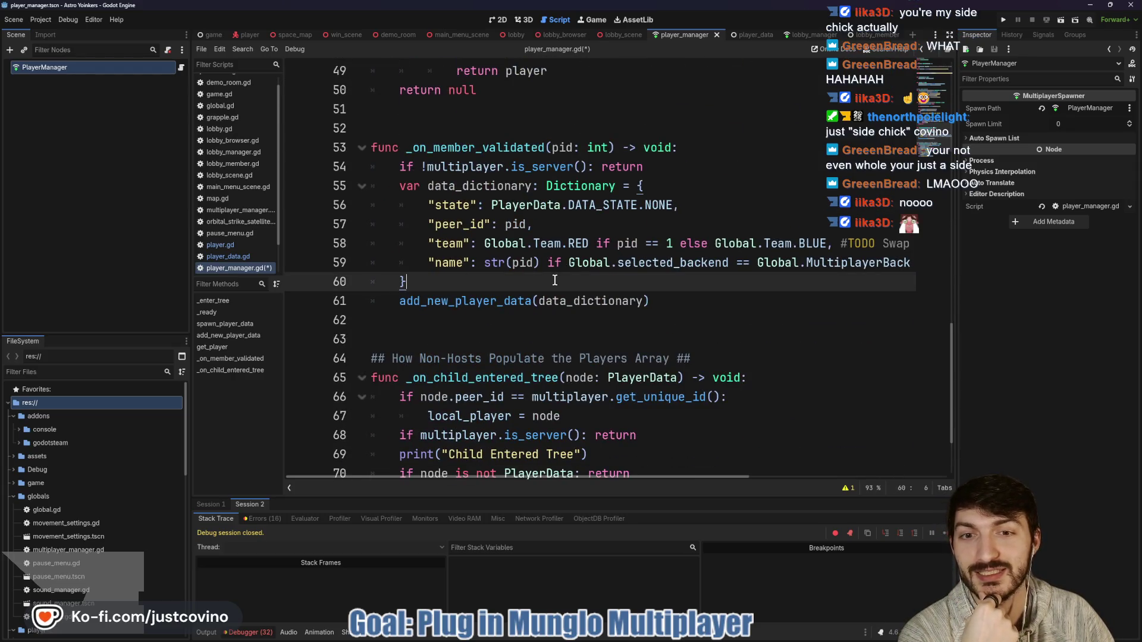
click(479, 322)
scroll(448, 325, down, 1)
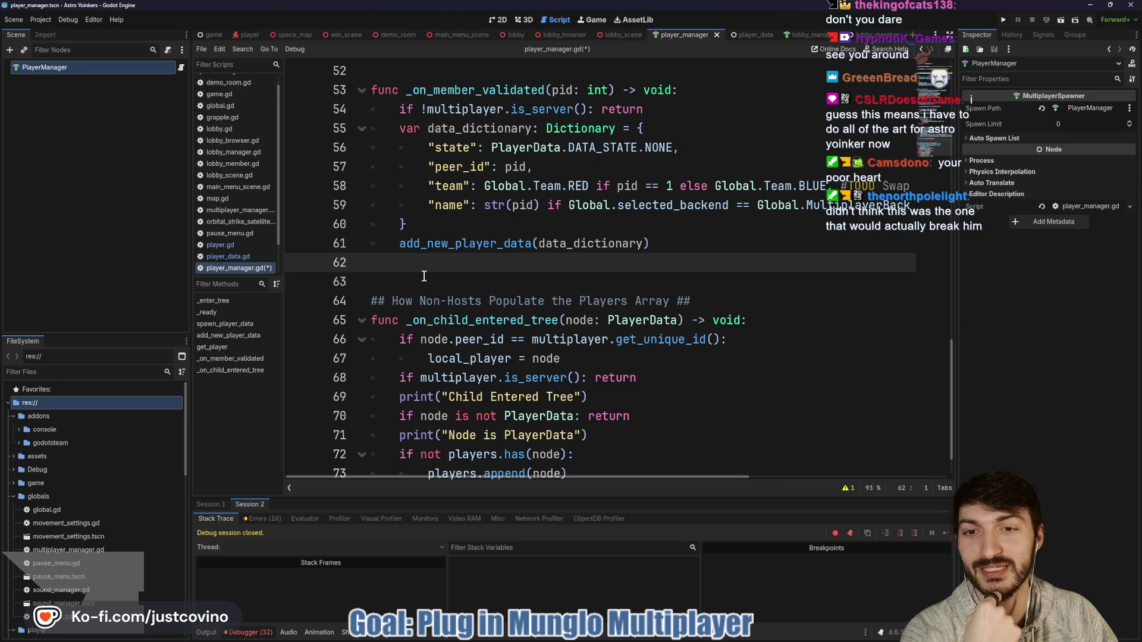
scroll(544, 280, down, 2)
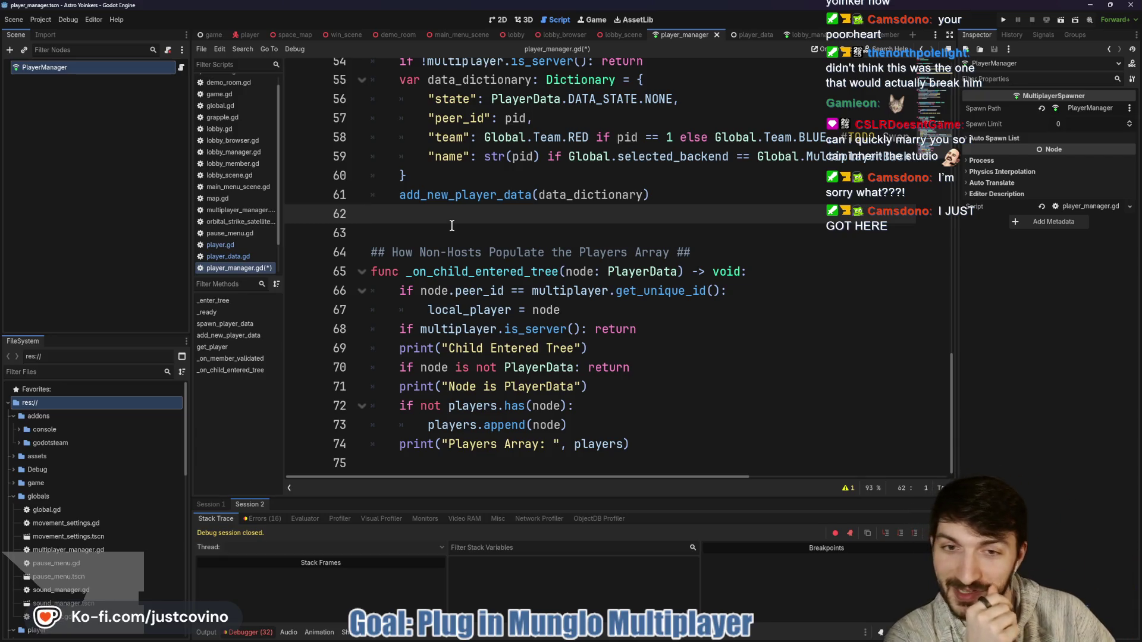
click(482, 233)
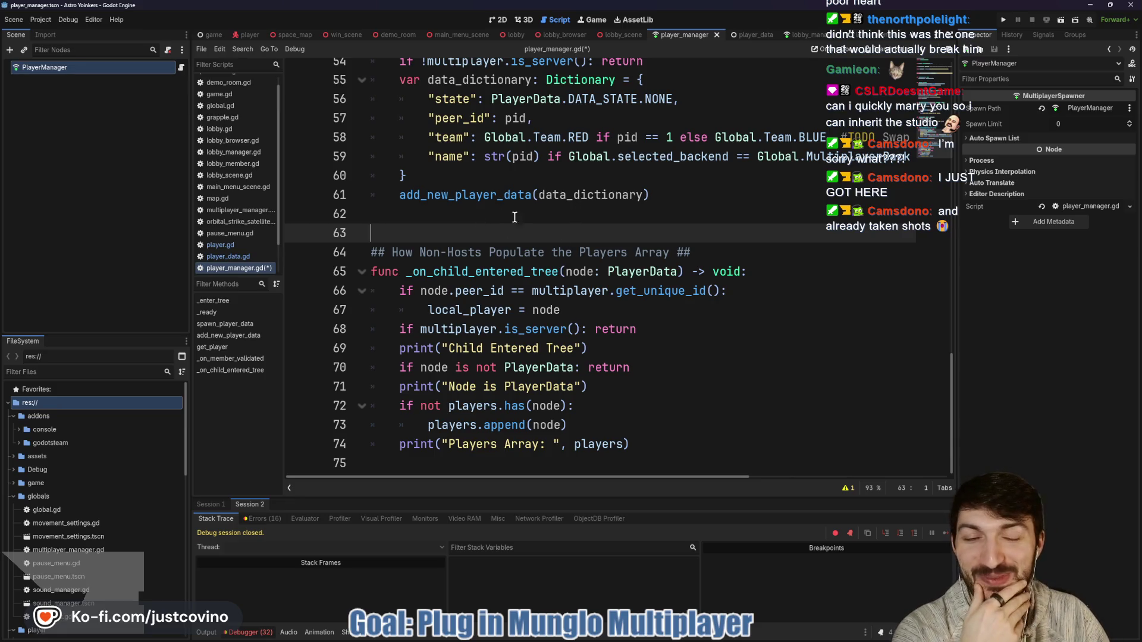
scroll(476, 230, up, 1)
scroll(476, 229, down, 1)
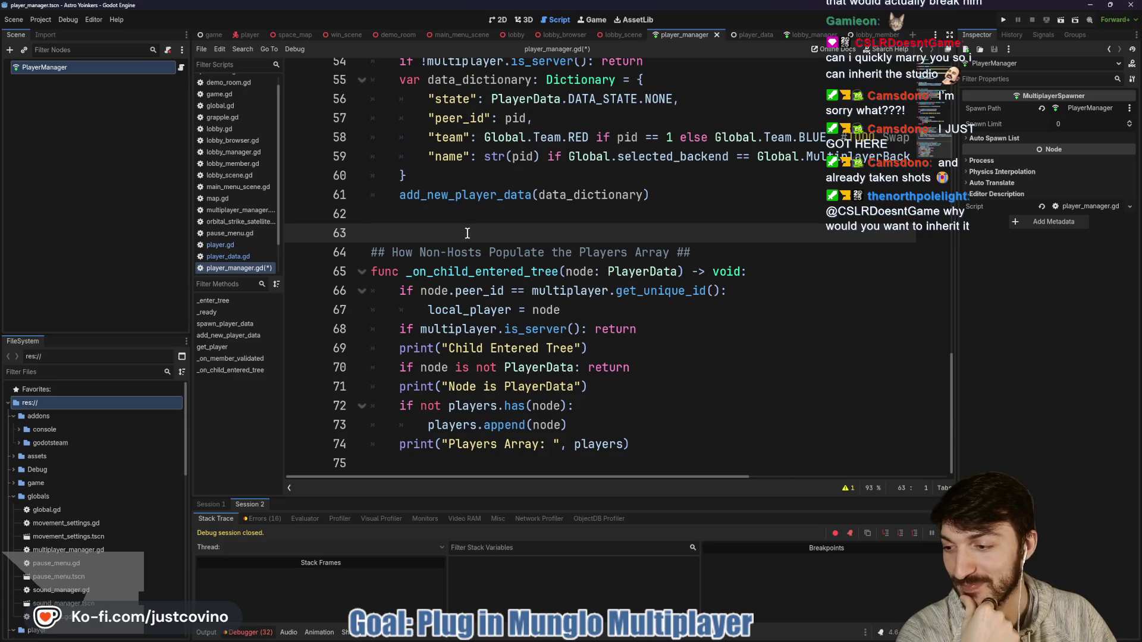
click(458, 215)
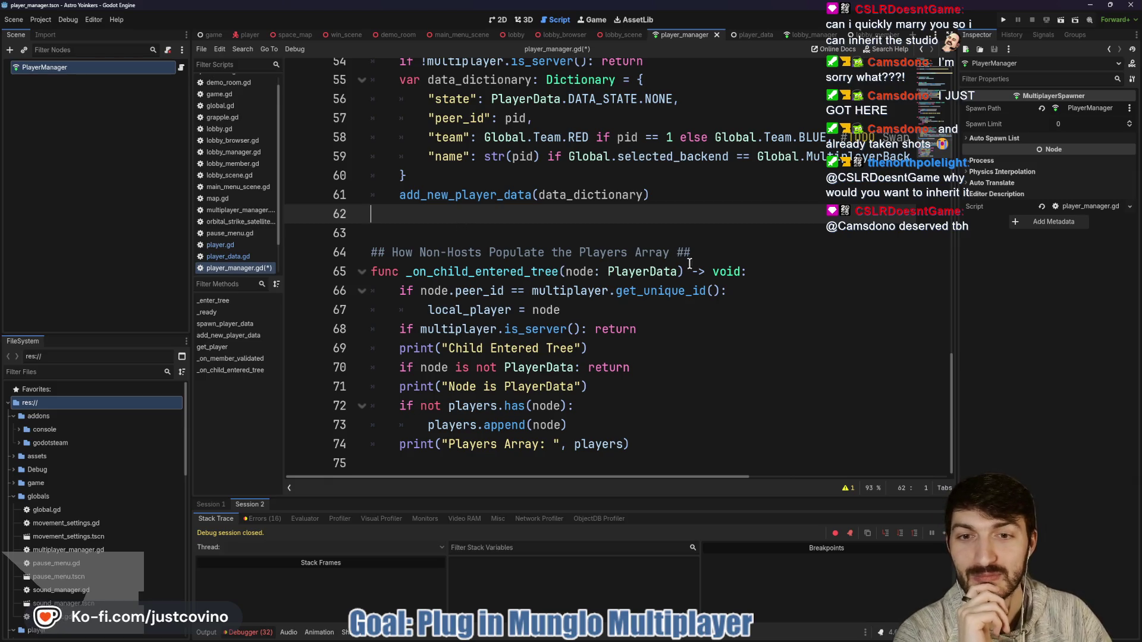
scroll(660, 258, up, 1)
scroll(642, 255, down, 1)
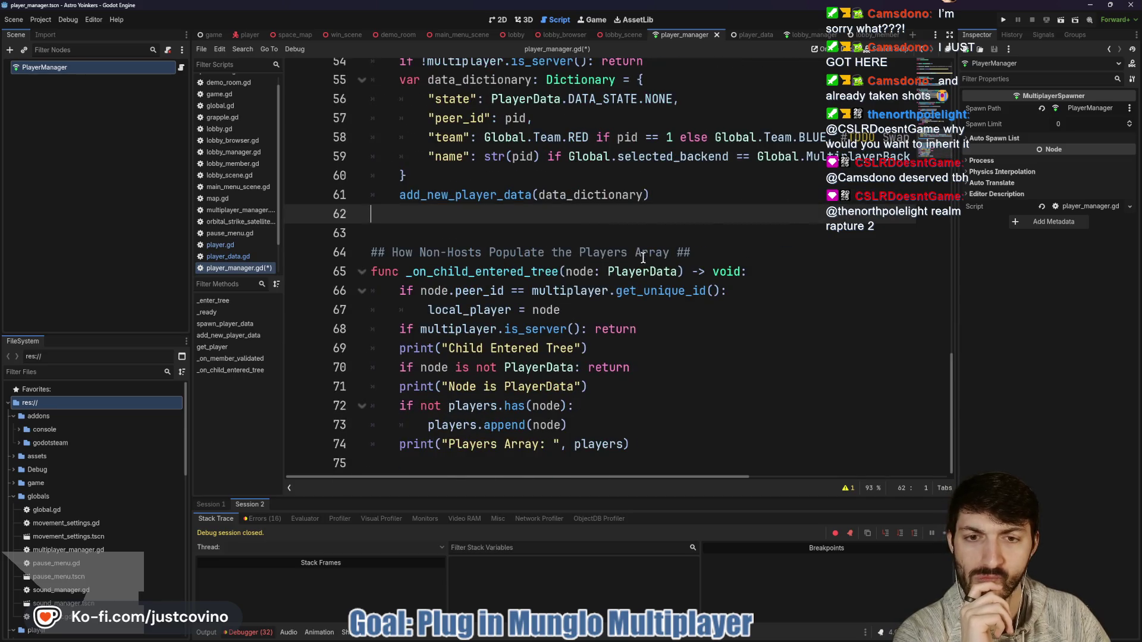
scroll(642, 257, up, 2)
double_click(438, 308)
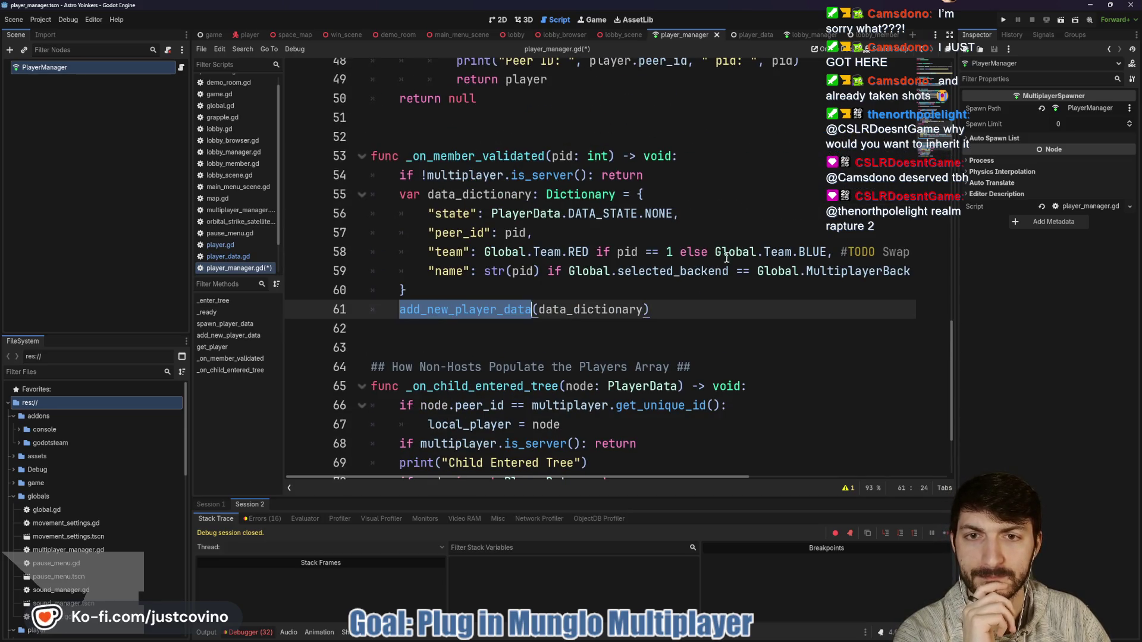
click(490, 156)
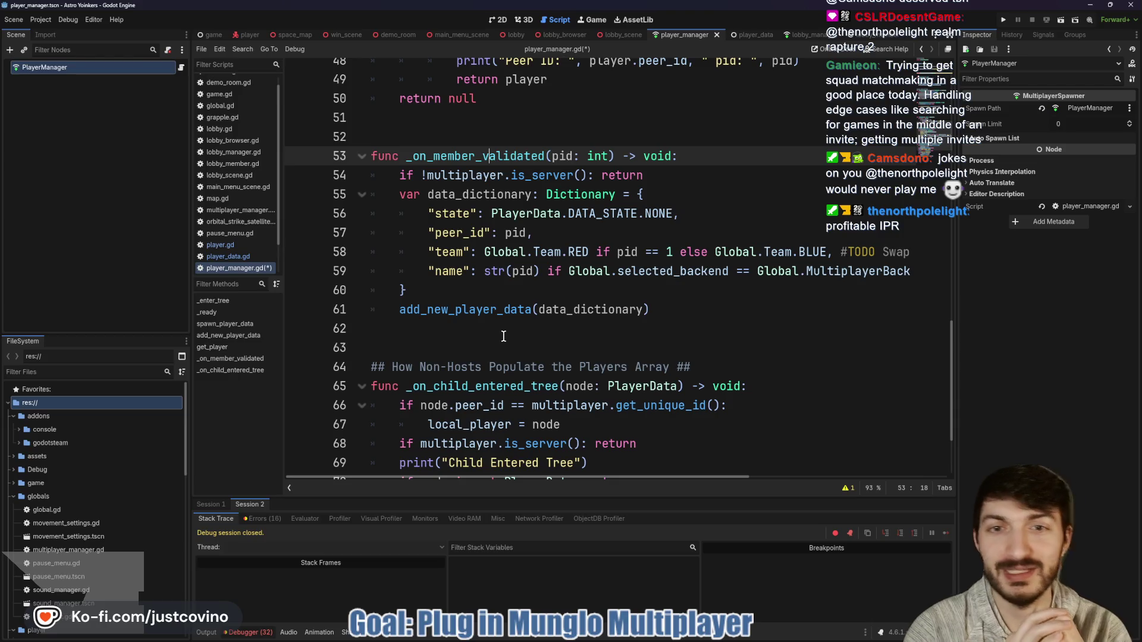
click(463, 118)
Move back up player_manager.gd without editing, stopping on blank lines 43, 33, 18 and 13.
scroll(465, 187, up, 4)
click(416, 195)
scroll(416, 196, up, 4)
click(421, 223)
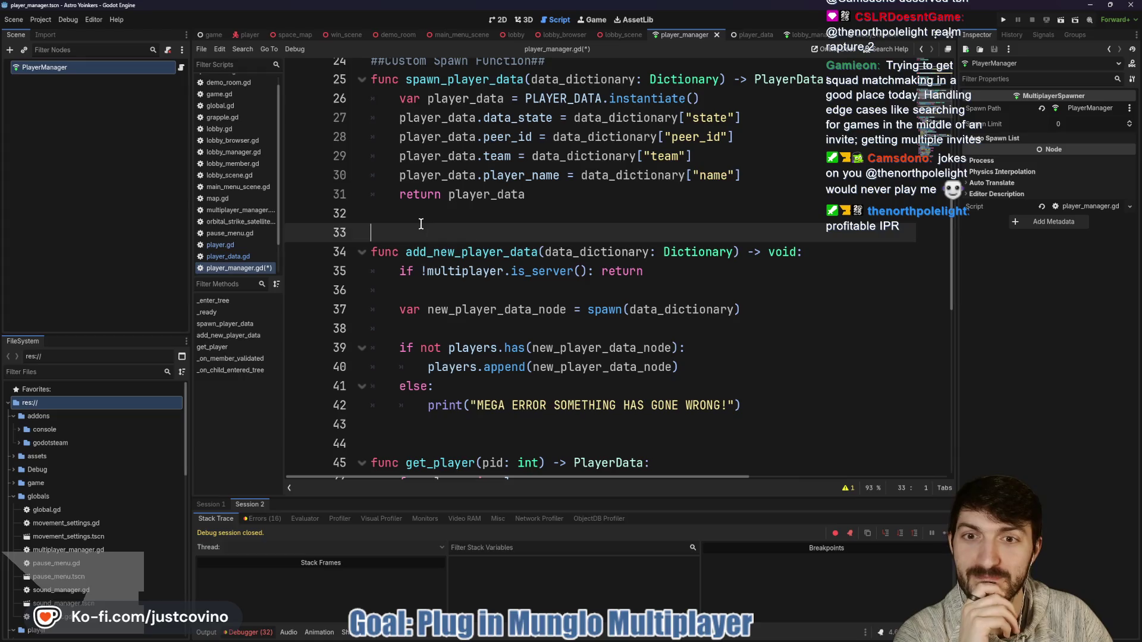
scroll(419, 221, up, 3)
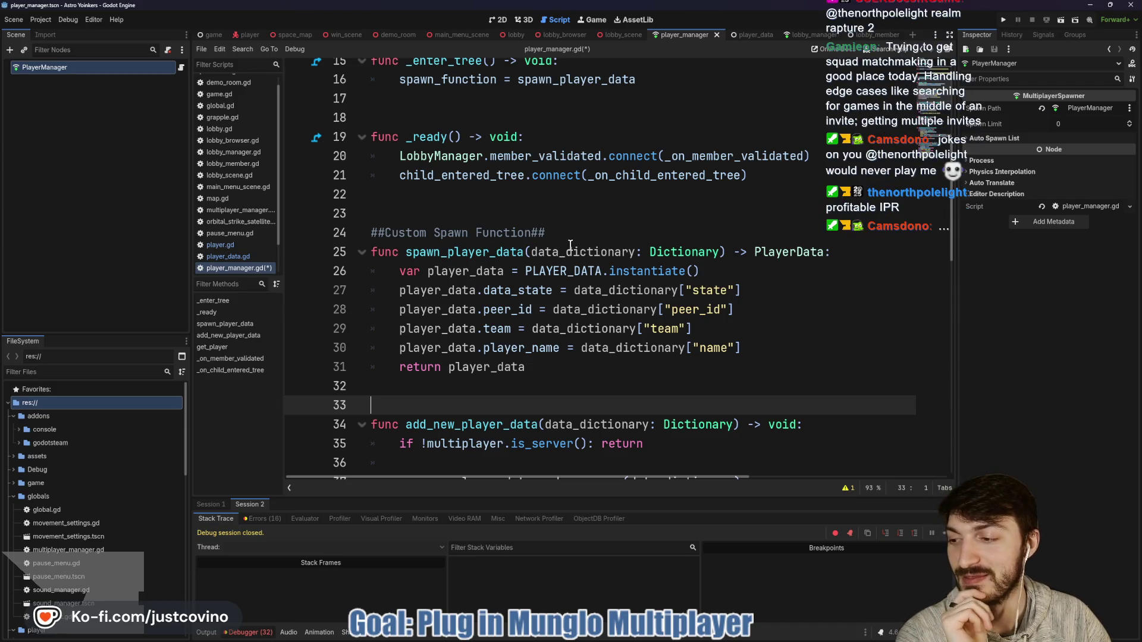
scroll(518, 237, up, 2)
click(469, 233)
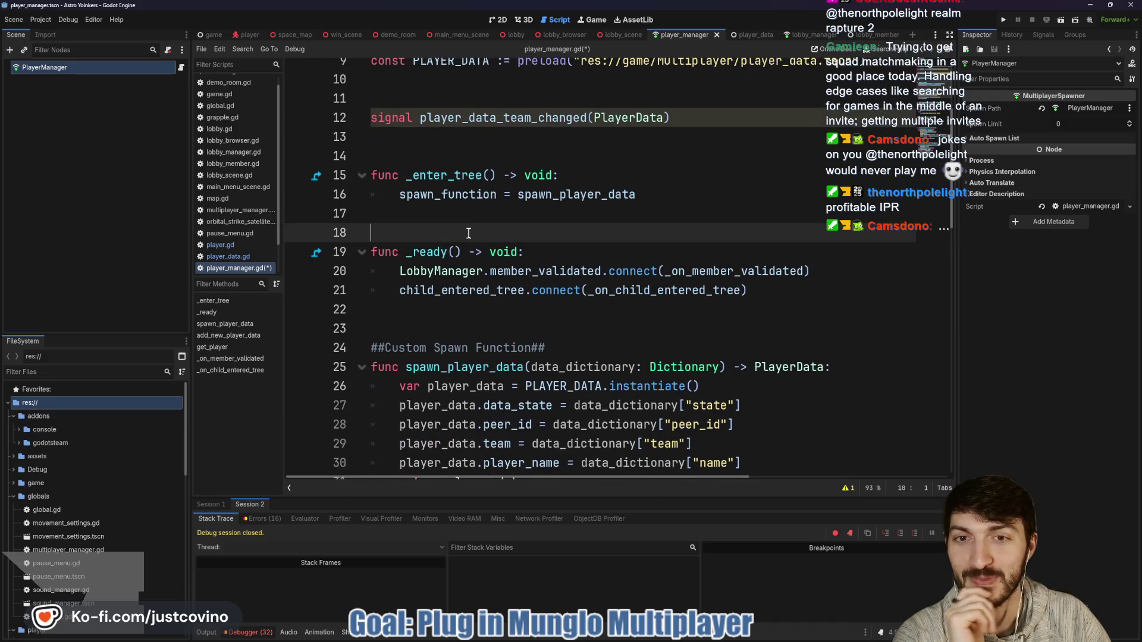
scroll(469, 233, up, 1)
click(453, 216)
scroll(453, 216, down, 3)
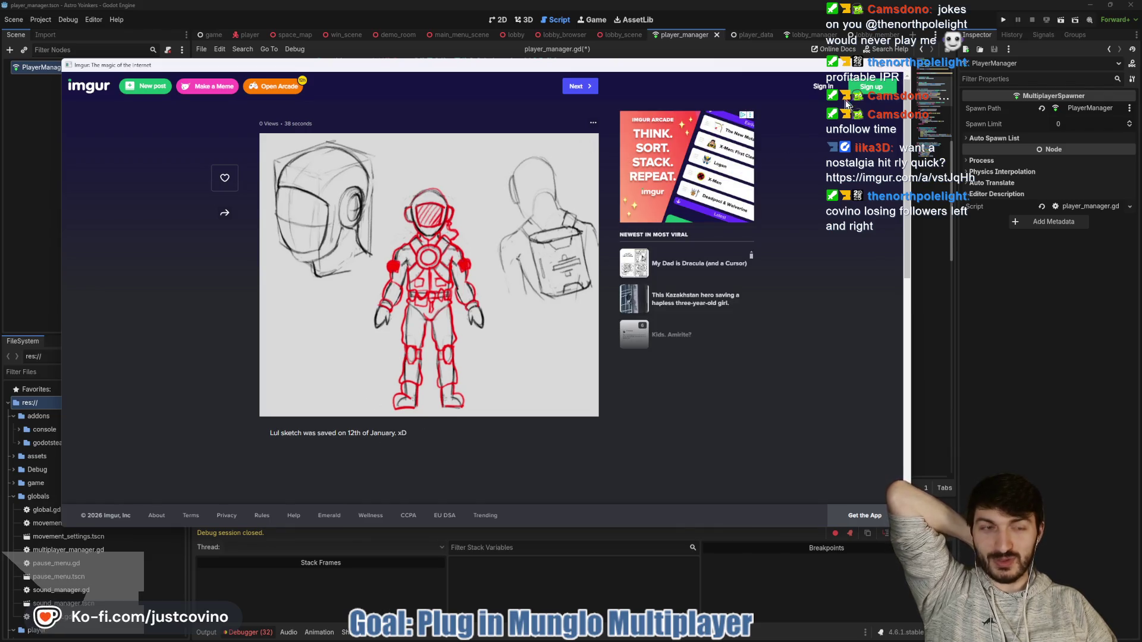
Close the Imgur sketch, view the webcam photo full size, mark both eyes red, then close it.
key(ctrl+w)
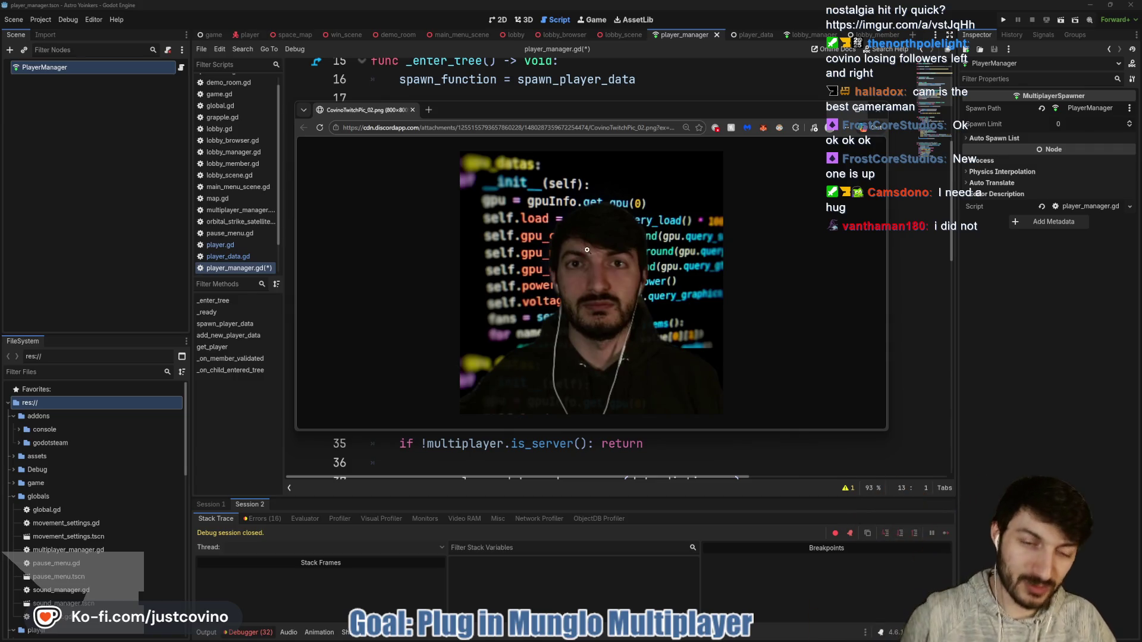
click(604, 278)
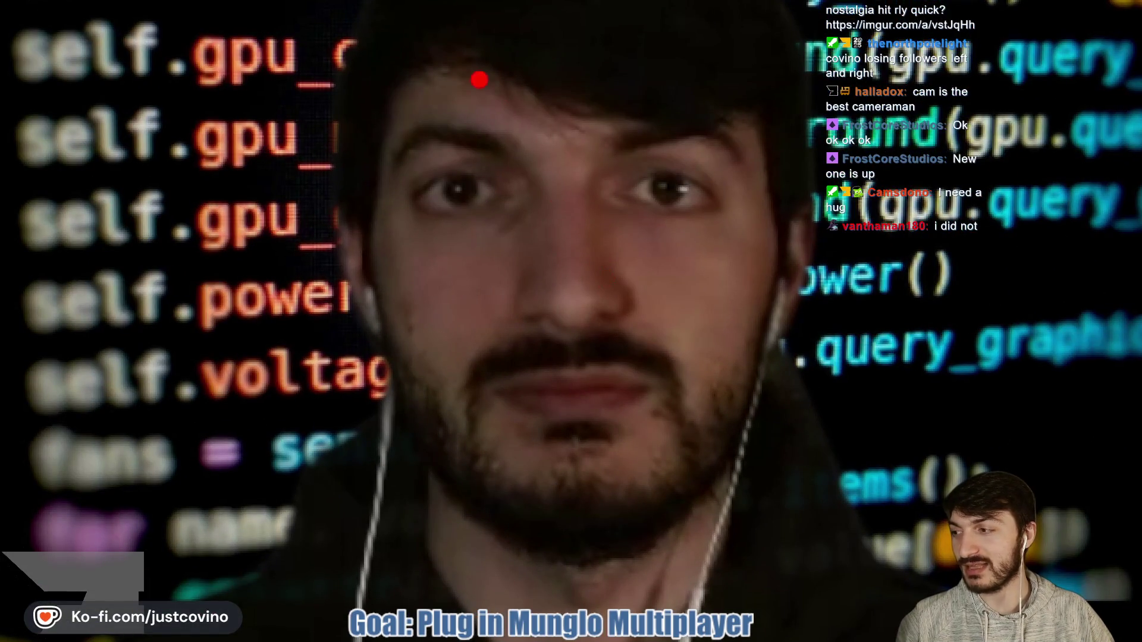
drag(667, 176, 670, 190)
drag(459, 179, 458, 191)
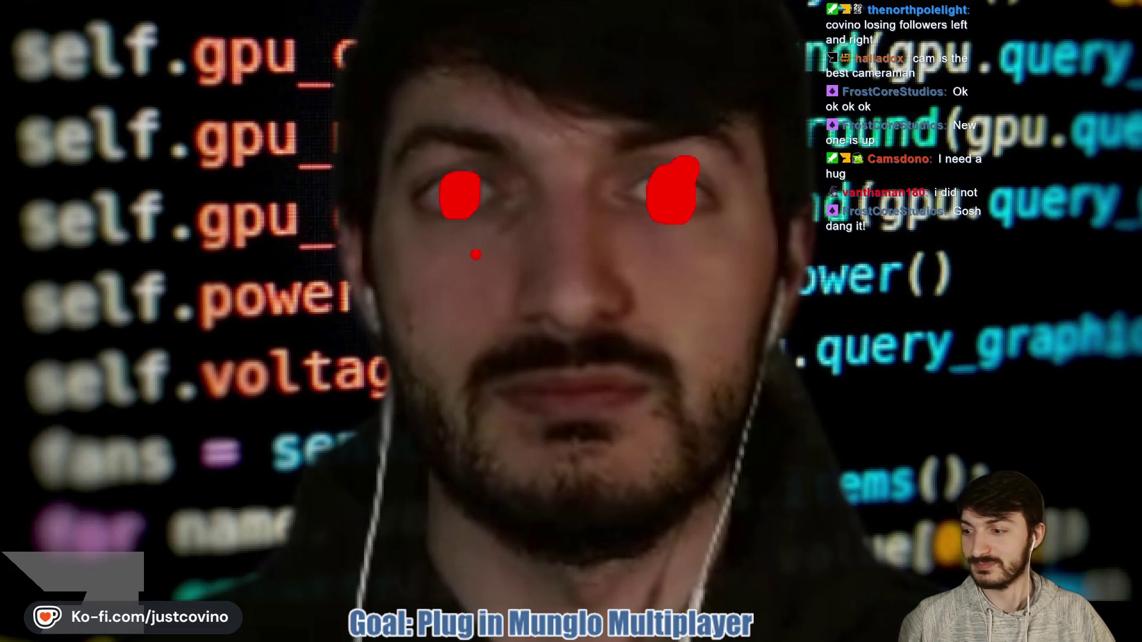
key(Escape)
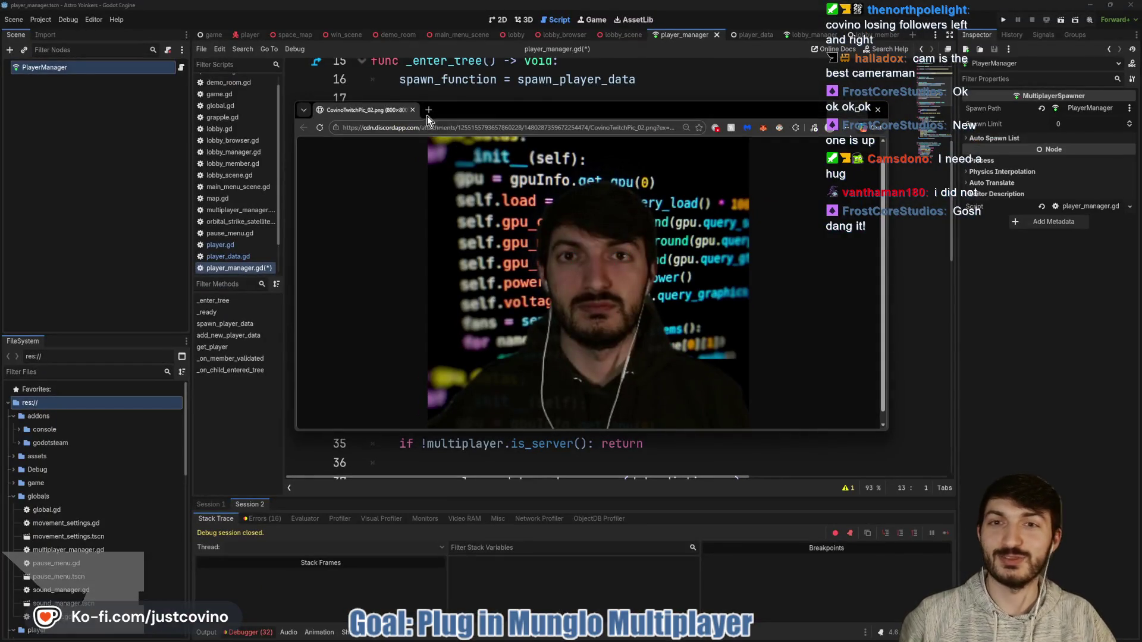
click(412, 110)
click(527, 198)
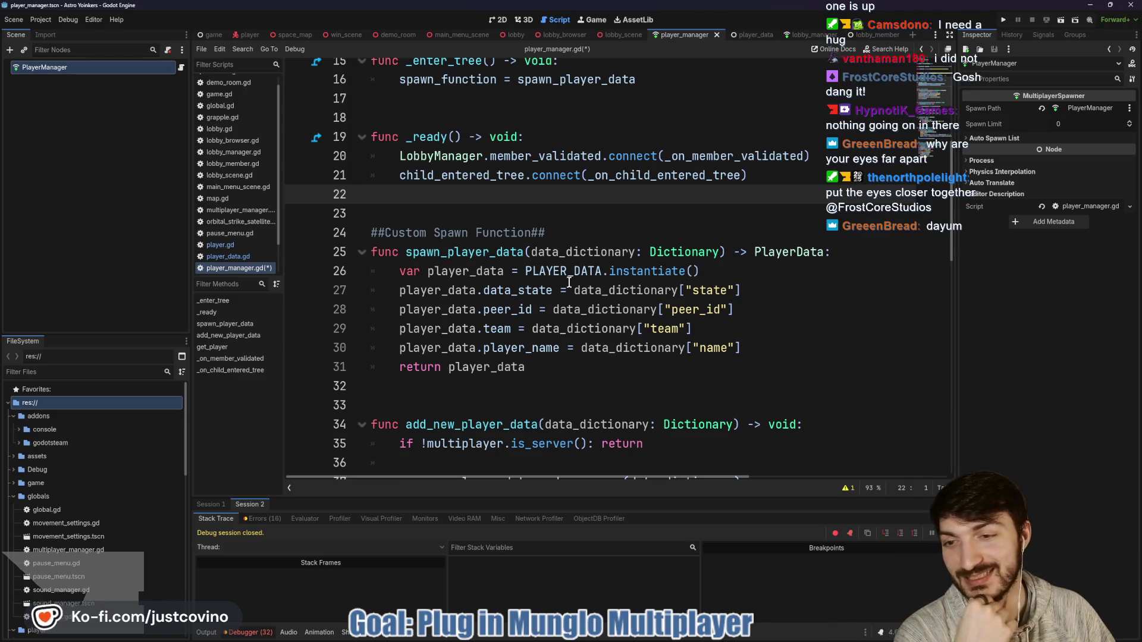
click(510, 215)
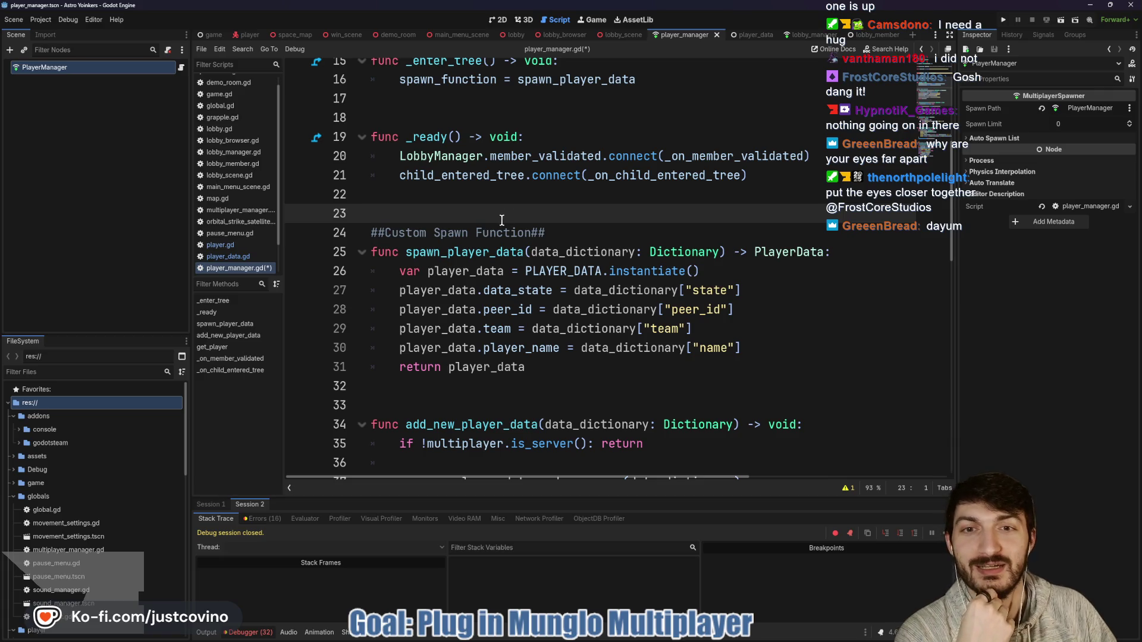
scroll(501, 221, up, 1)
scroll(510, 254, up, 1)
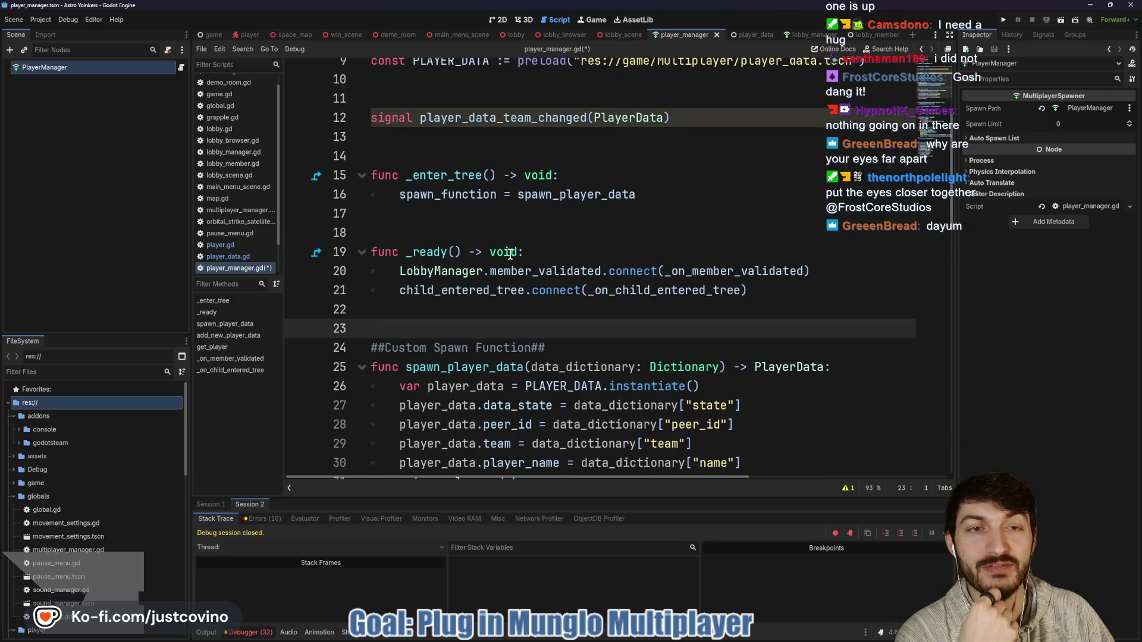
scroll(515, 246, up, 3)
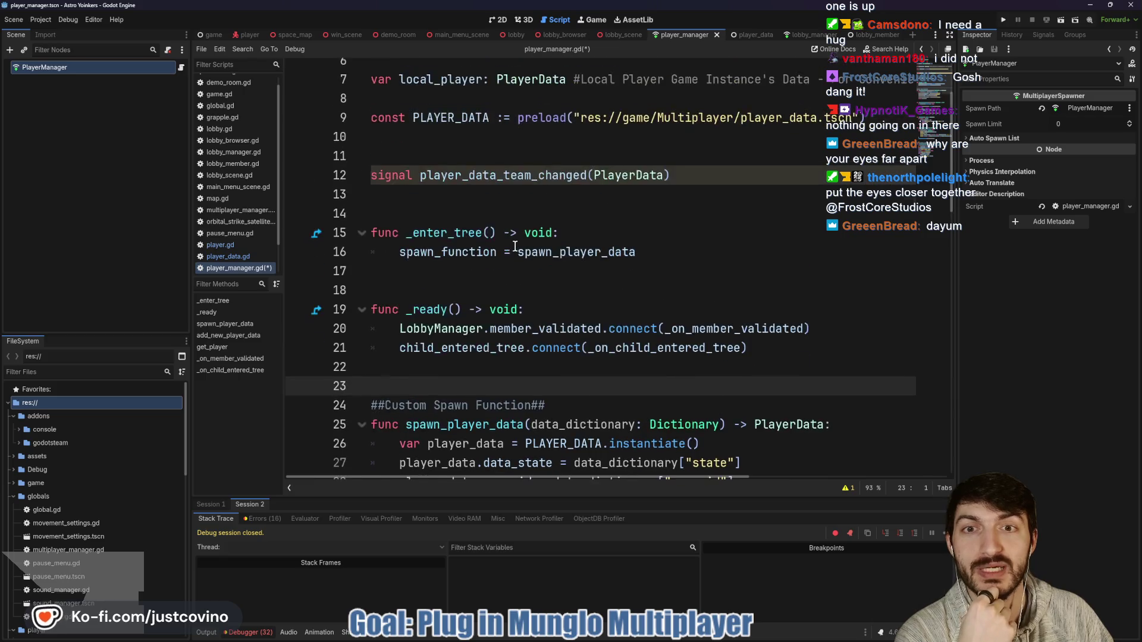
scroll(515, 246, down, 2)
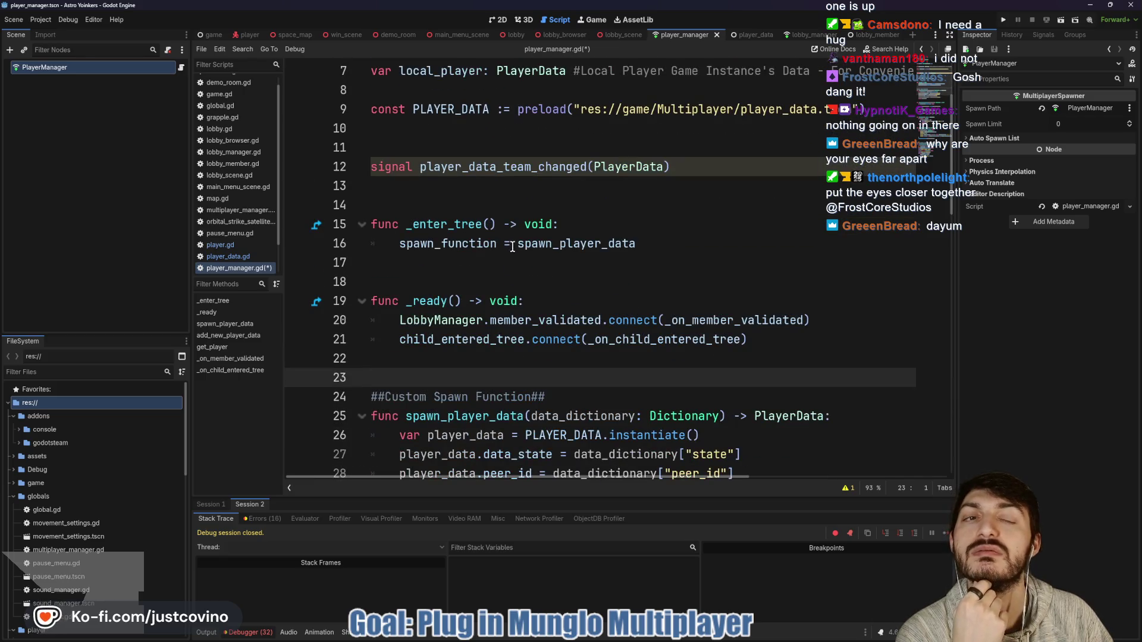
scroll(510, 248, up, 2)
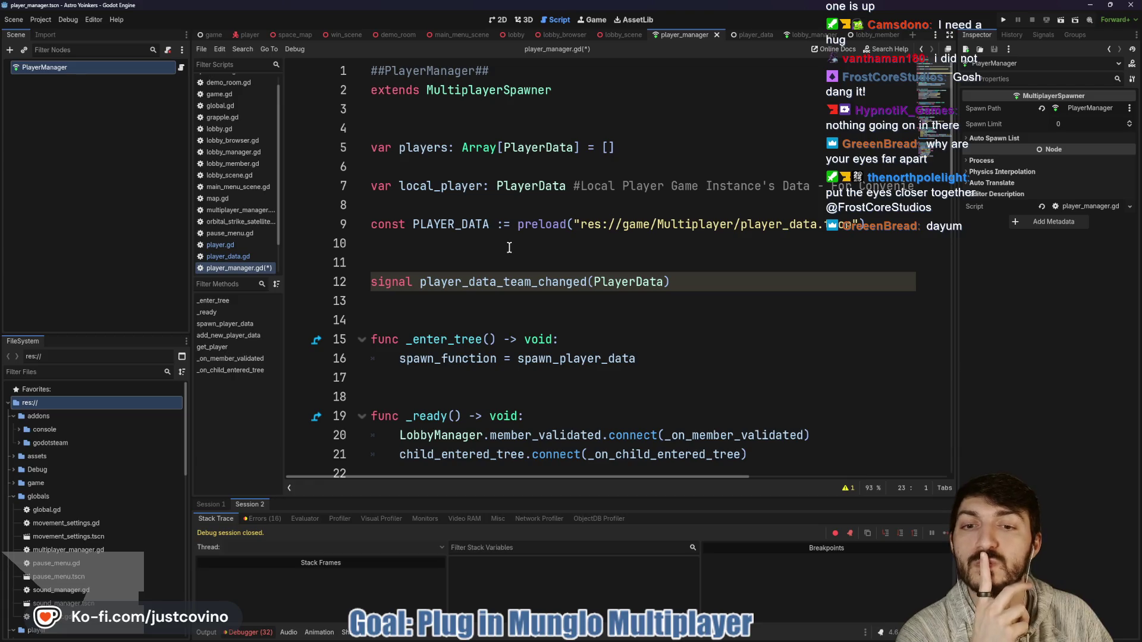
scroll(509, 248, down, 2)
scroll(531, 244, down, 1)
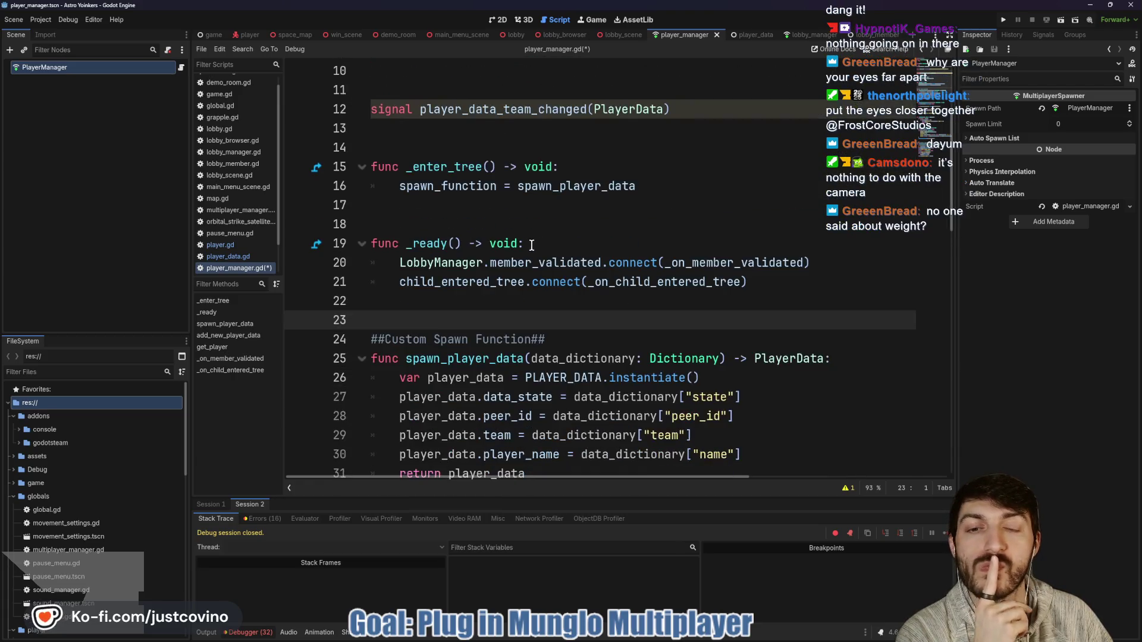
scroll(532, 244, down, 1)
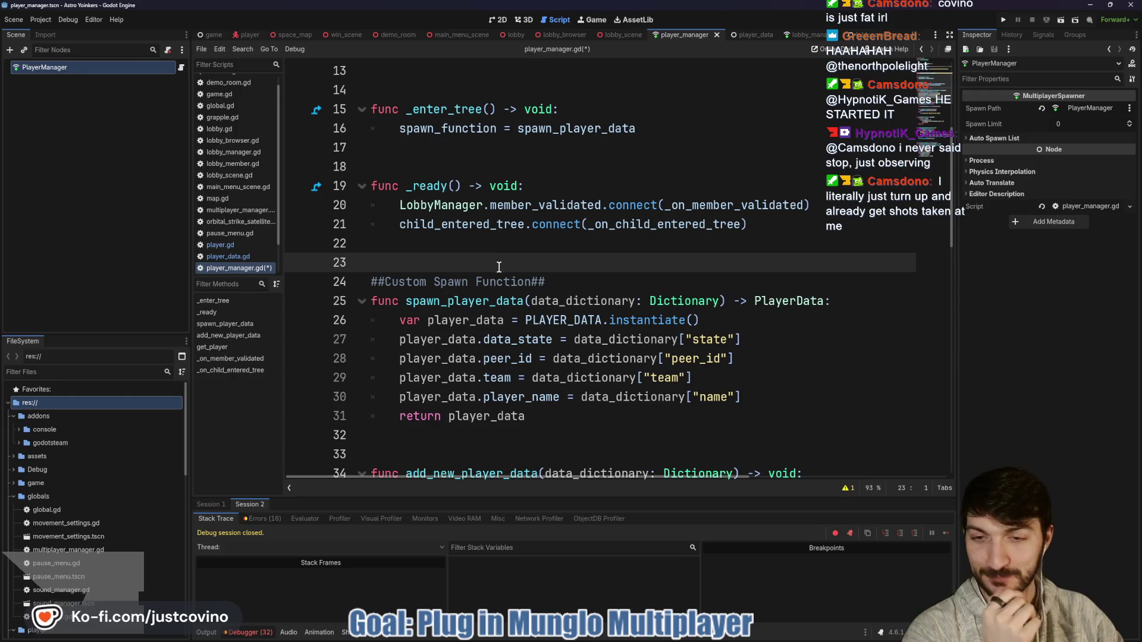
Review add_new_player_data's server check and spawn call and get_player, then switch to lobby_scene.gd.
scroll(474, 256, down, 1)
scroll(526, 227, down, 2)
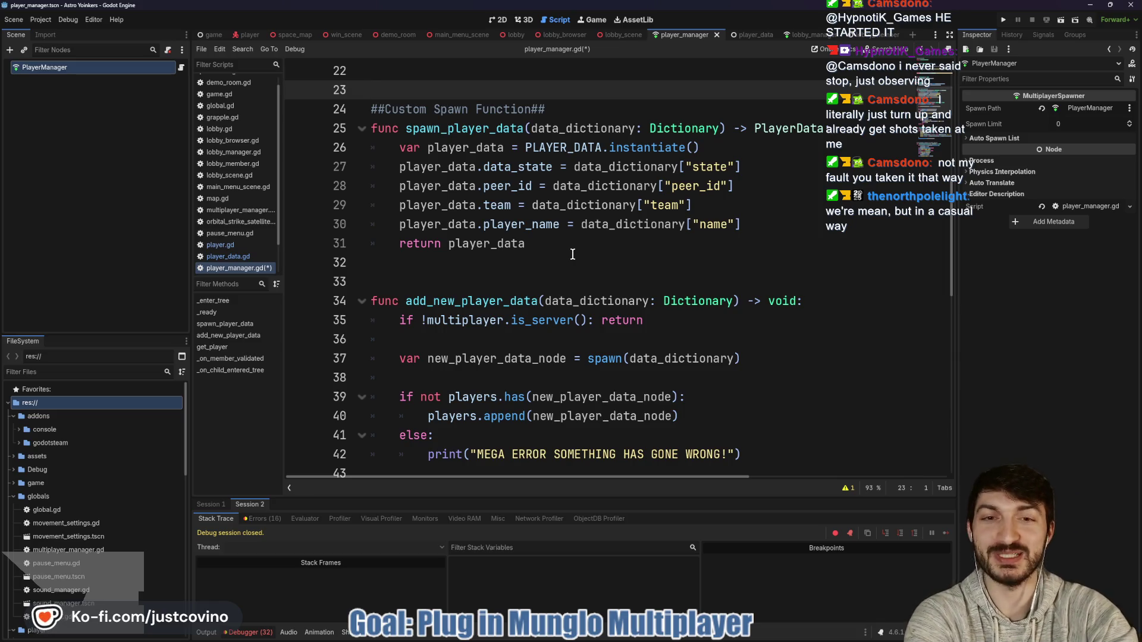
click(546, 277)
scroll(544, 277, down, 1)
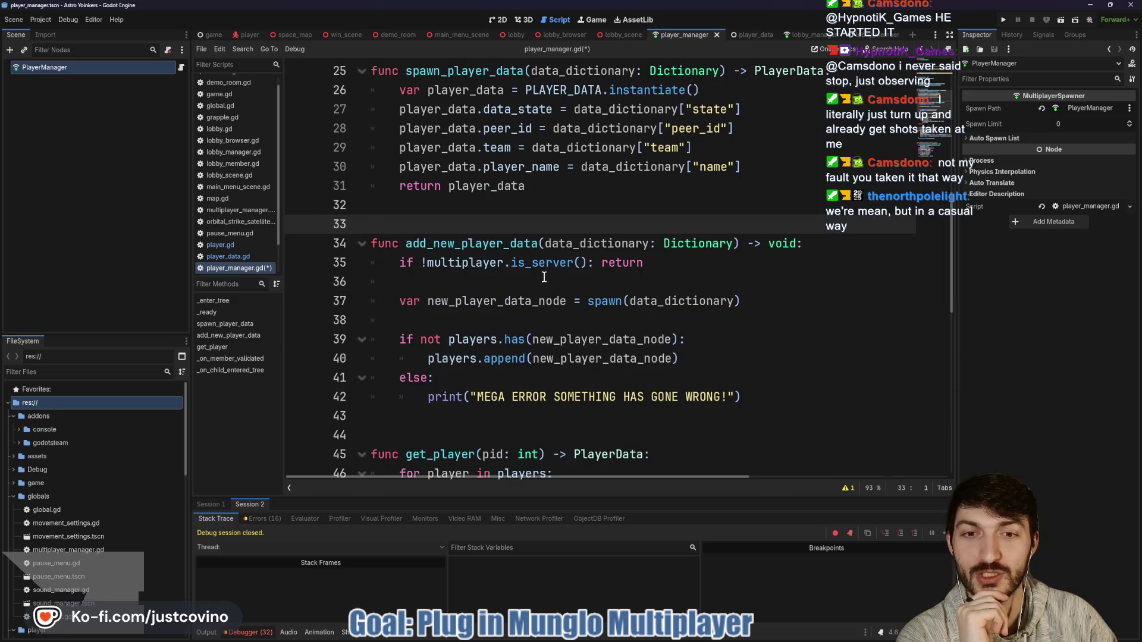
scroll(544, 277, down, 1)
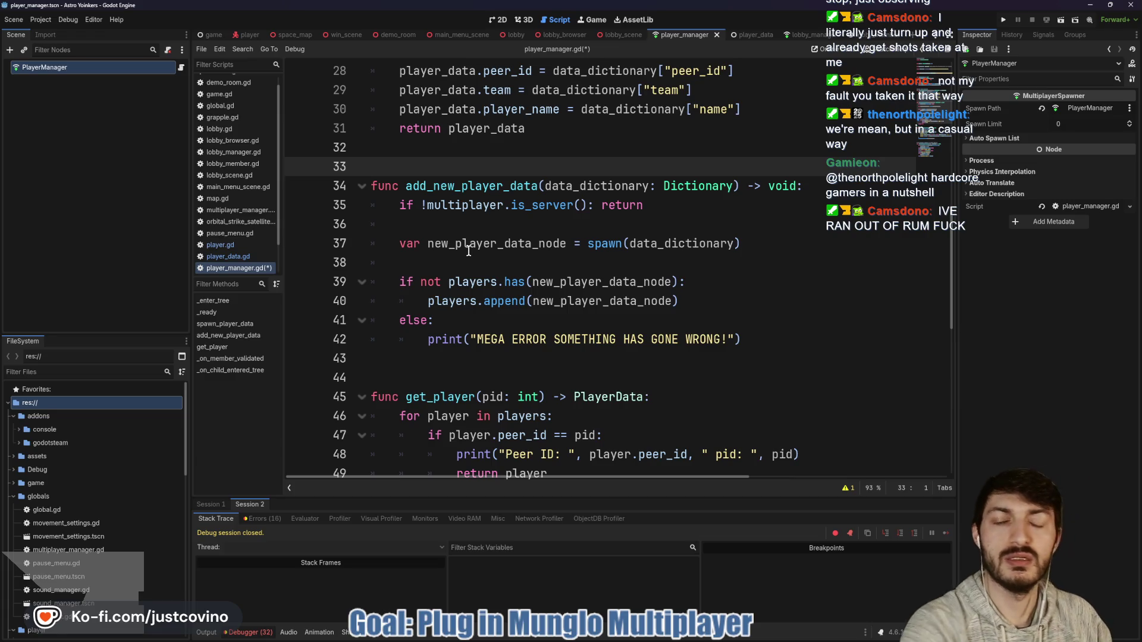
click(497, 224)
scroll(642, 213, down, 1)
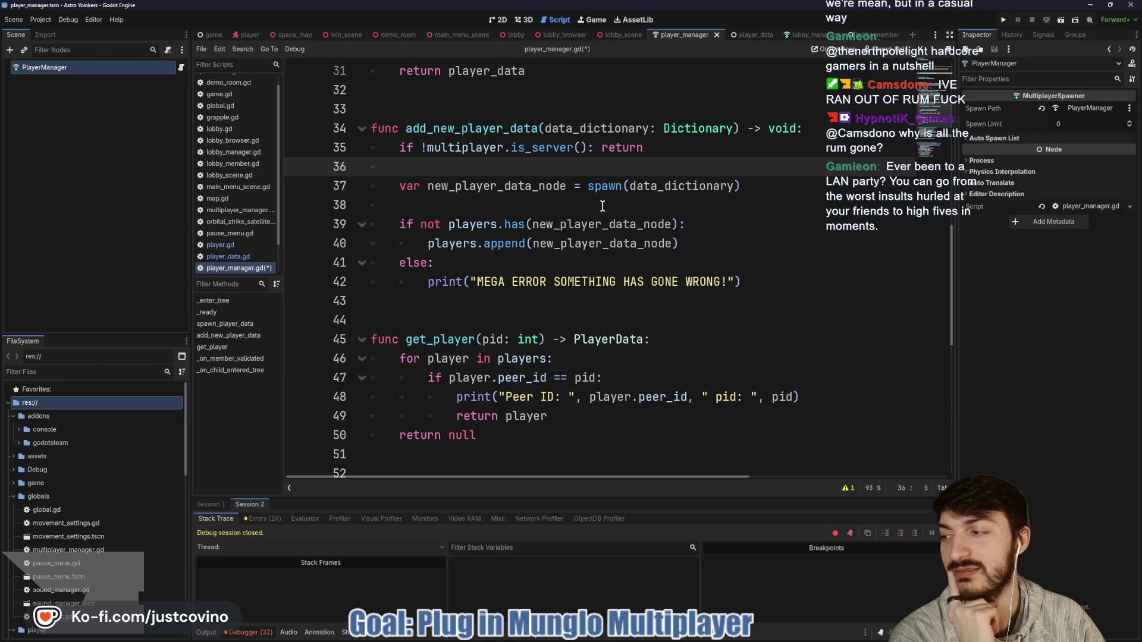
click(602, 206)
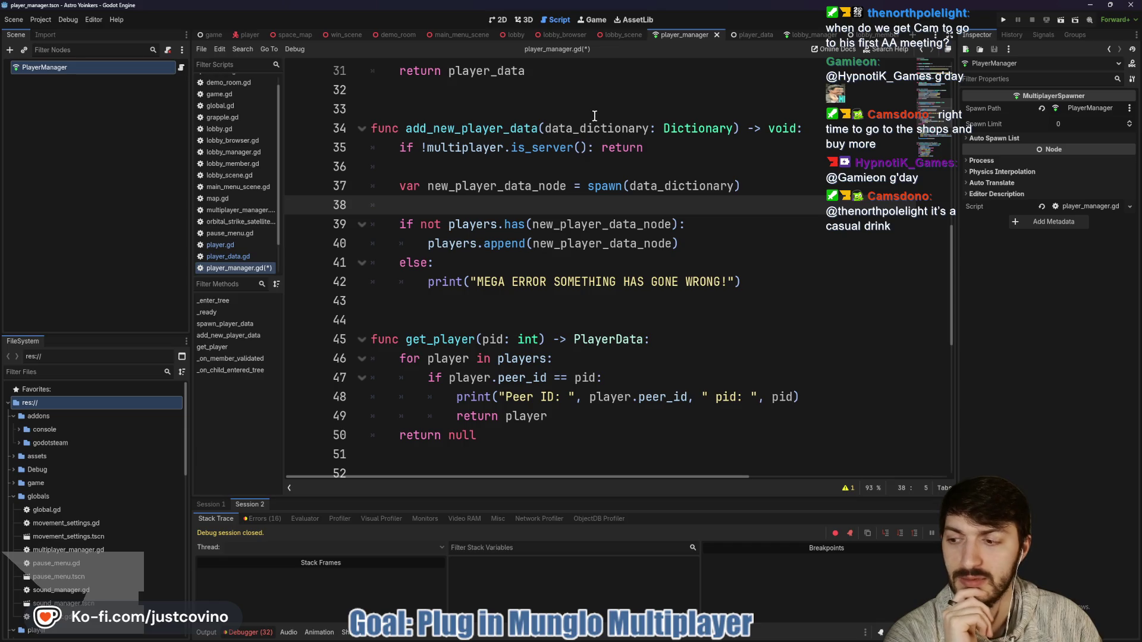
click(623, 34)
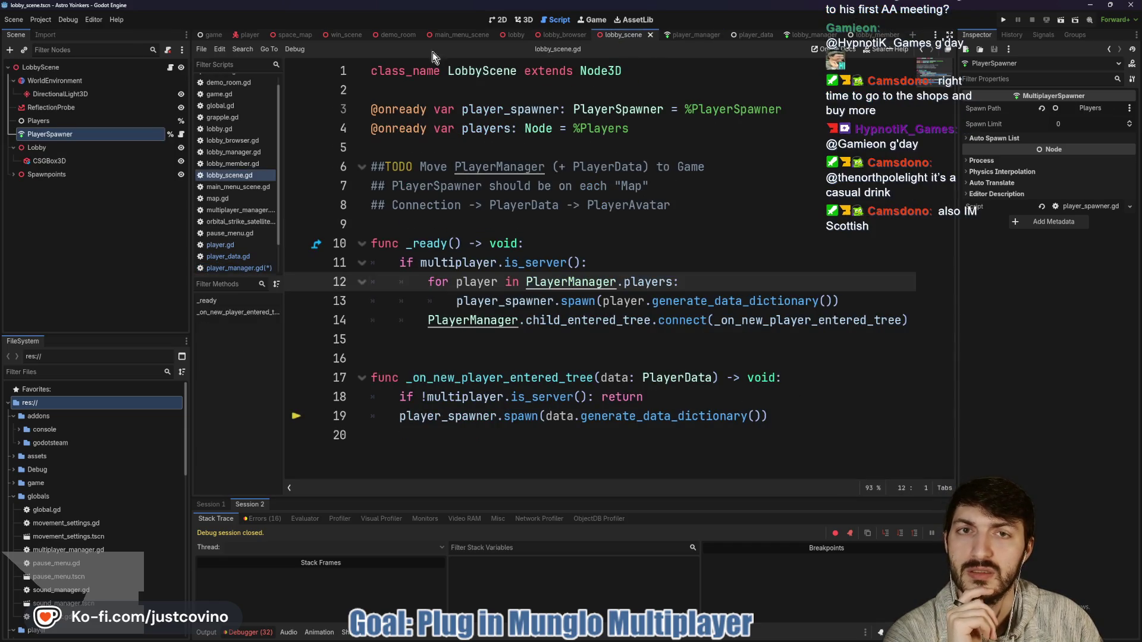
Check the PlayerSpawner node's script from the space_map scene, then select call_spawners in map.gd.
click(276, 37)
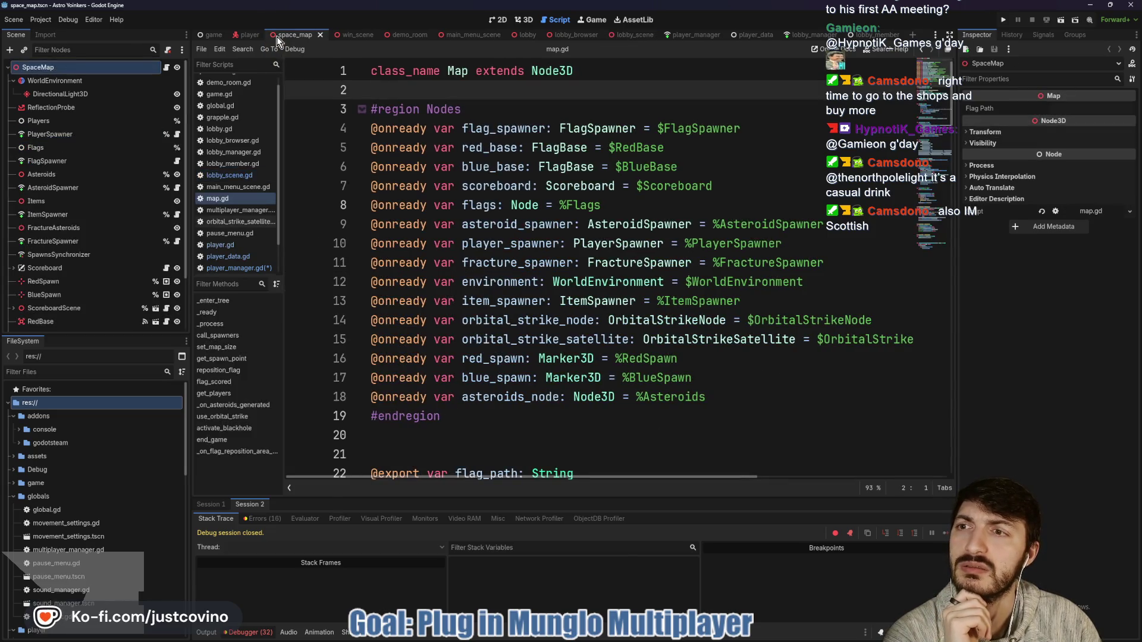
click(176, 135)
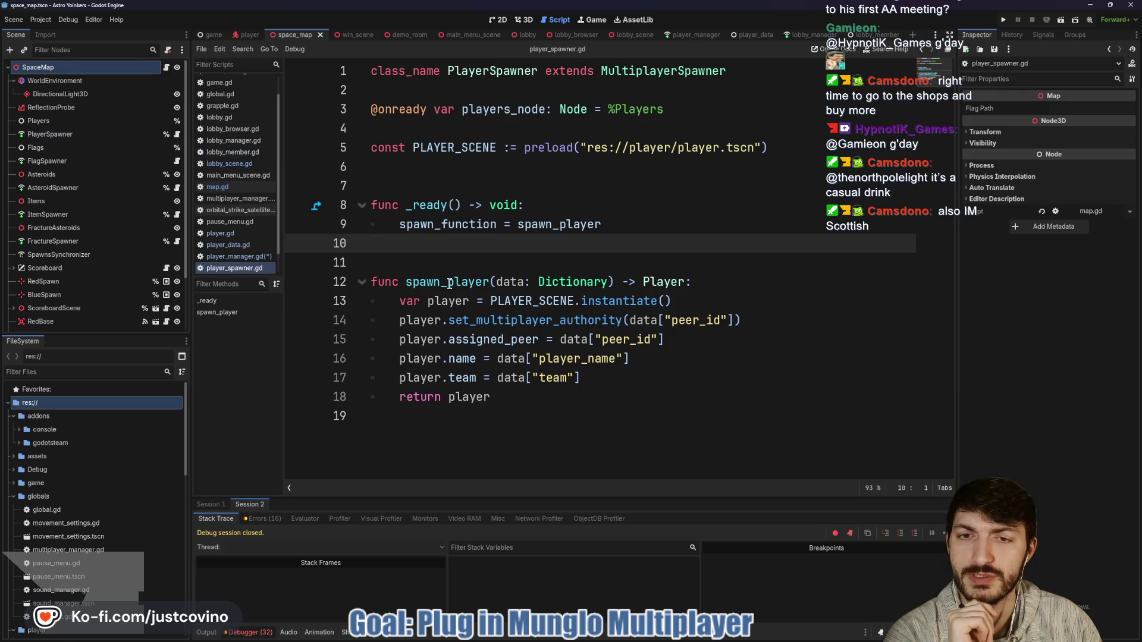
click(166, 67)
scroll(585, 230, down, 2)
scroll(585, 230, down, 7)
double_click(462, 262)
scroll(678, 252, down, 5)
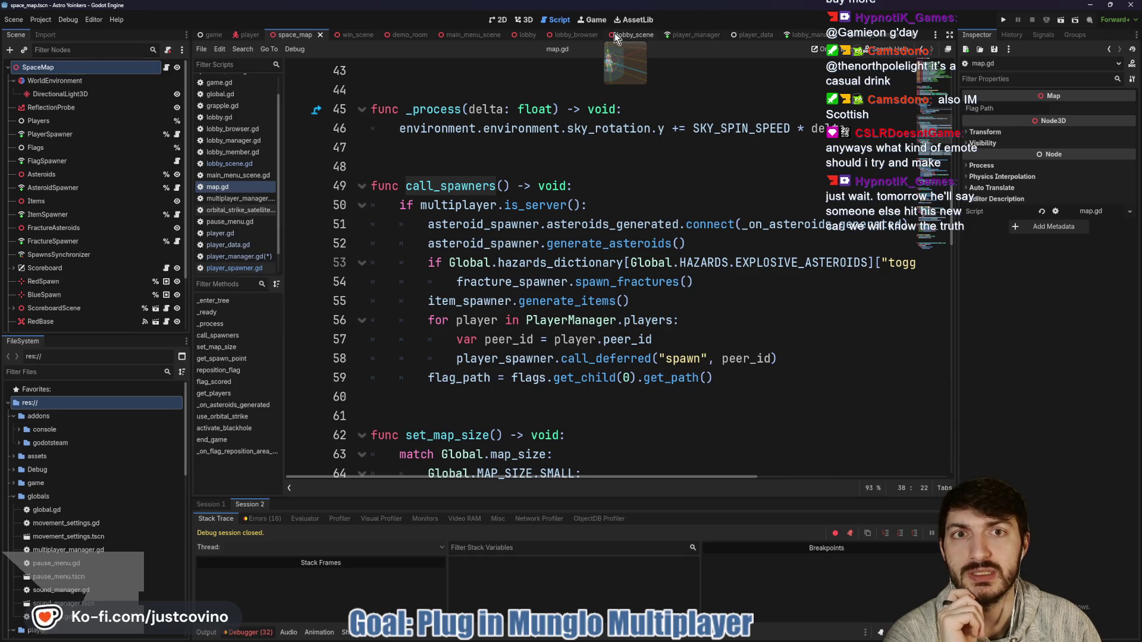
Look over generate_data_dictionary in player_data.gd, then switch to lobby_manager.gd's spawn_lobby_member.
click(750, 34)
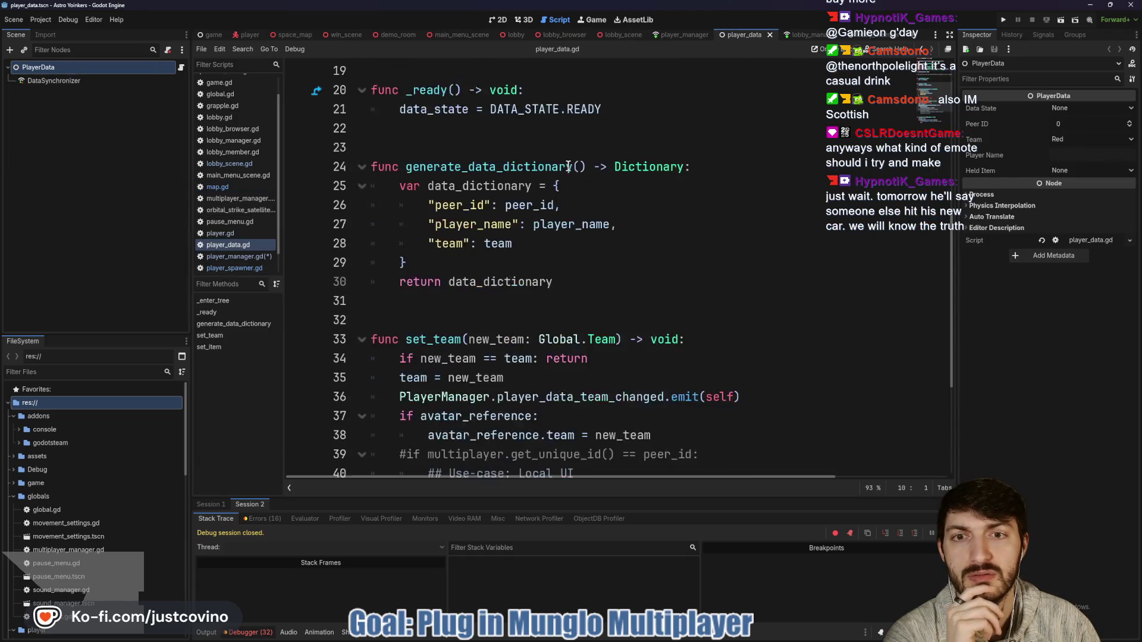
scroll(570, 169, down, 1)
scroll(589, 182, down, 2)
scroll(589, 181, up, 2)
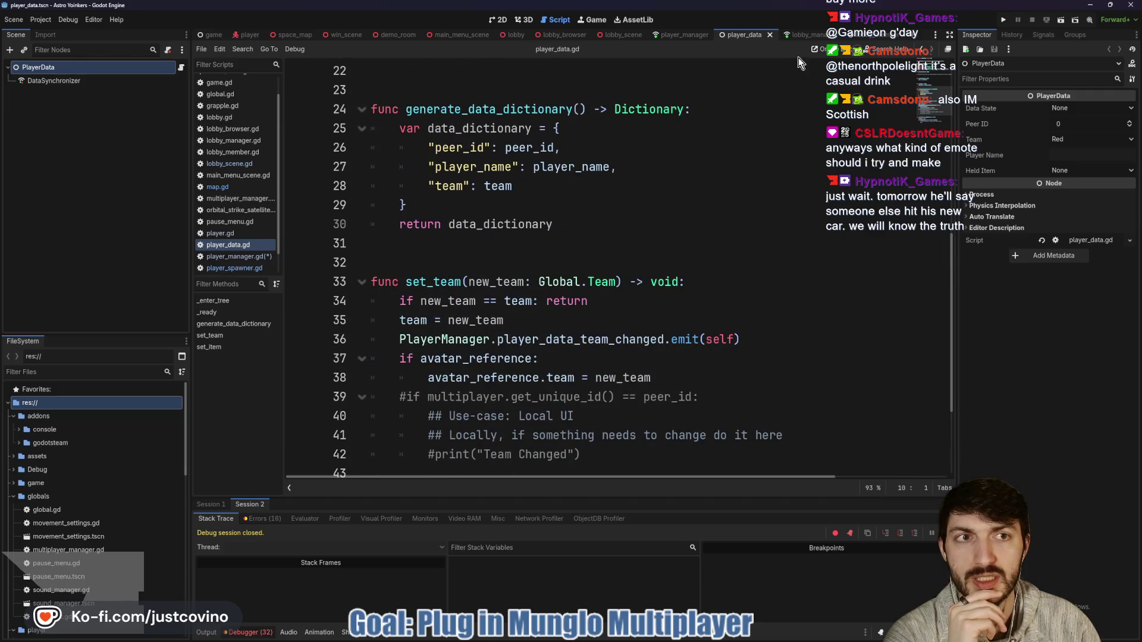
key(ctrl+Tab)
scroll(677, 161, down, 3)
scroll(654, 173, up, 1)
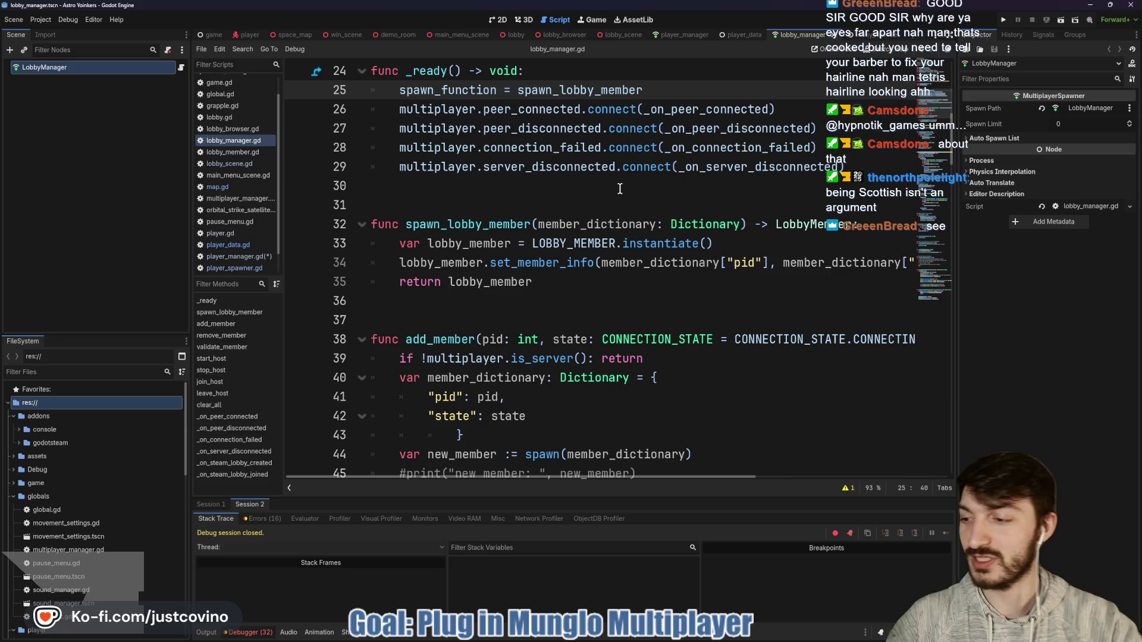
click(561, 197)
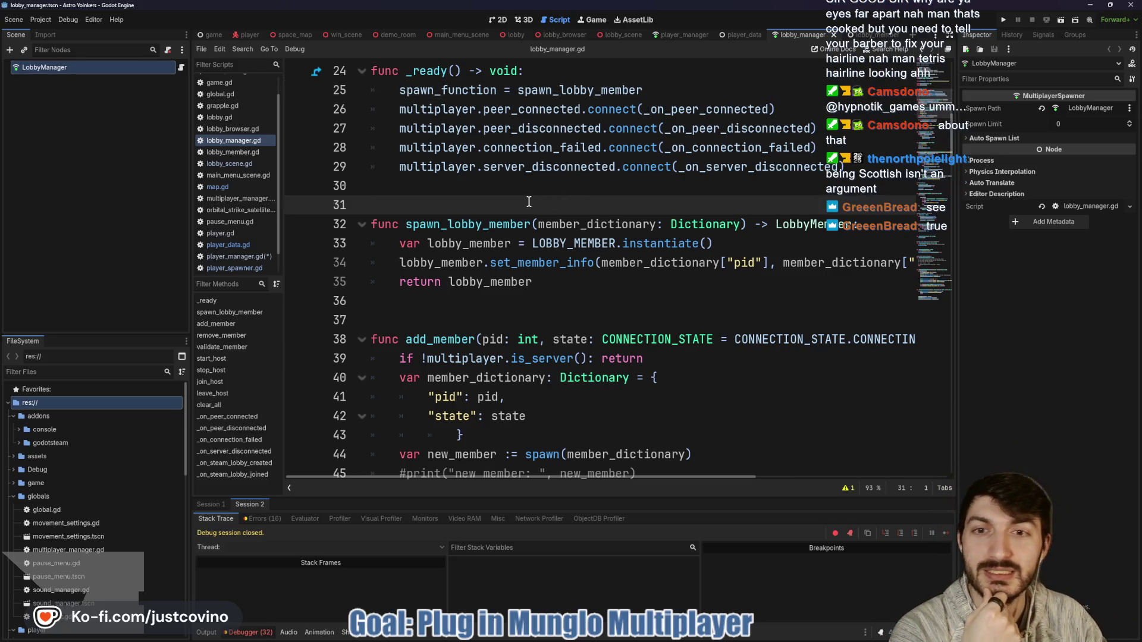
click(474, 304)
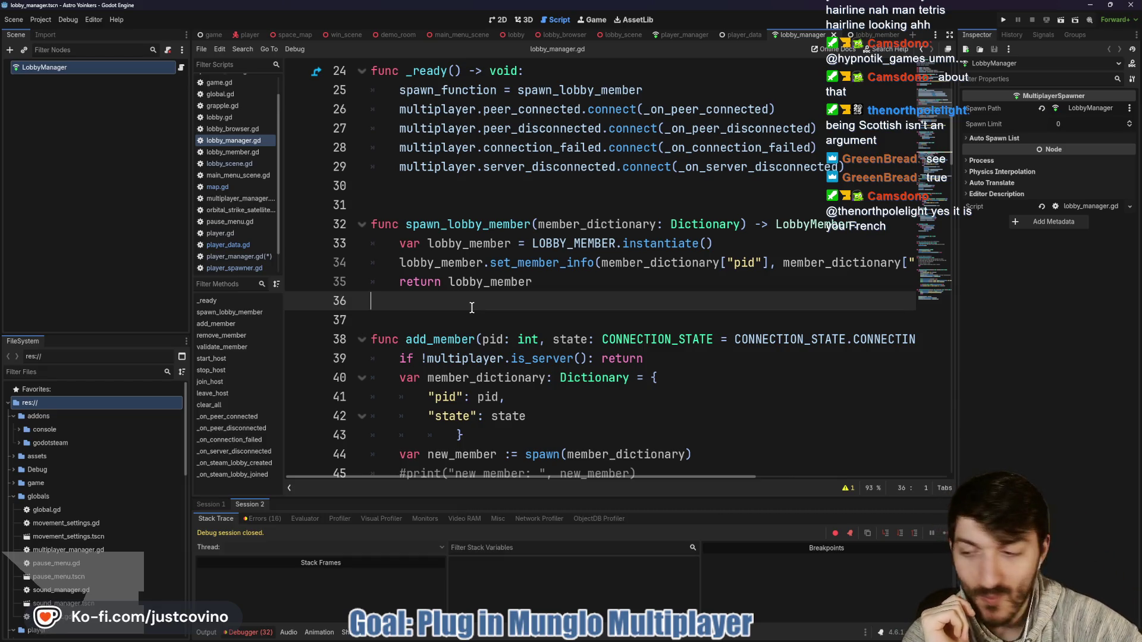
click(477, 323)
scroll(502, 304, up, 1)
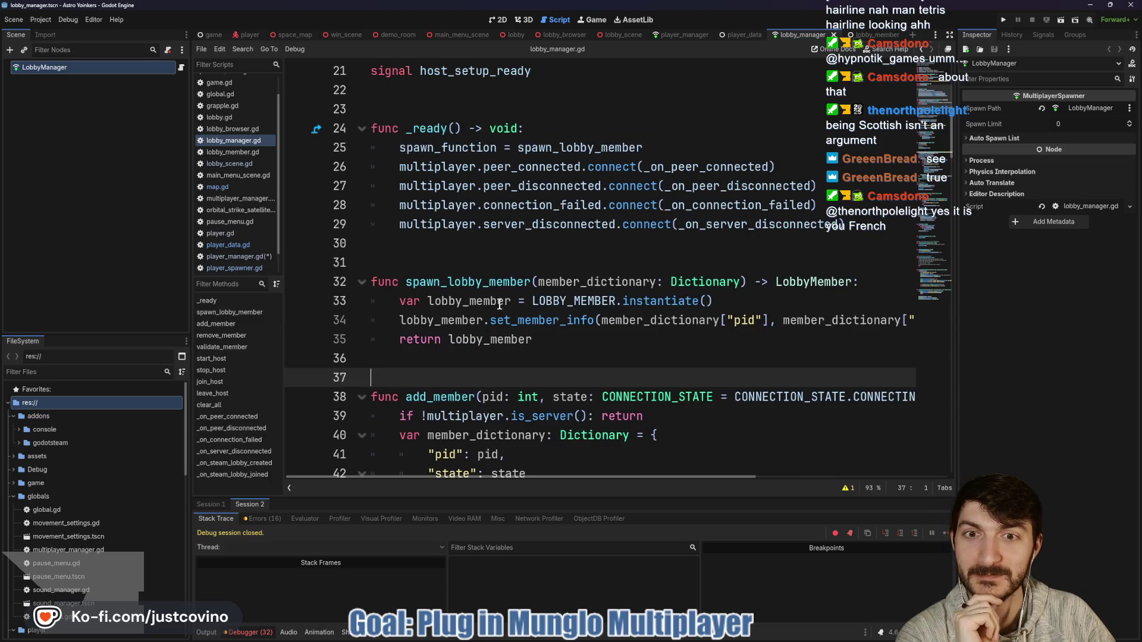
click(424, 265)
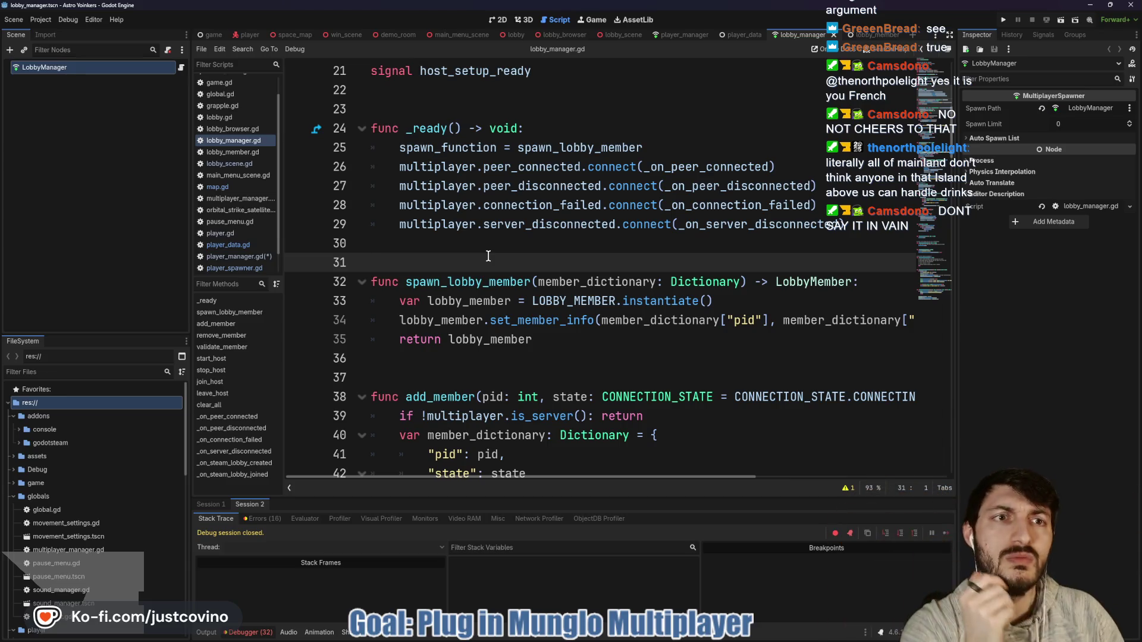
scroll(477, 227, down, 2)
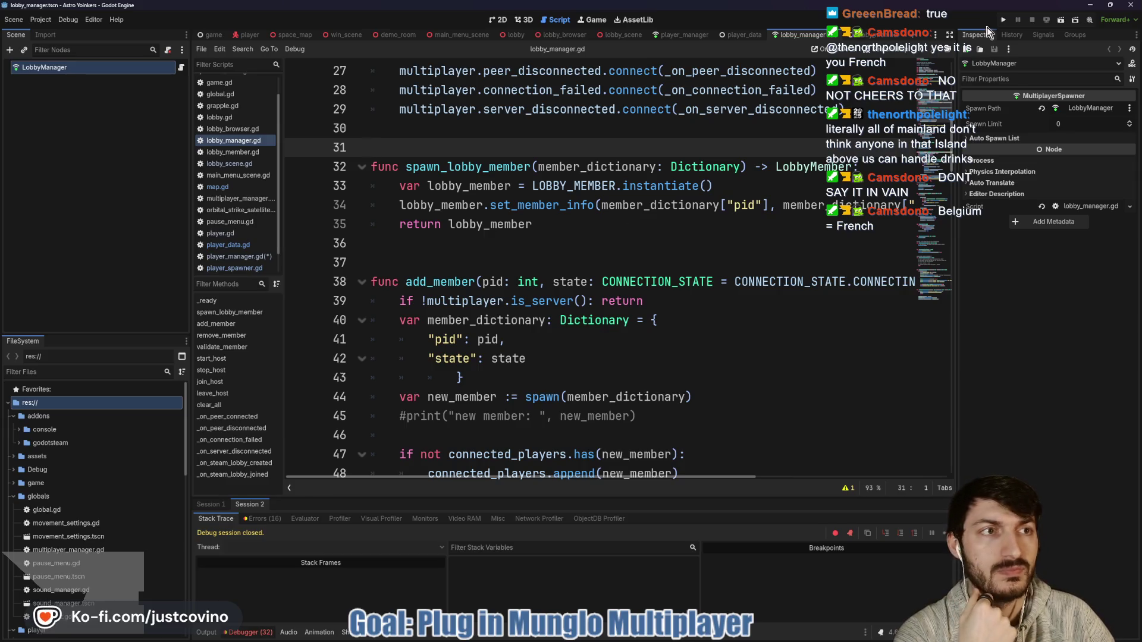
click(1003, 21)
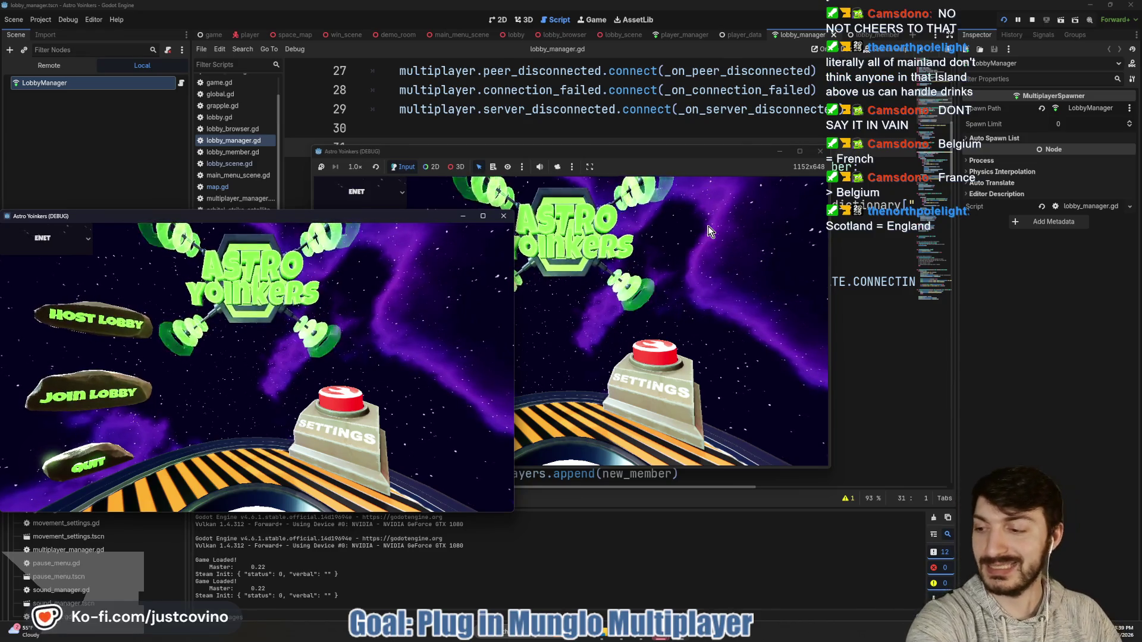
Place the two game windows side by side and host a lobby from the right one.
mouse_move(659, 151)
mouse_down()
mouse_move(905, 128)
mouse_move(901, 146)
mouse_up()
drag(404, 217, 423, 163)
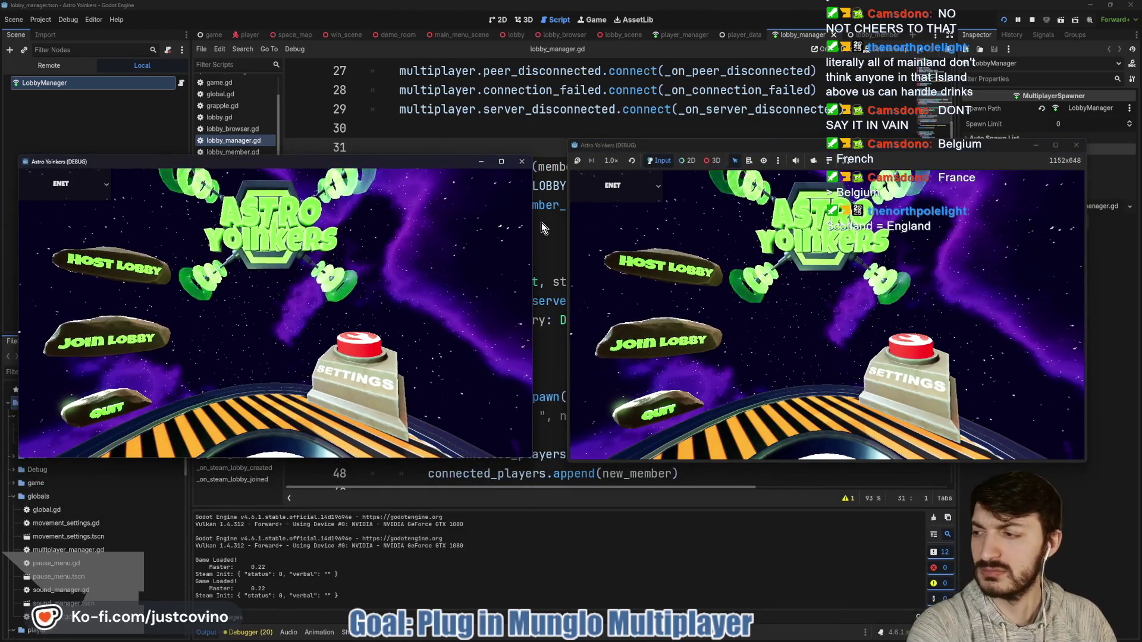
click(680, 256)
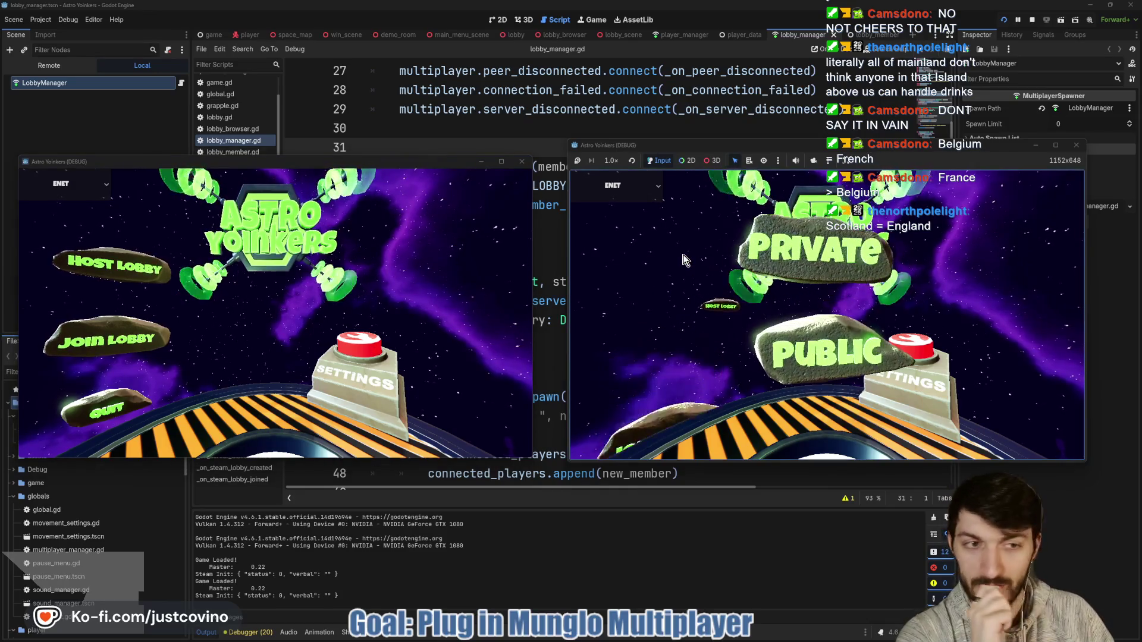
click(787, 257)
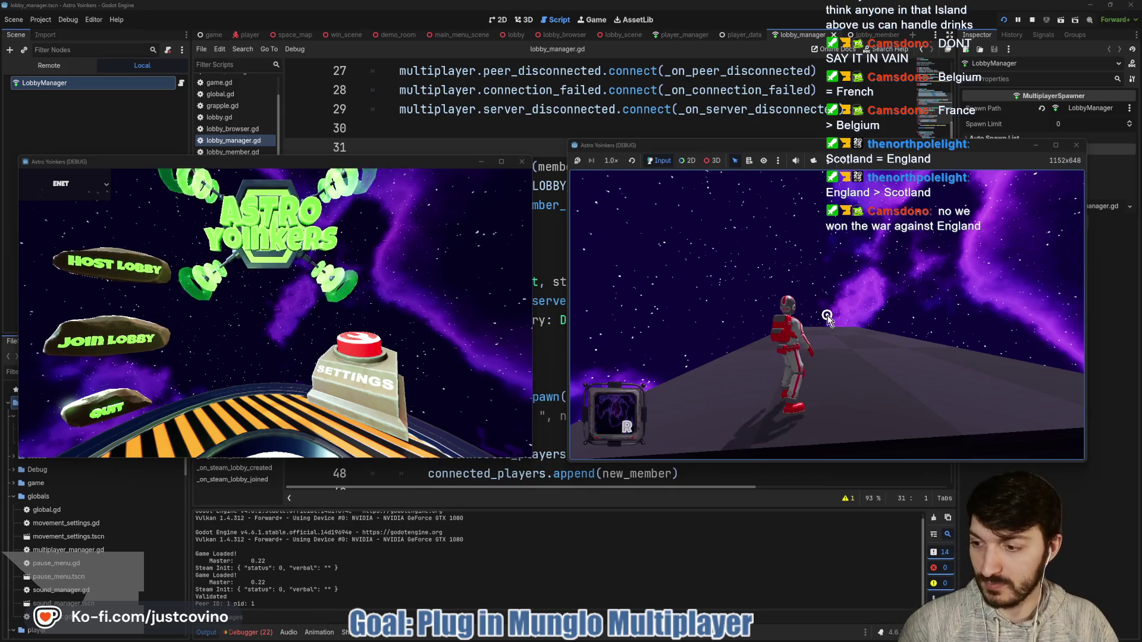
Join the hosted lobby from the left game's lobby list and return to the editor.
click(107, 340)
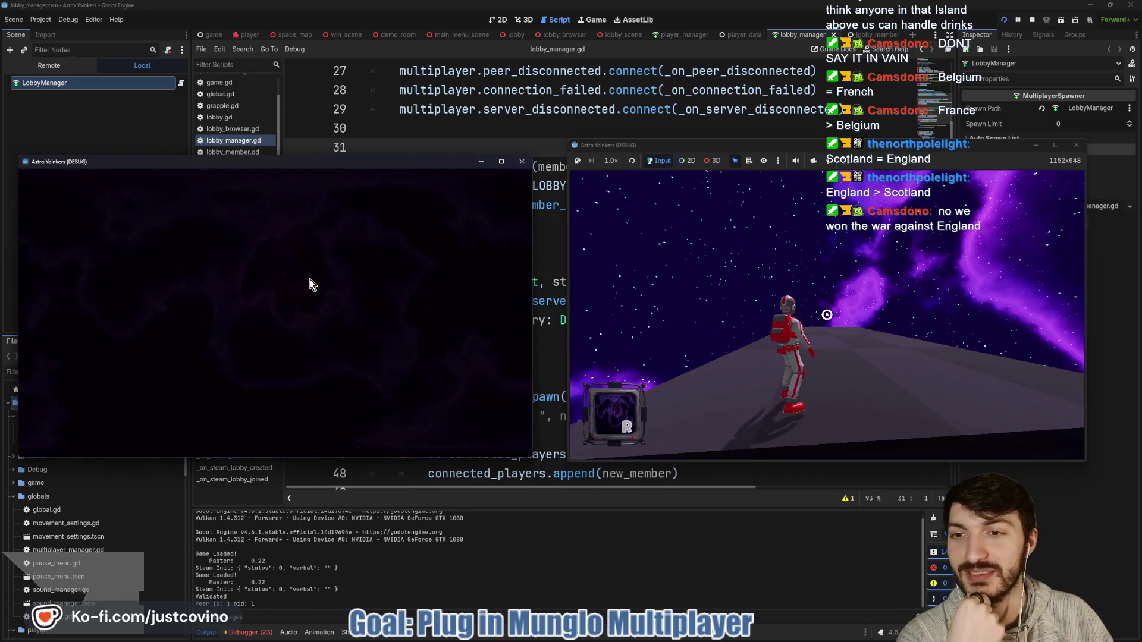
click(310, 294)
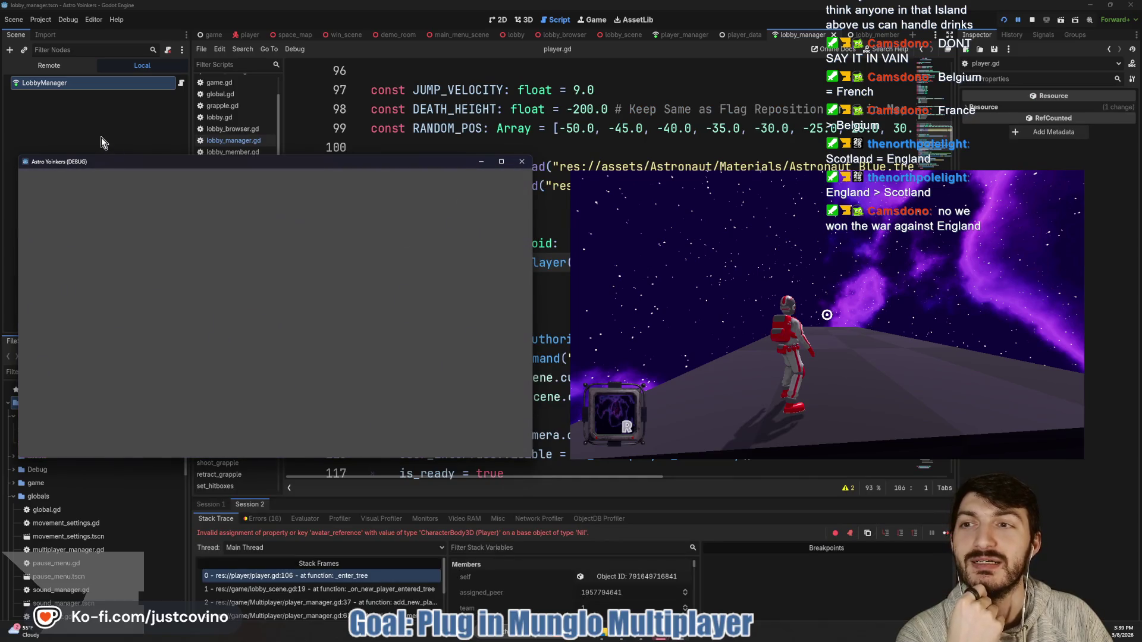
click(89, 122)
Inspect the running game's remote scene tree and the other debug session, then scroll player.gd.
click(50, 66)
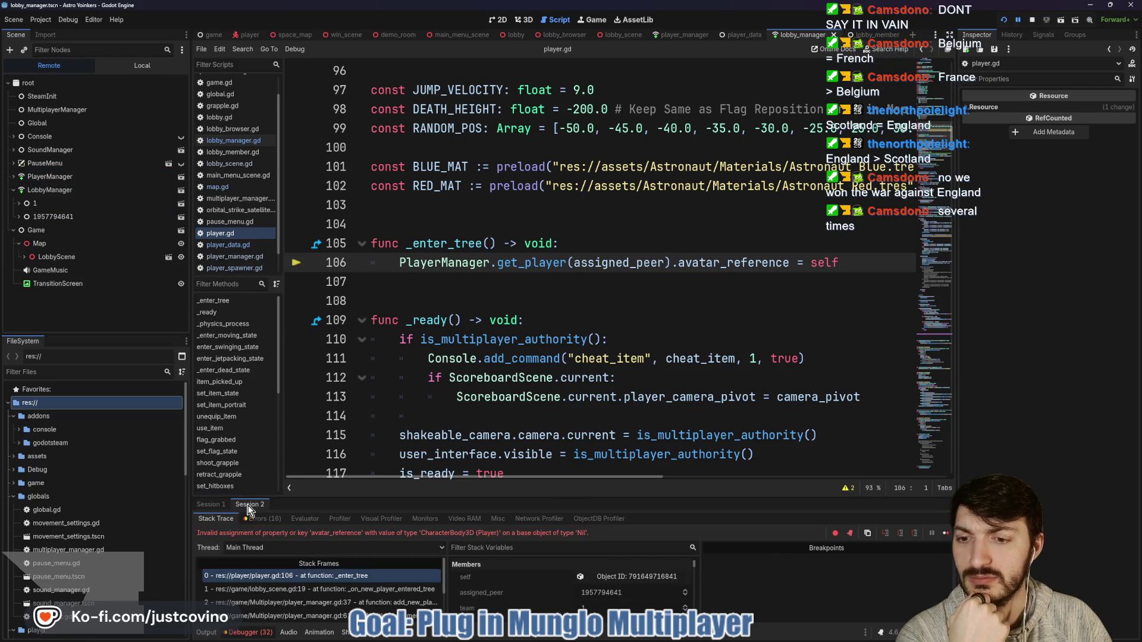
click(214, 506)
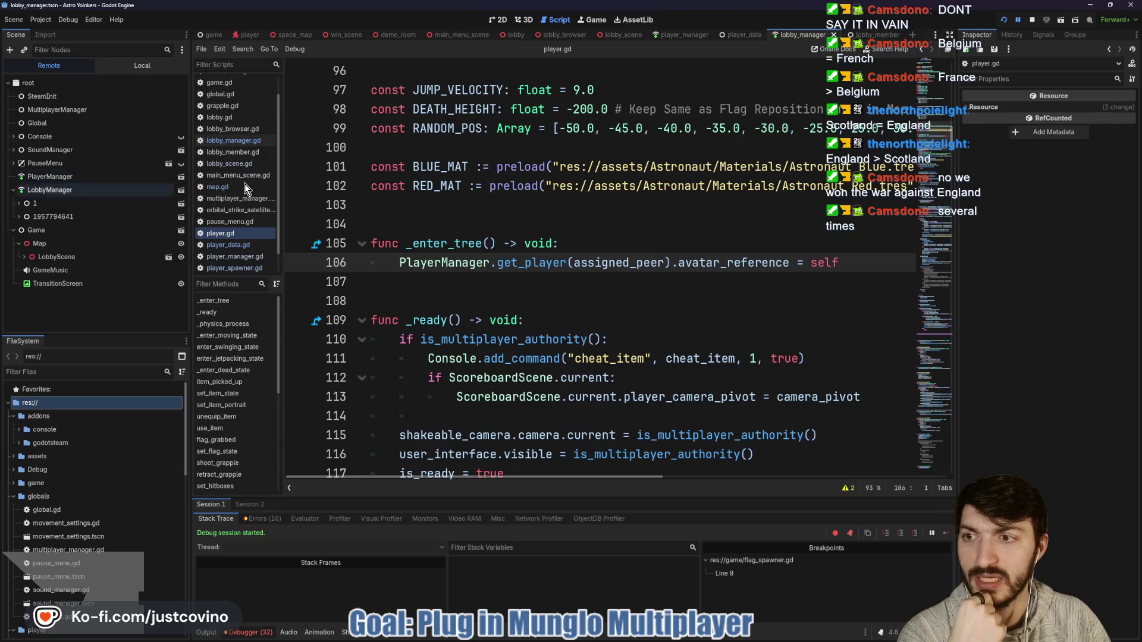
scroll(647, 243, down, 3)
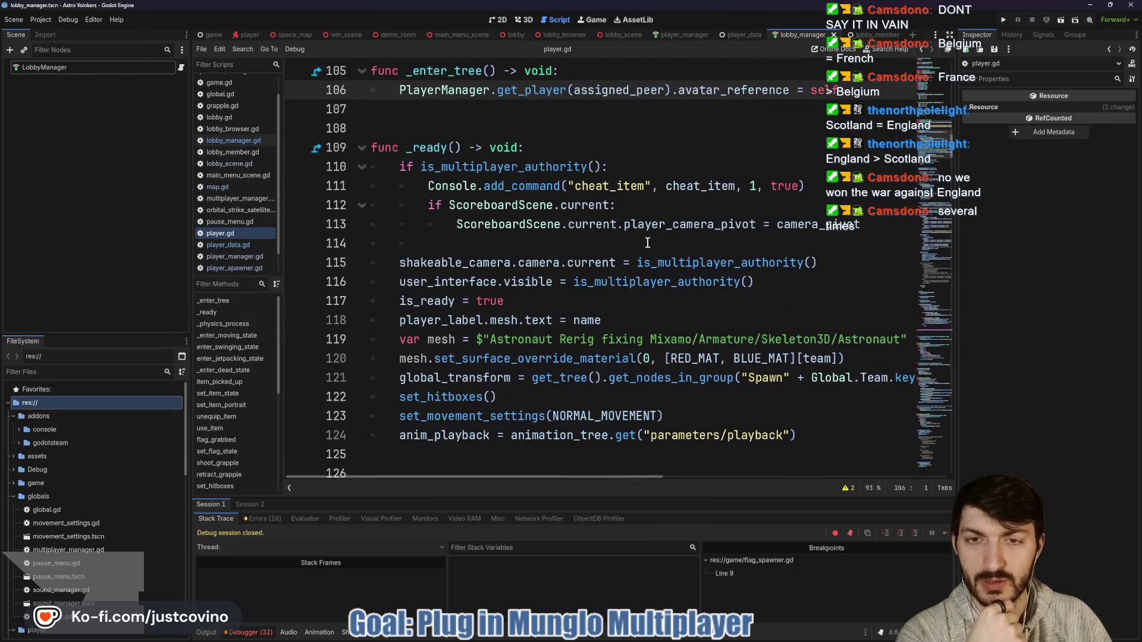
scroll(647, 243, down, 4)
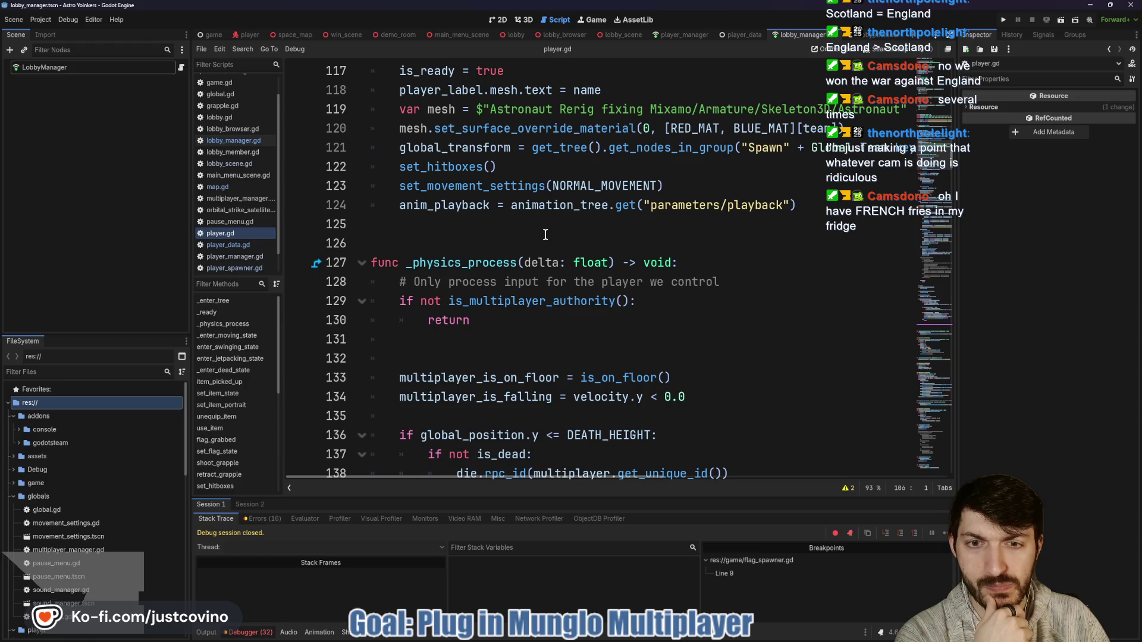
click(803, 35)
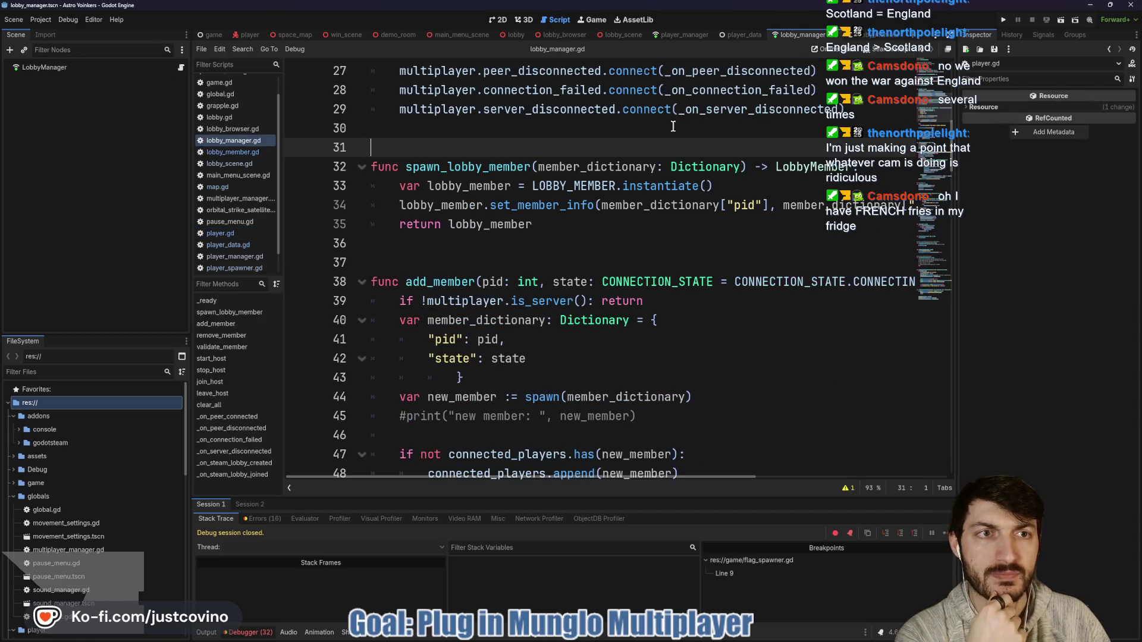
scroll(601, 186, up, 9)
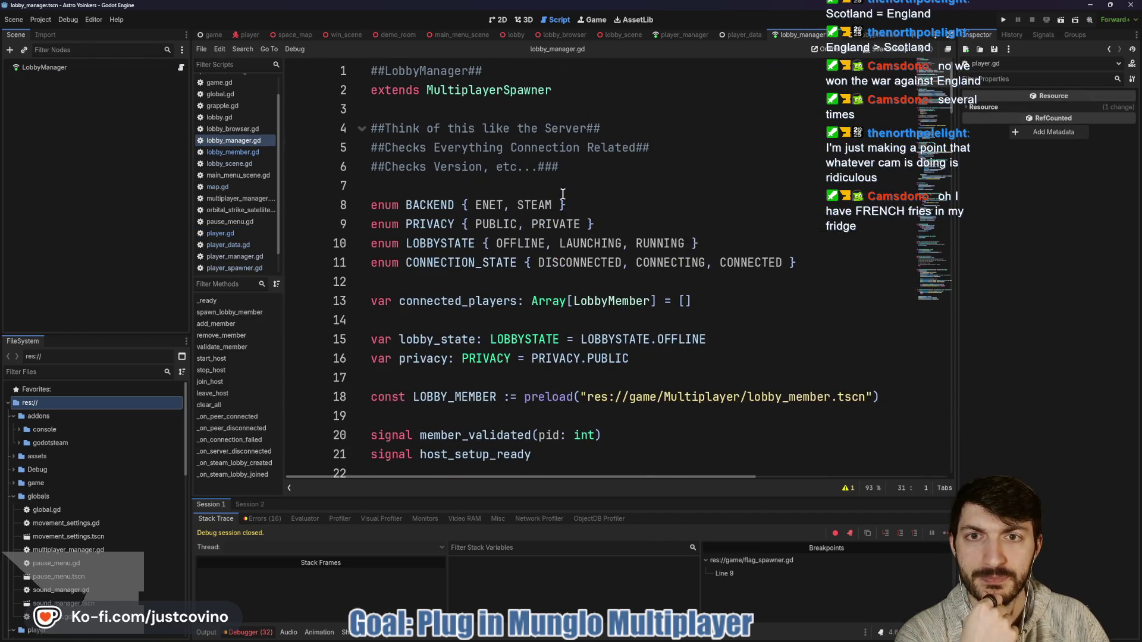
scroll(563, 194, down, 5)
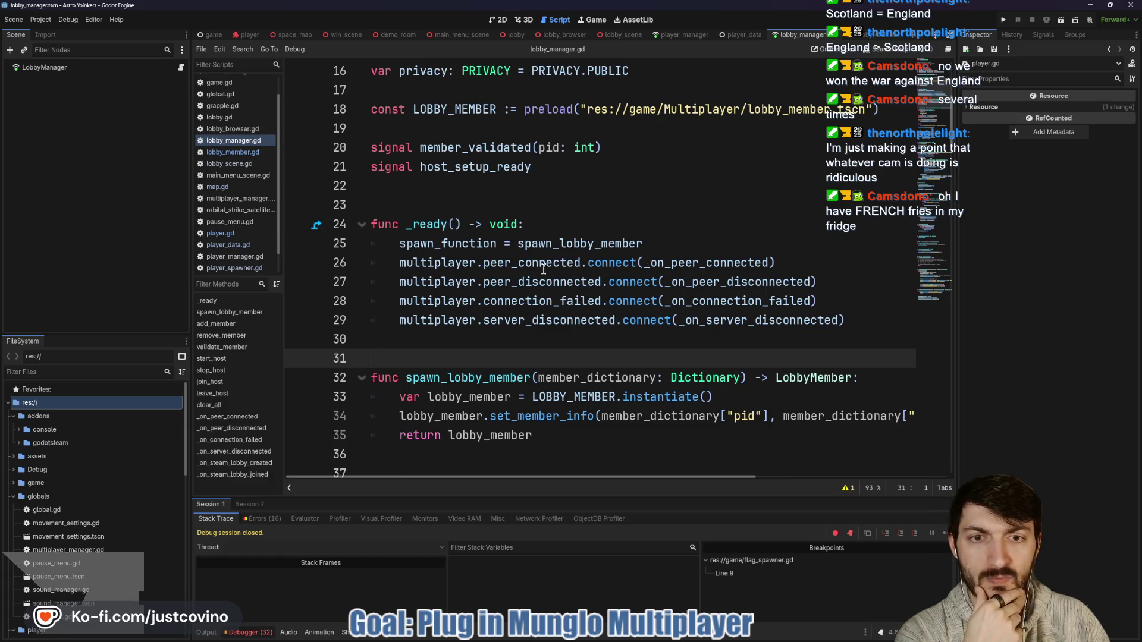
scroll(544, 269, down, 1)
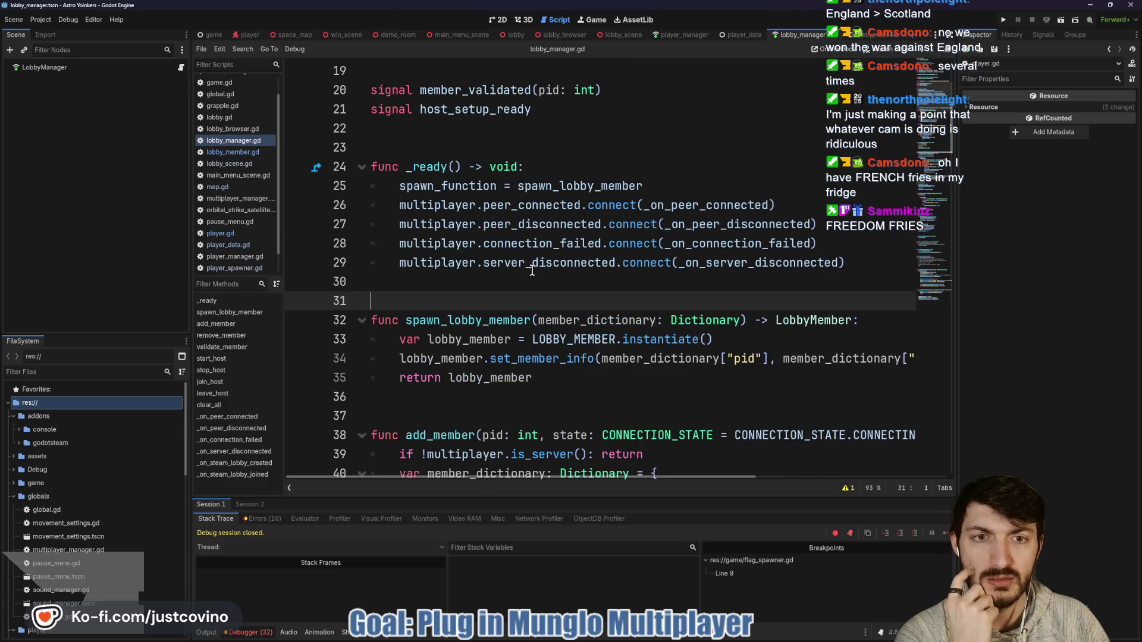
scroll(525, 273, down, 1)
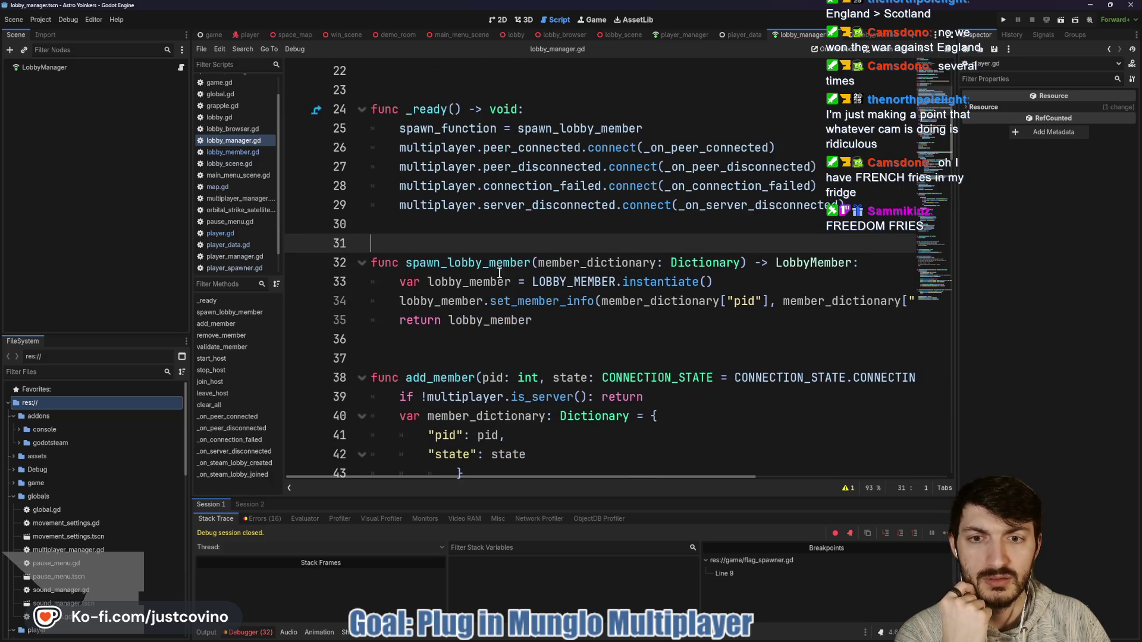
scroll(471, 281, down, 2)
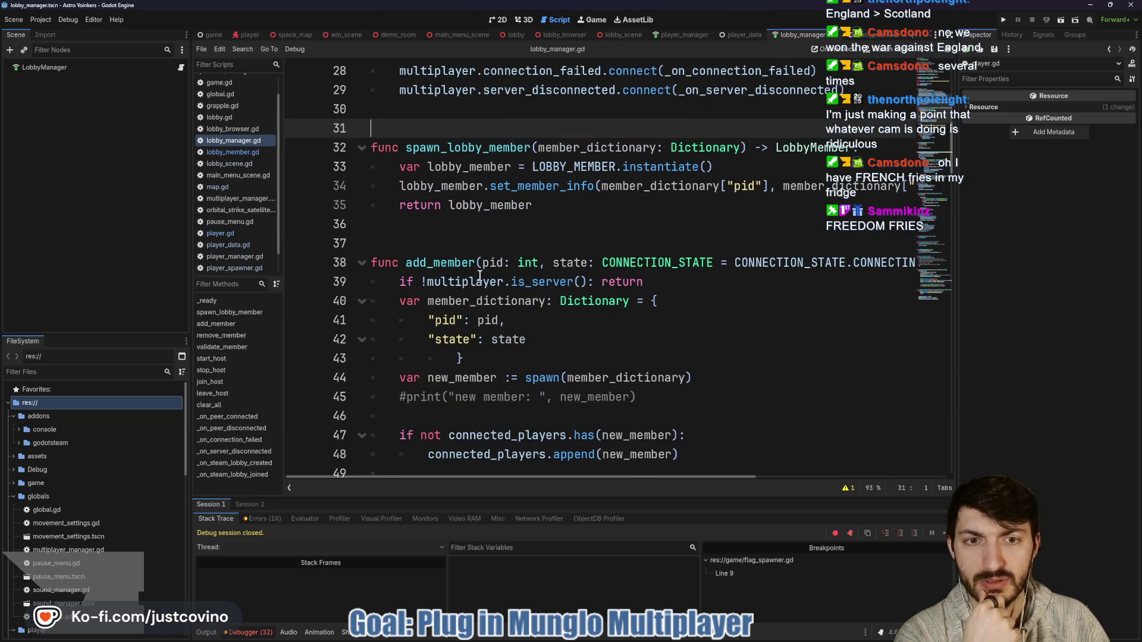
drag(671, 287, 377, 288)
scroll(526, 273, down, 2)
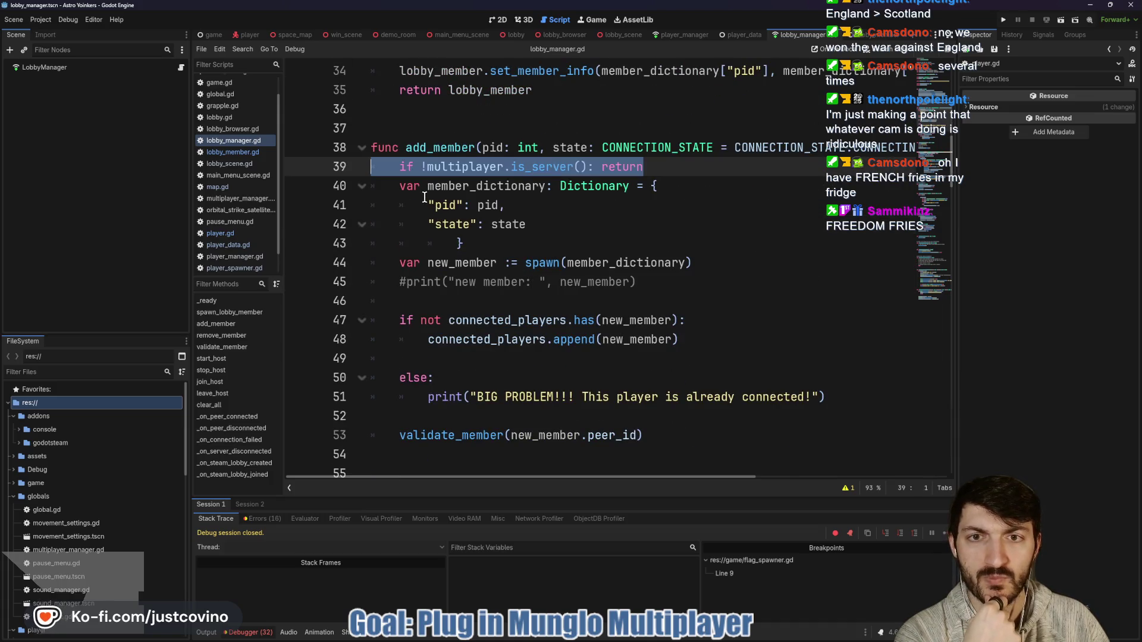
click(430, 148)
scroll(581, 273, up, 6)
double_click(580, 245)
scroll(535, 285, down, 2)
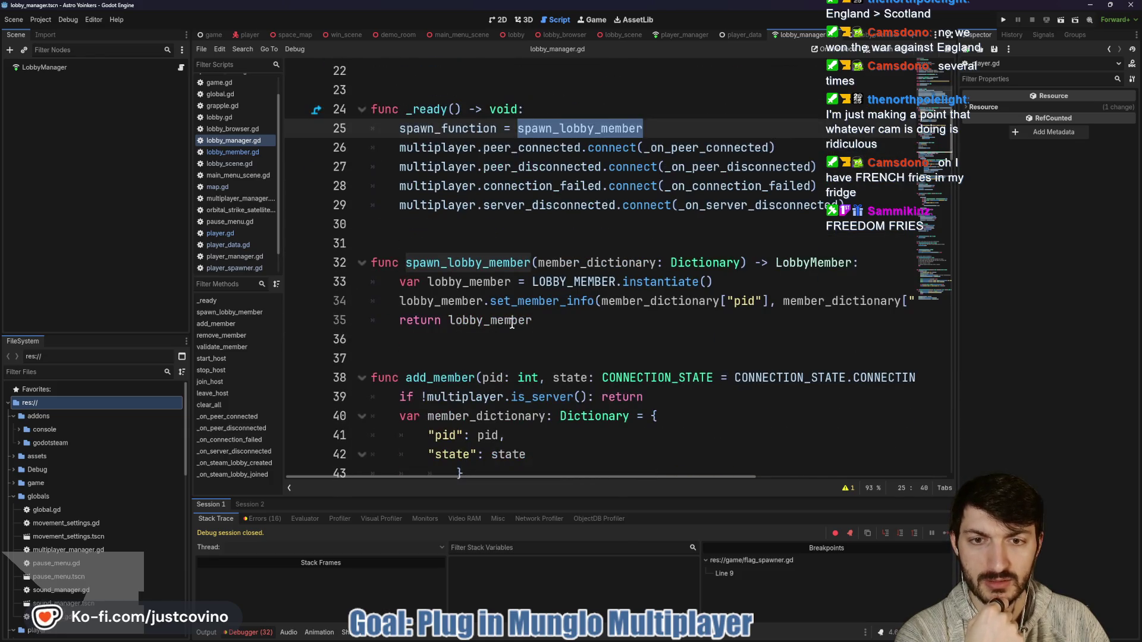
mouse_move(513, 320)
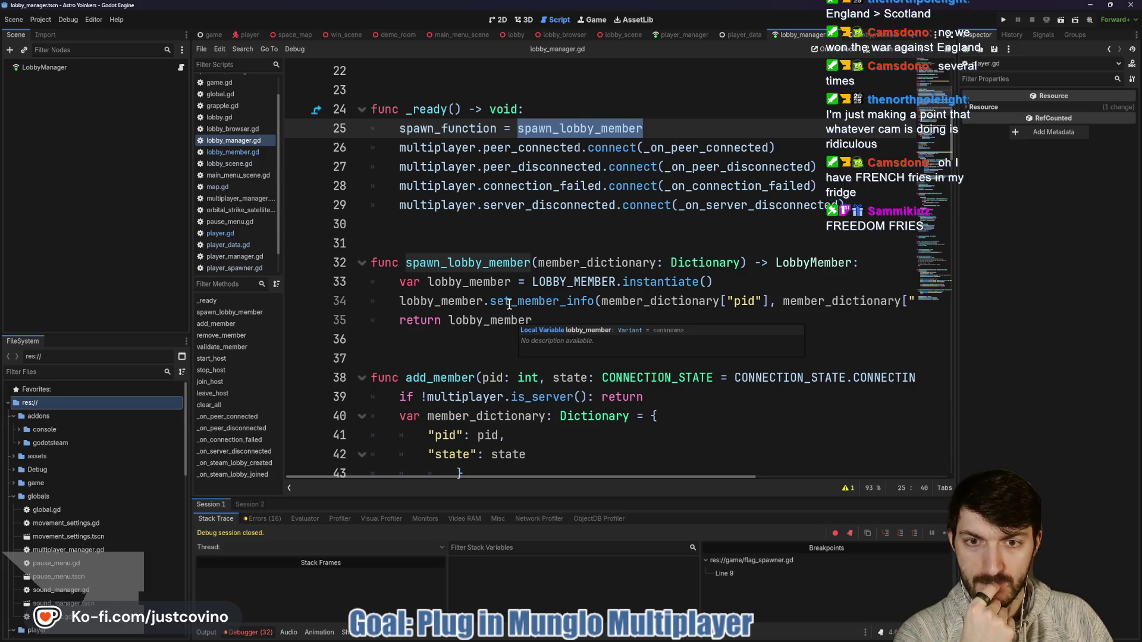
scroll(509, 306, down, 1)
double_click(454, 320)
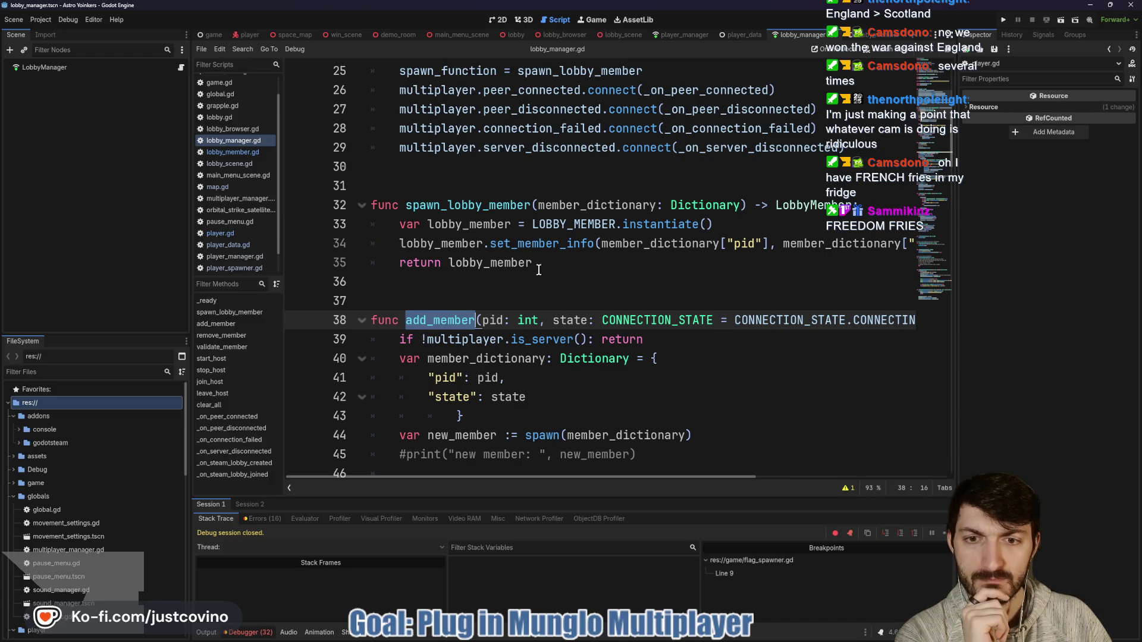
scroll(538, 271, down, 5)
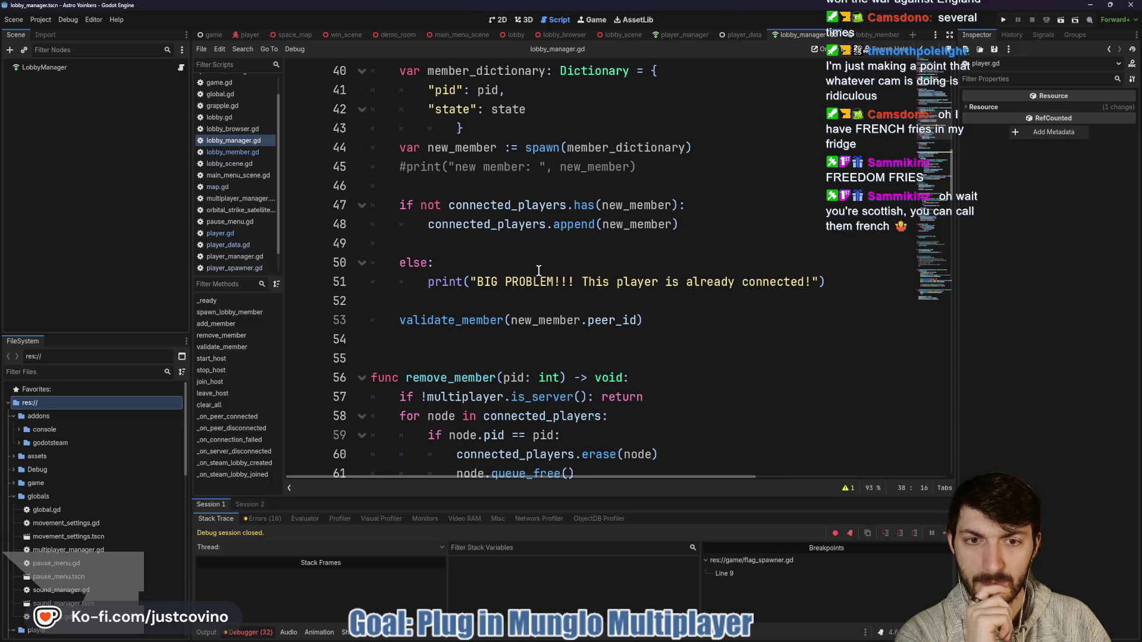
scroll(538, 271, up, 4)
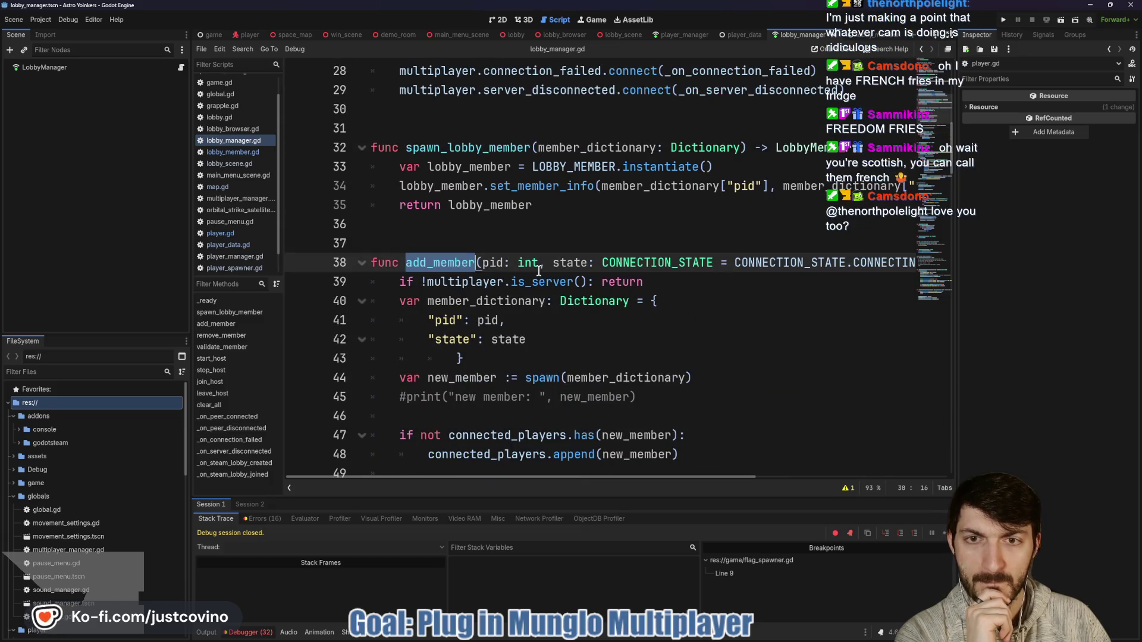
scroll(538, 270, up, 2)
scroll(537, 272, down, 1)
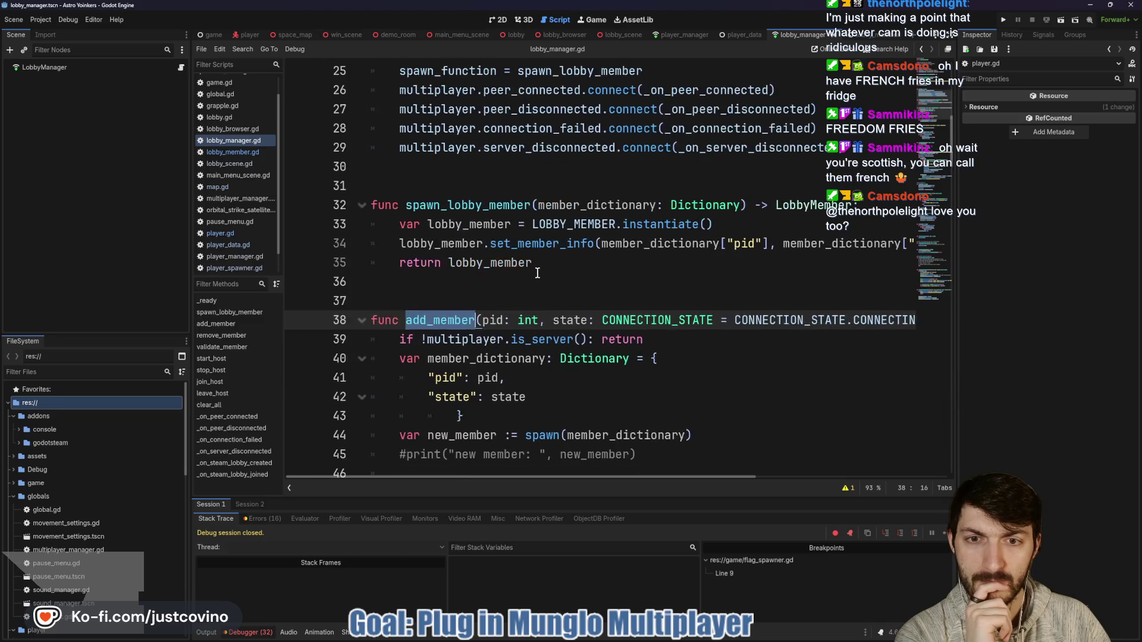
scroll(537, 273, down, 3)
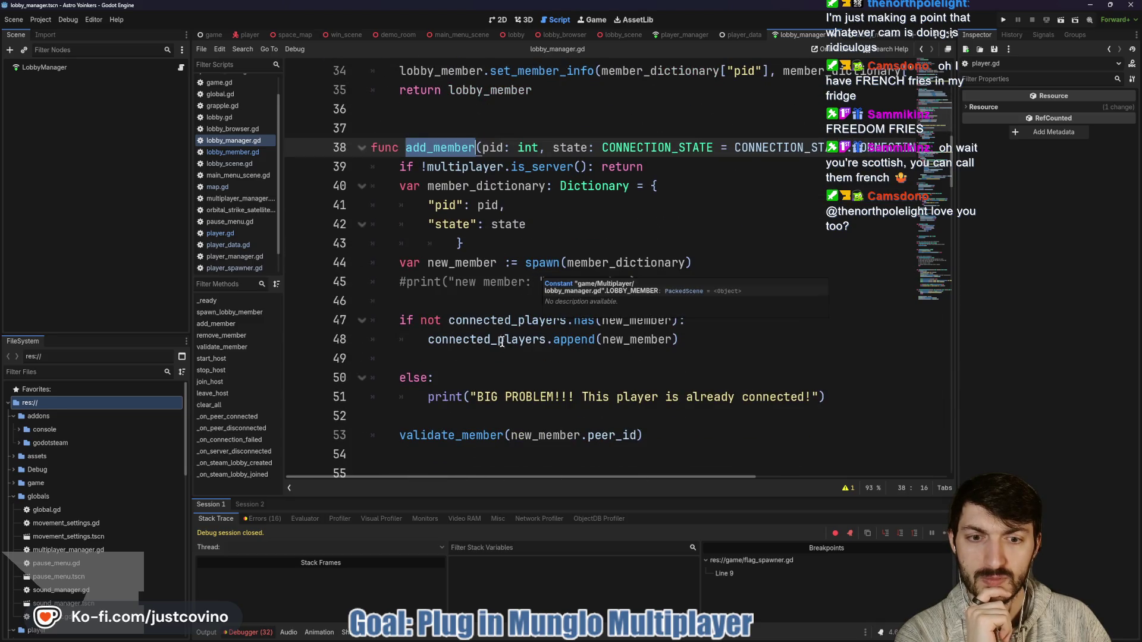
scroll(502, 340, up, 4)
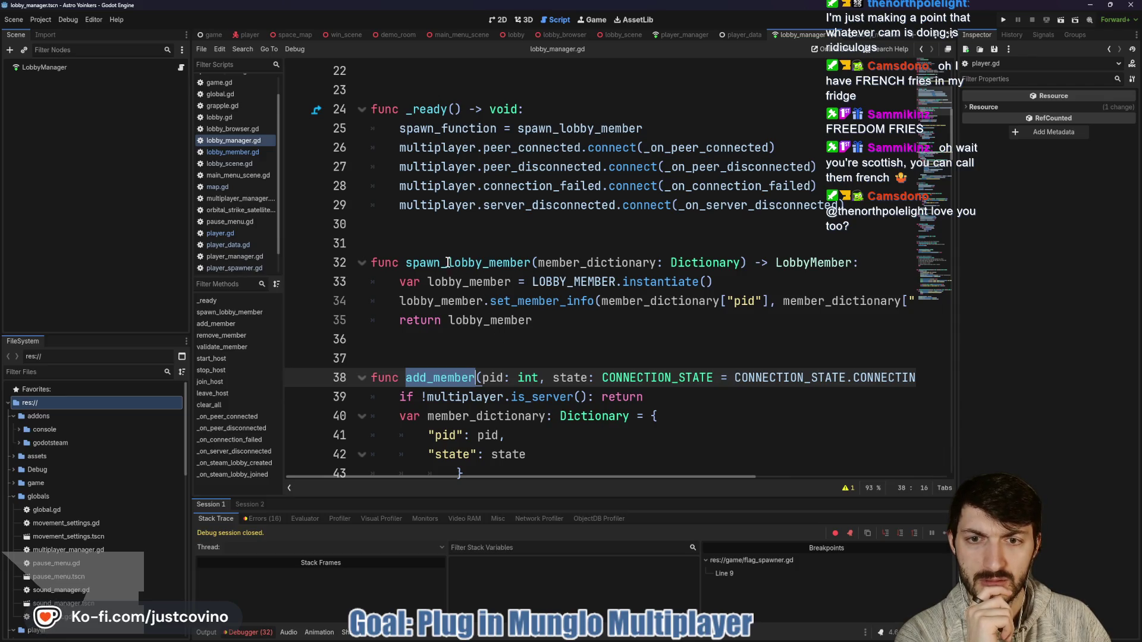
scroll(509, 290, down, 7)
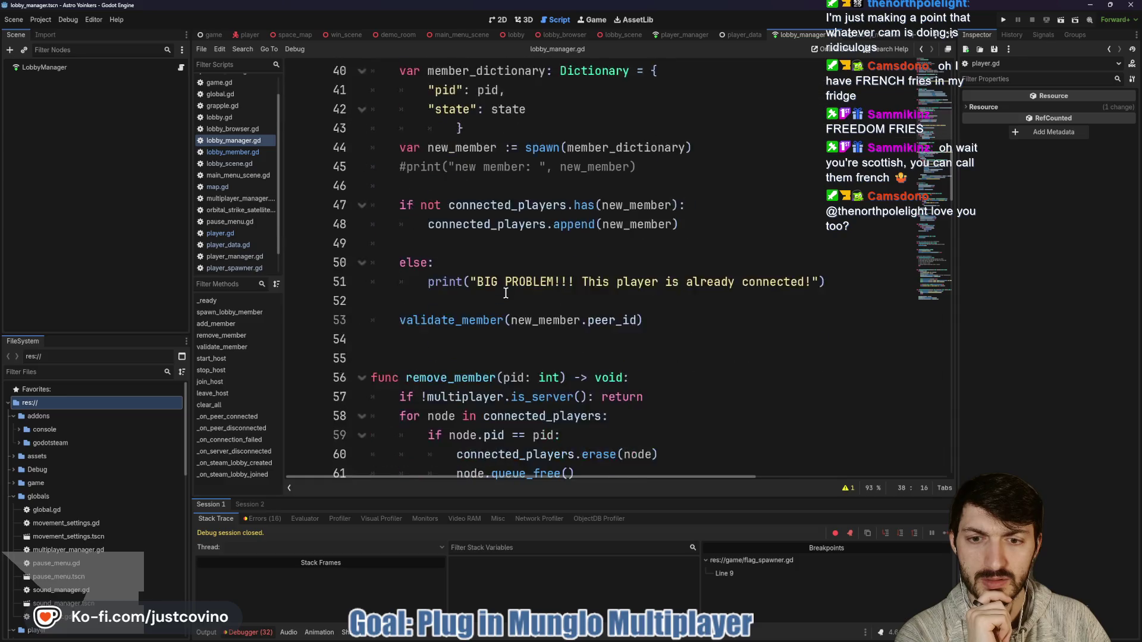
double_click(452, 262)
scroll(464, 273, down, 5)
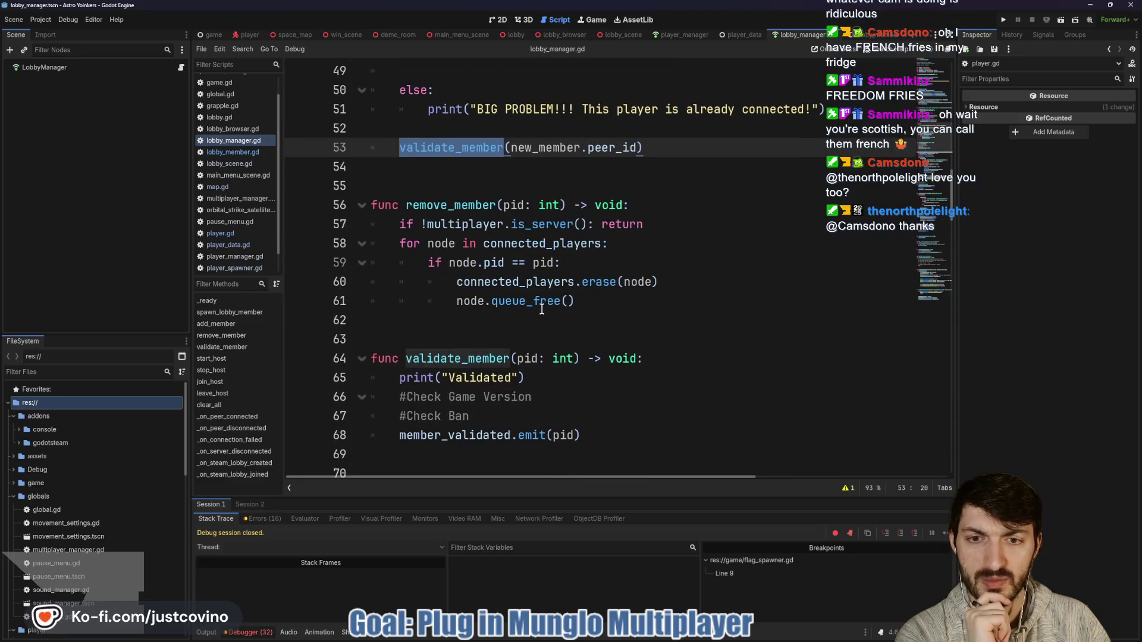
scroll(540, 308, down, 12)
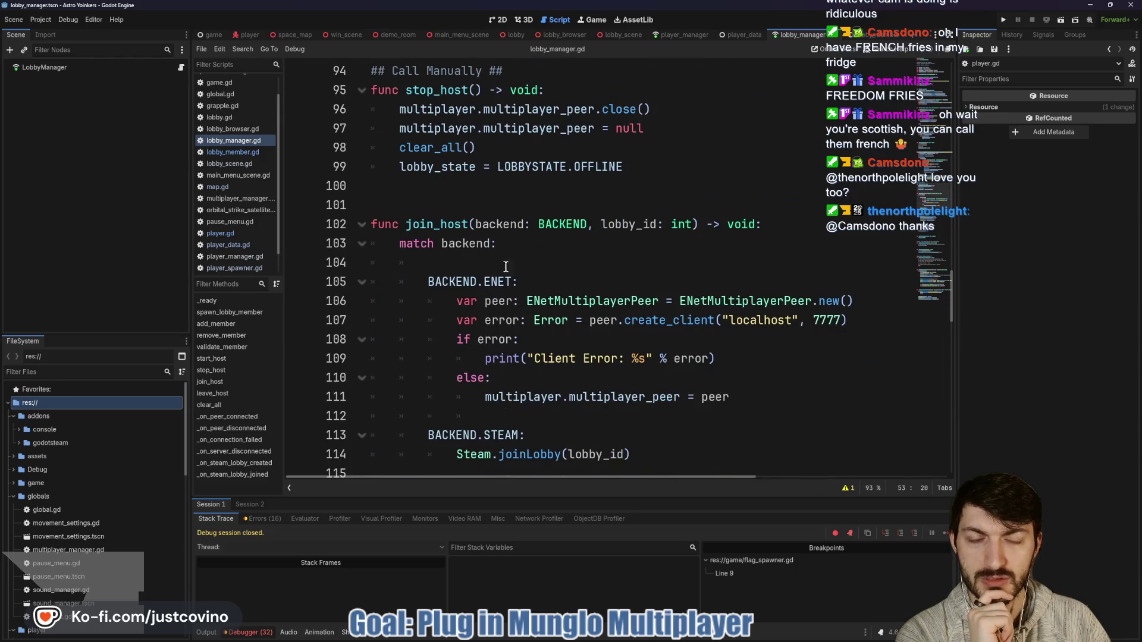
scroll(509, 270, down, 2)
scroll(496, 311, down, 2)
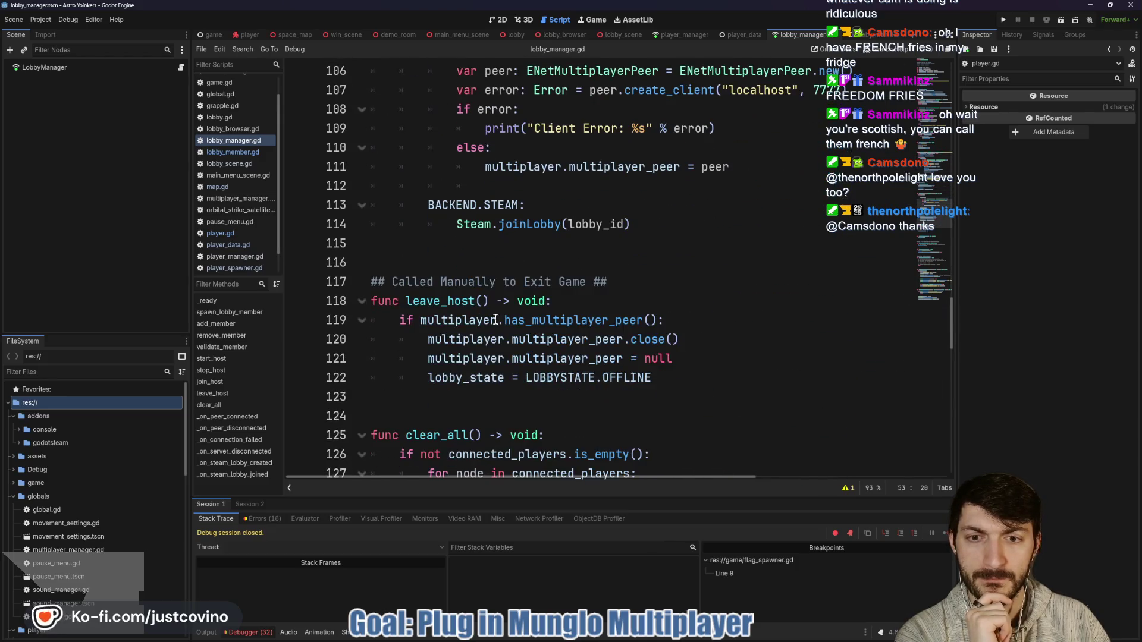
scroll(718, 291, down, 1)
scroll(699, 297, down, 4)
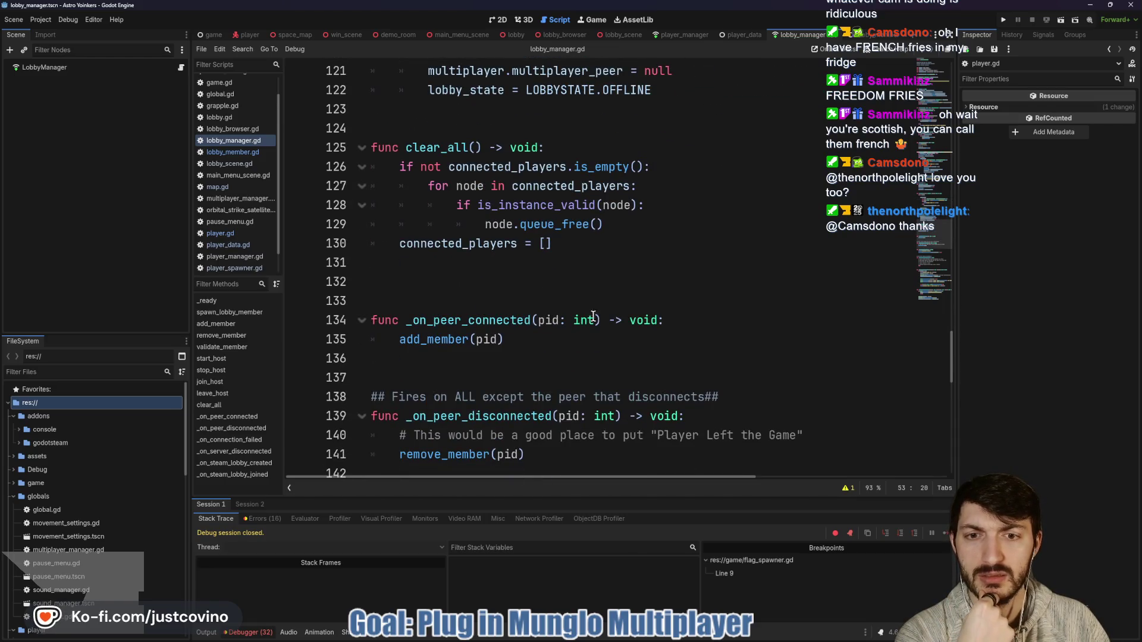
double_click(451, 340)
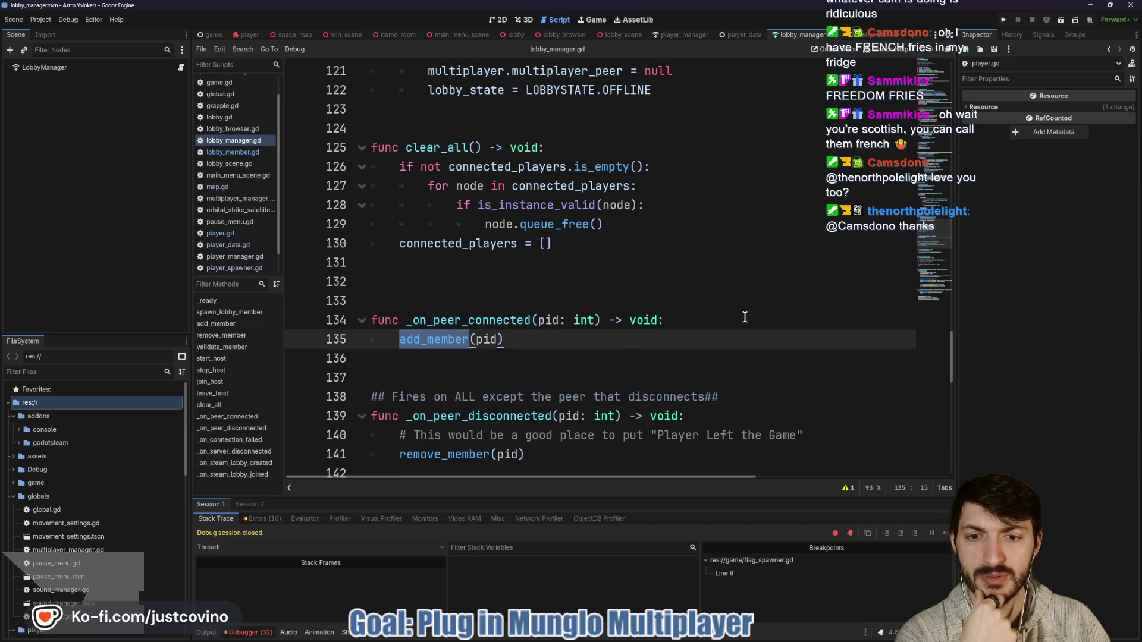
scroll(548, 348, up, 5)
scroll(548, 347, up, 18)
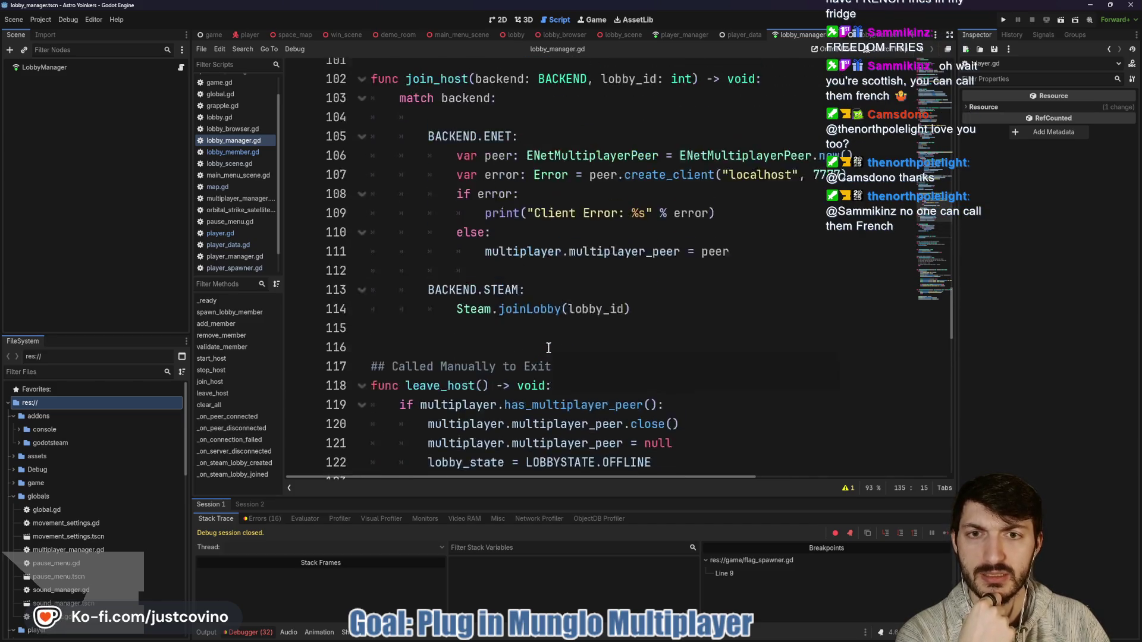
scroll(548, 348, up, 6)
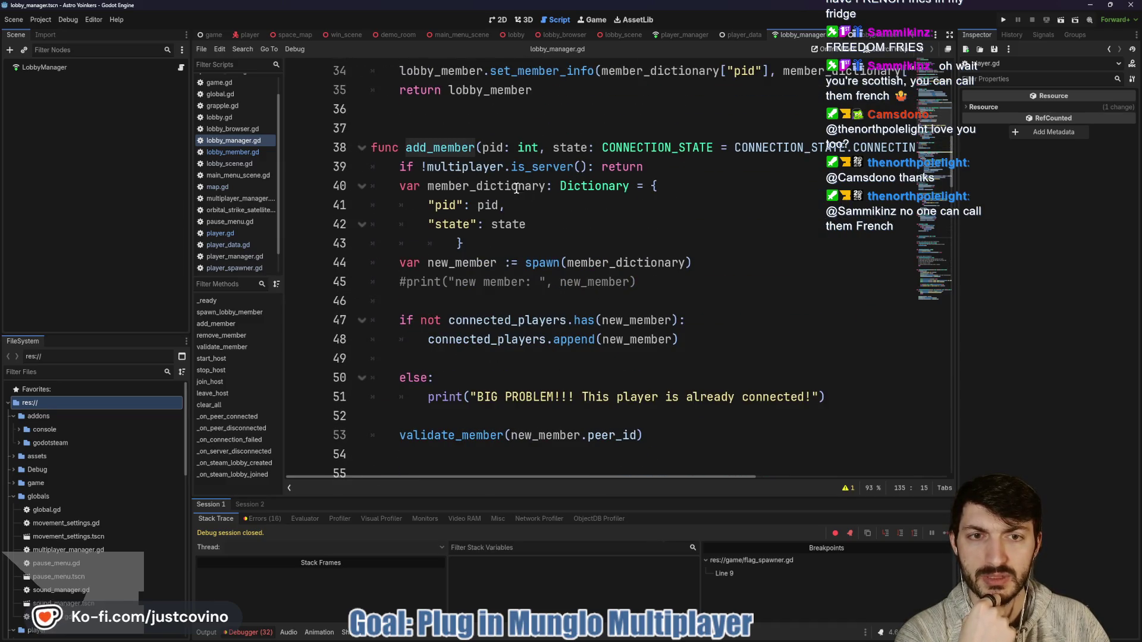
scroll(569, 244, down, 20)
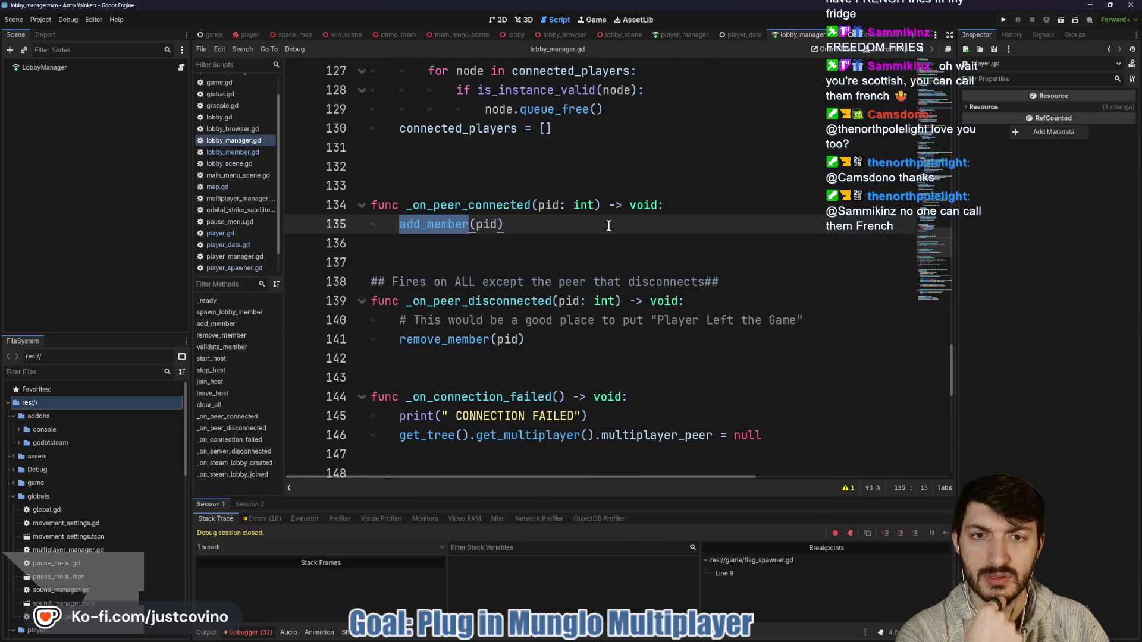
click(548, 234)
key(Tab)
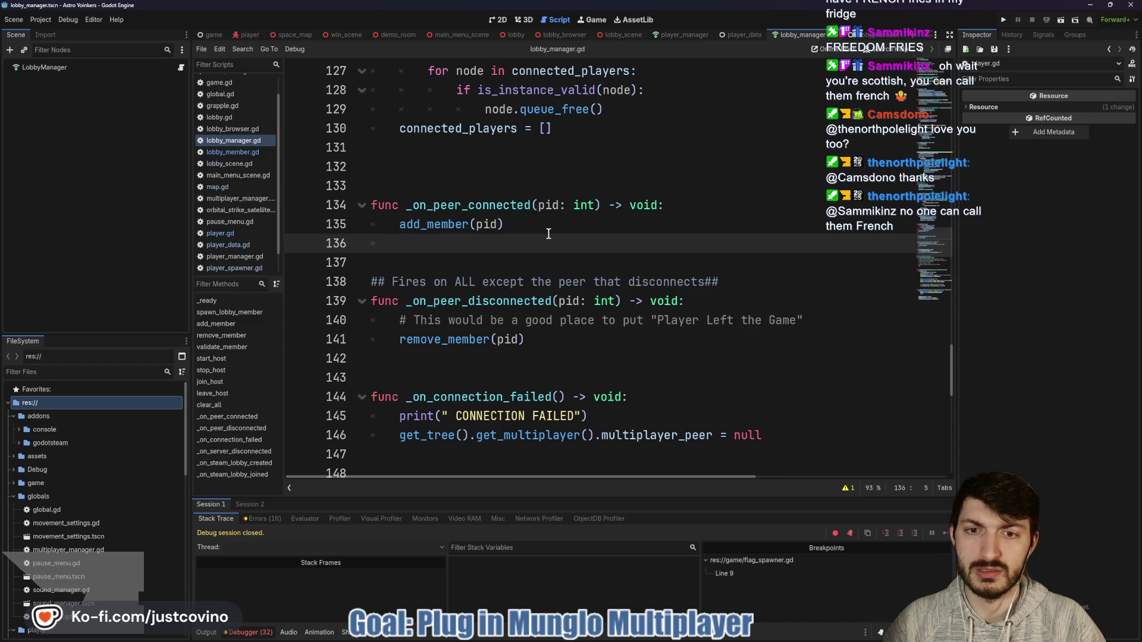
text(print()
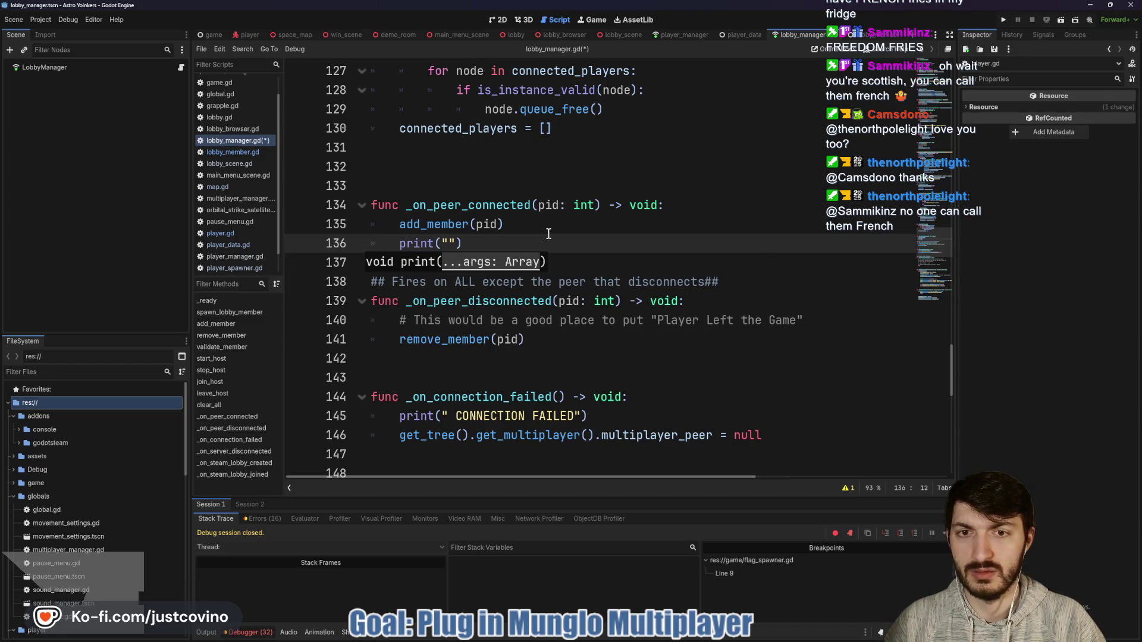
text(pid, " )
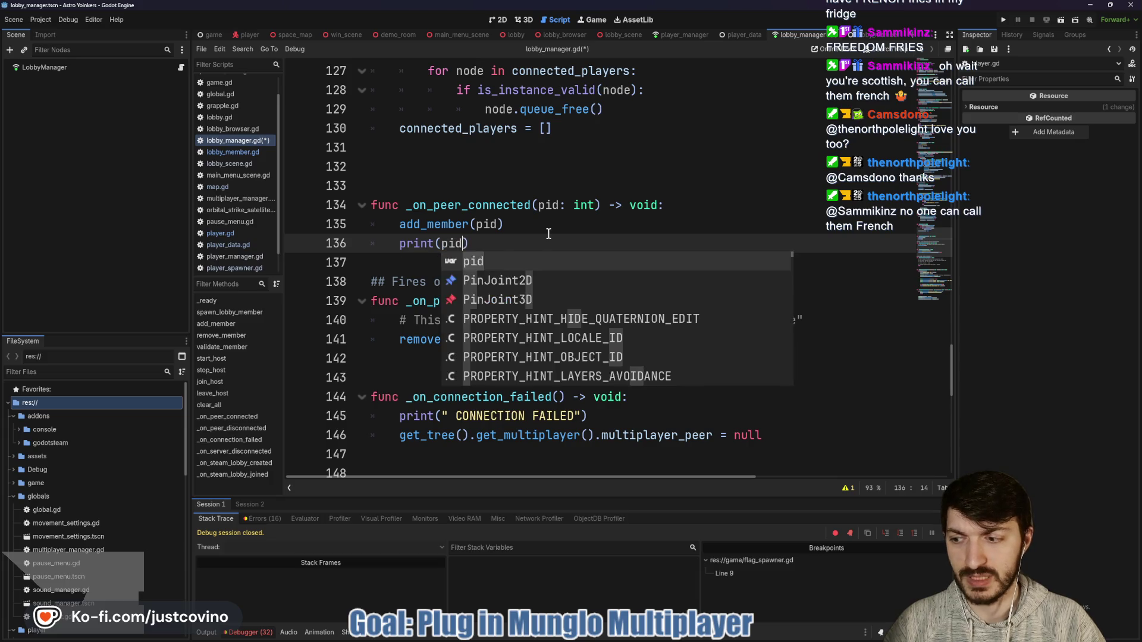
text(Connected to Ser)
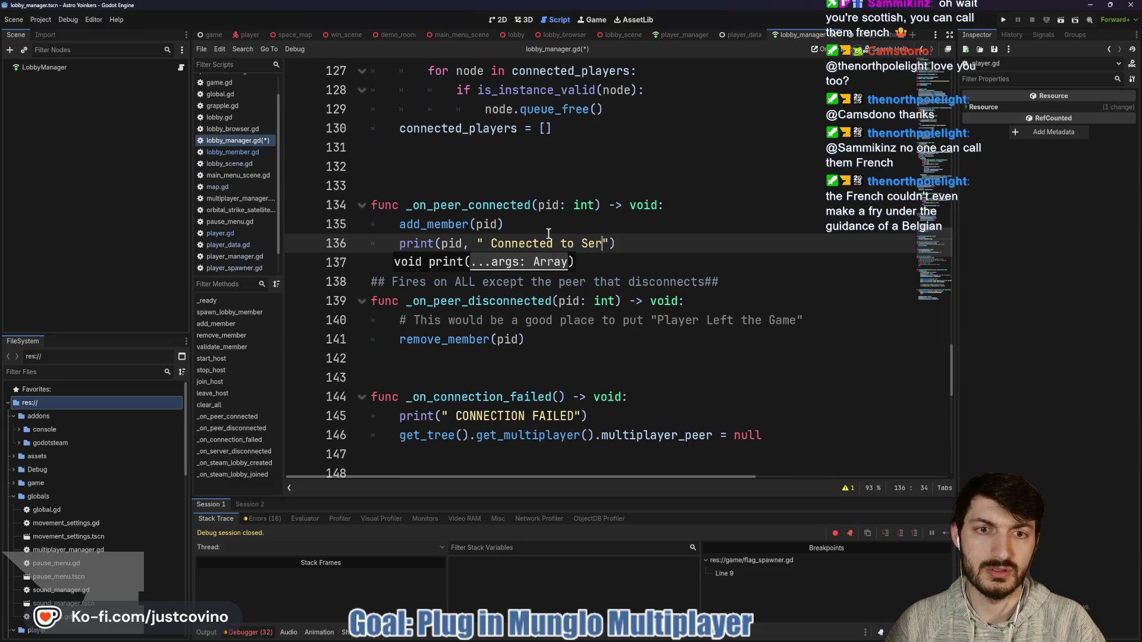
text(ver)
key(ctrl+s)
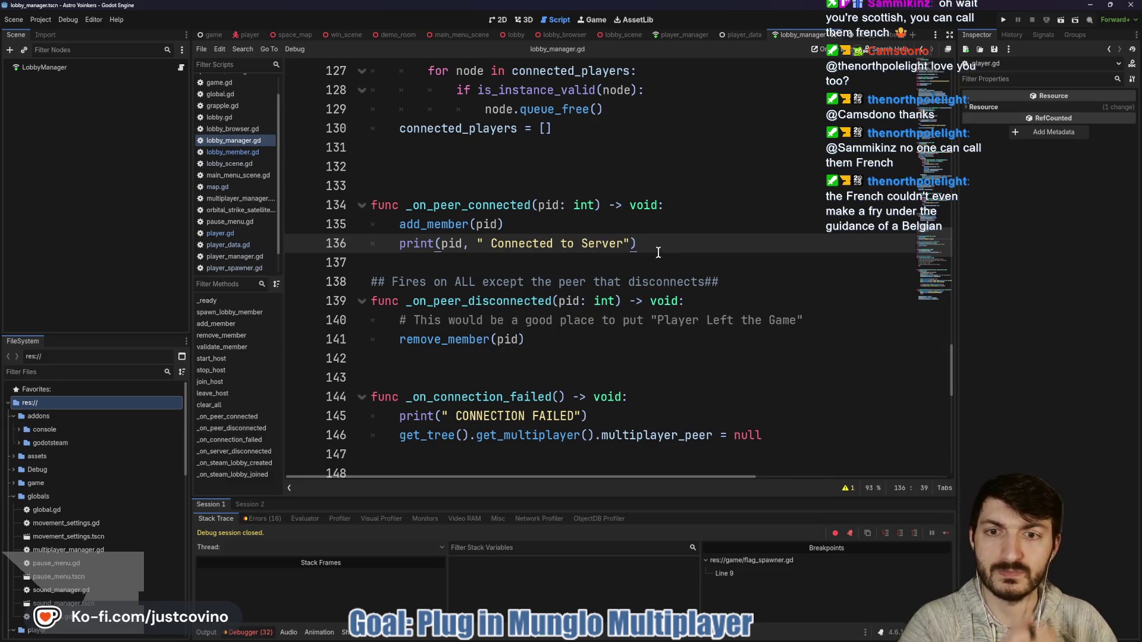
click(571, 266)
key(Return)
scroll(619, 279, down, 2)
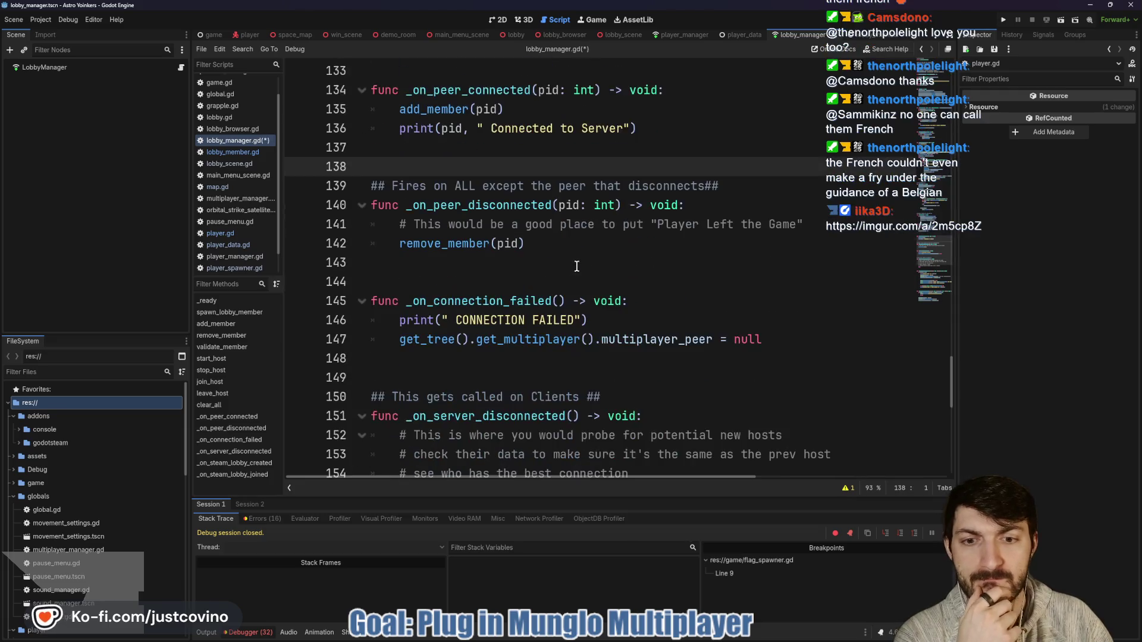
scroll(644, 286, down, 1)
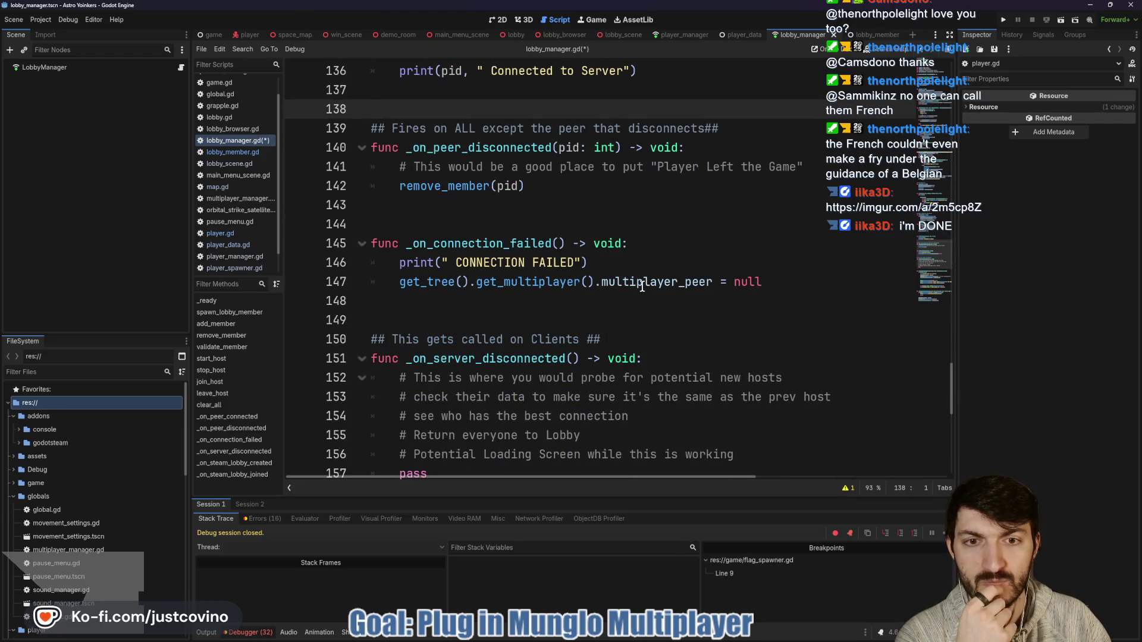
scroll(638, 285, down, 8)
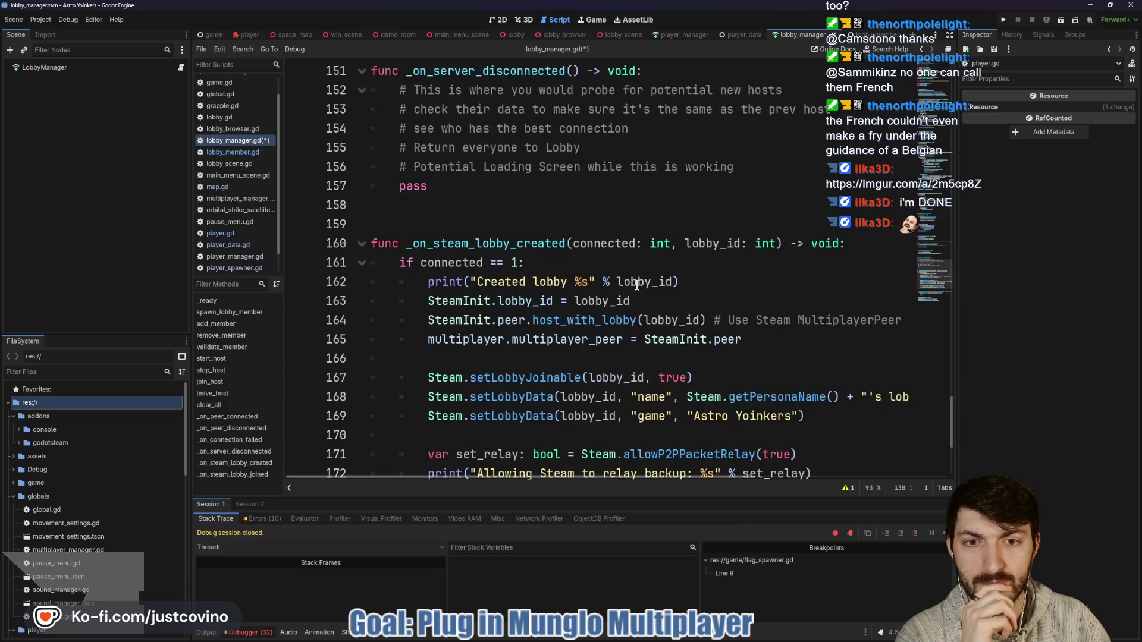
scroll(635, 285, up, 10)
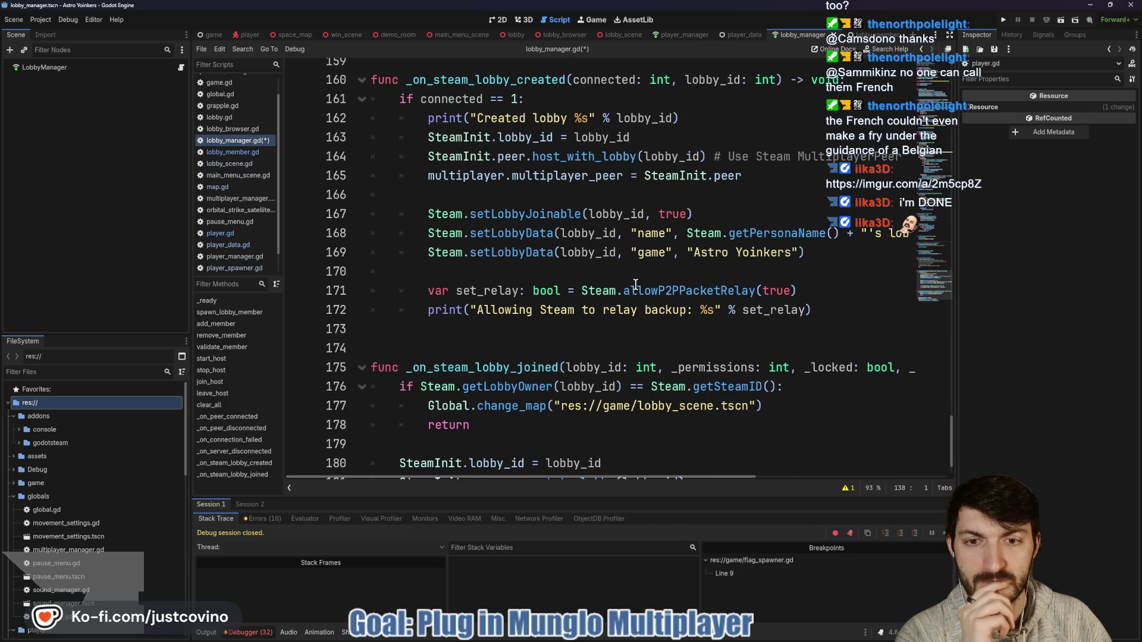
scroll(635, 284, up, 11)
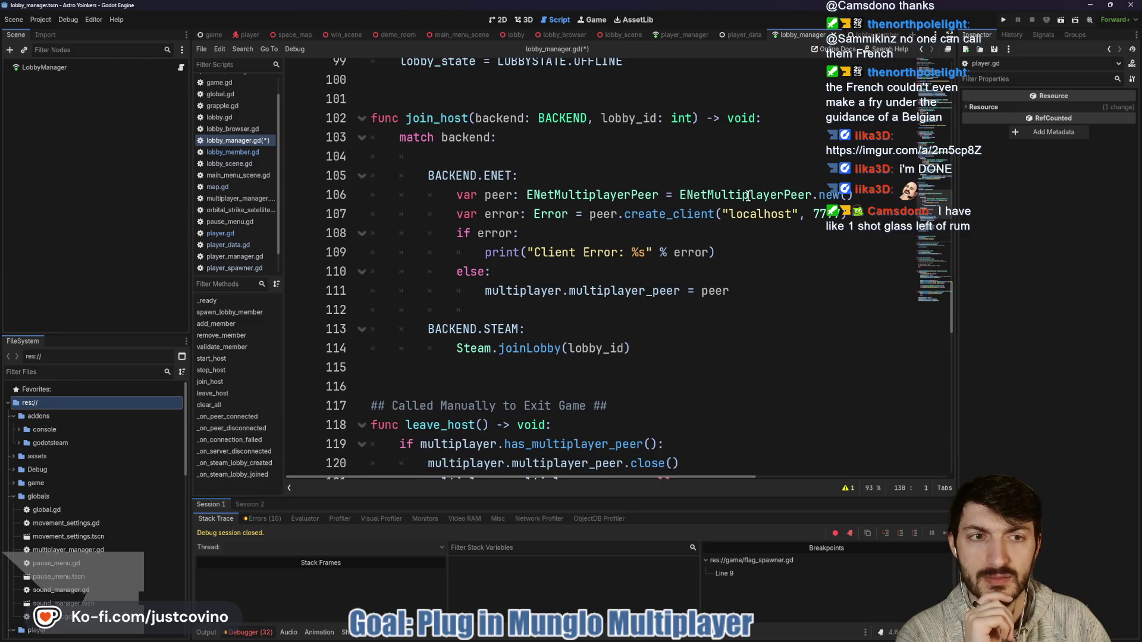
scroll(728, 206, up, 4)
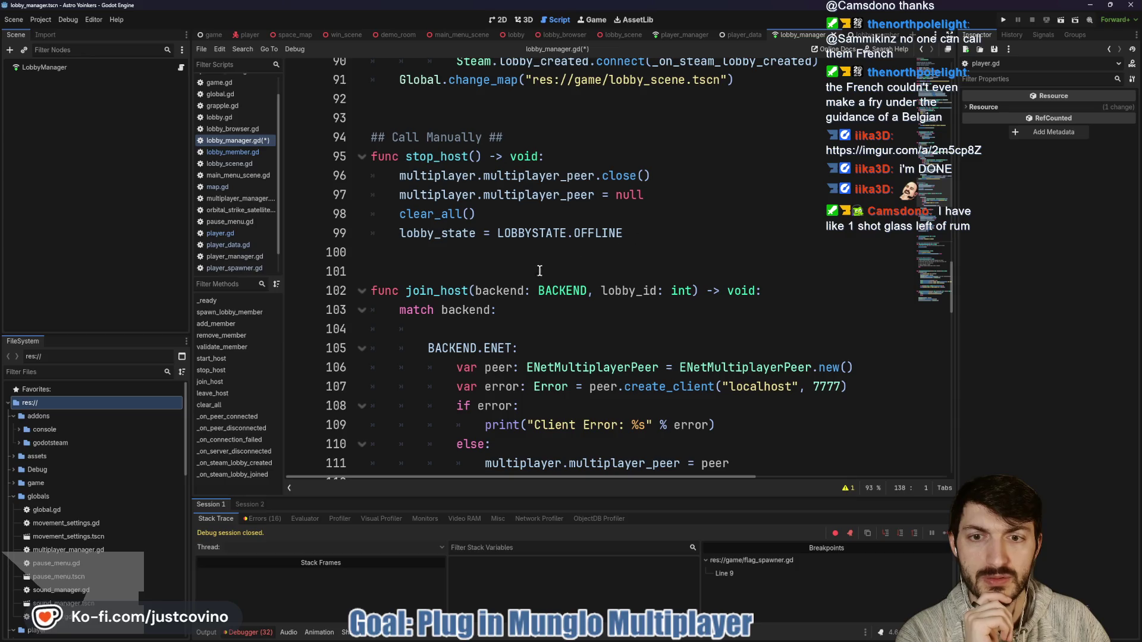
scroll(507, 283, down, 3)
scroll(508, 283, down, 1)
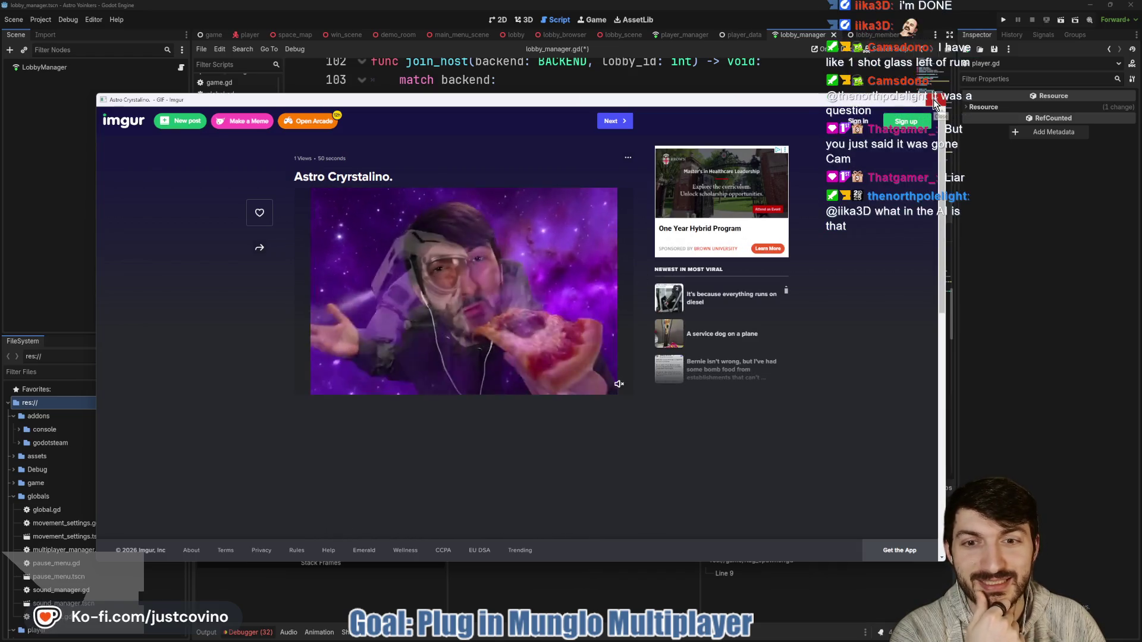
click(934, 103)
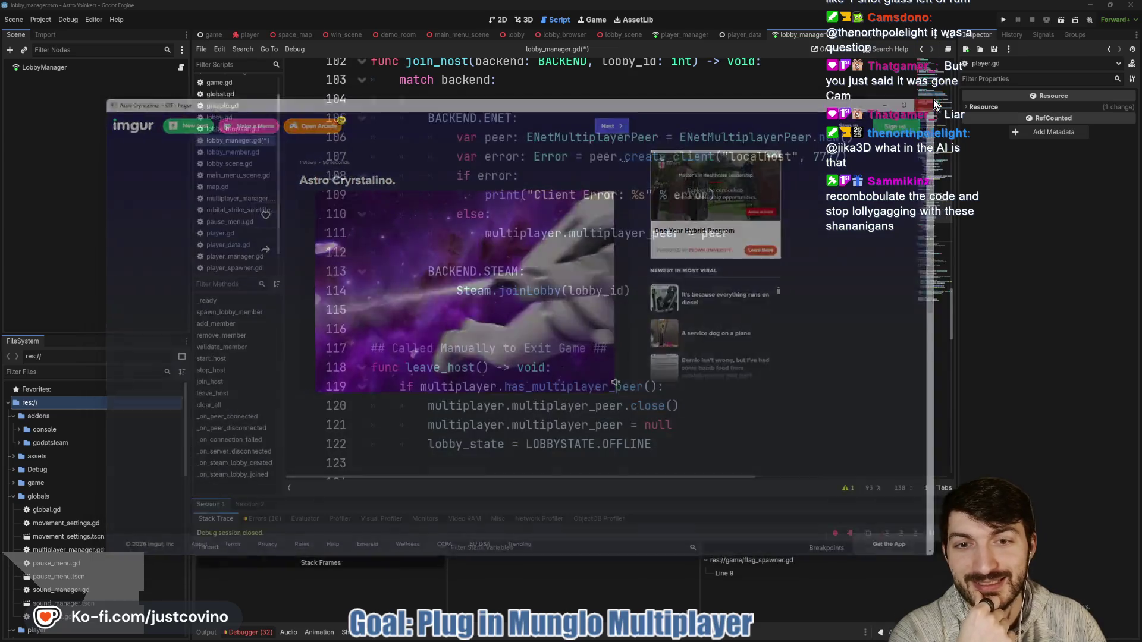
click(625, 272)
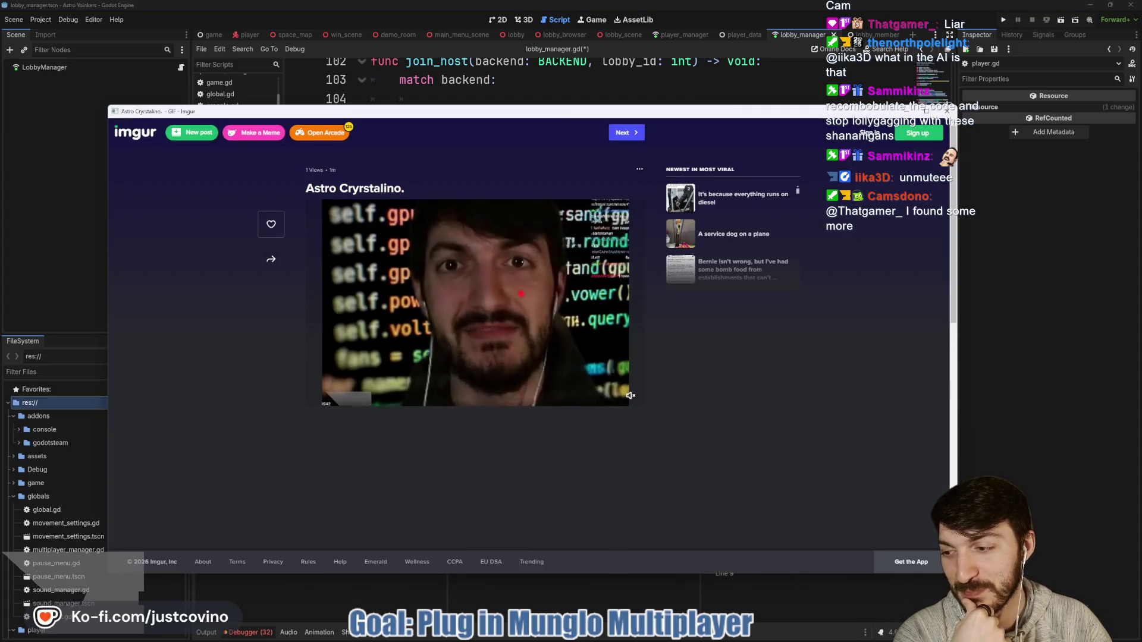
mouse_move(630, 396)
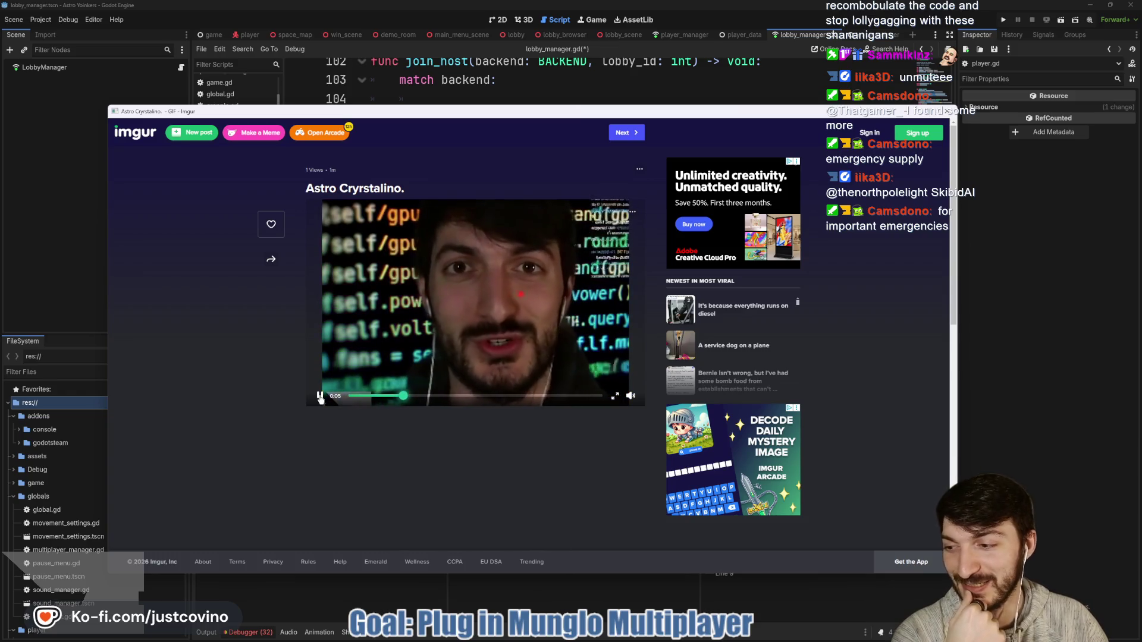
click(320, 396)
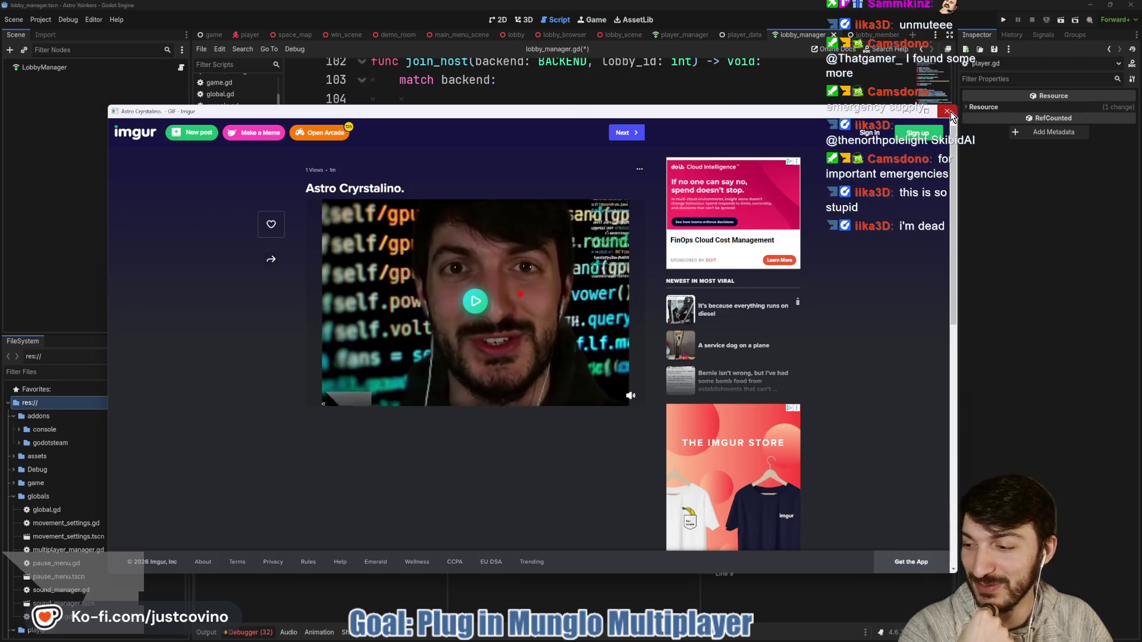
click(949, 112)
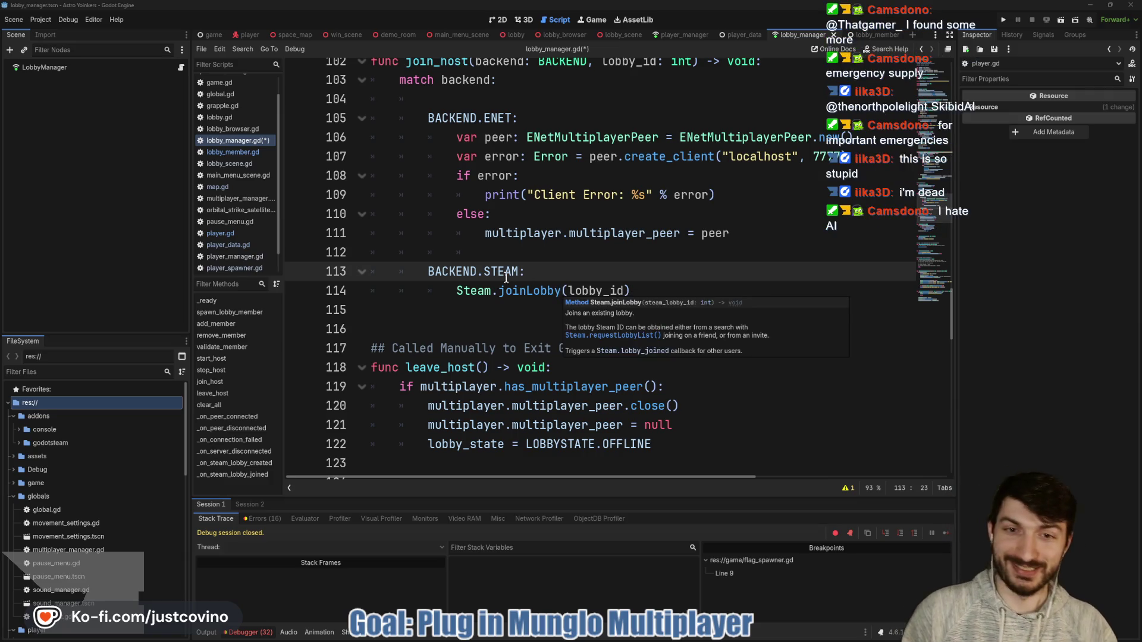
Save lobby_manager.gd, recheck the else branch on line 110 of join_host, and run the game.
click(528, 255)
key(ctrl+s)
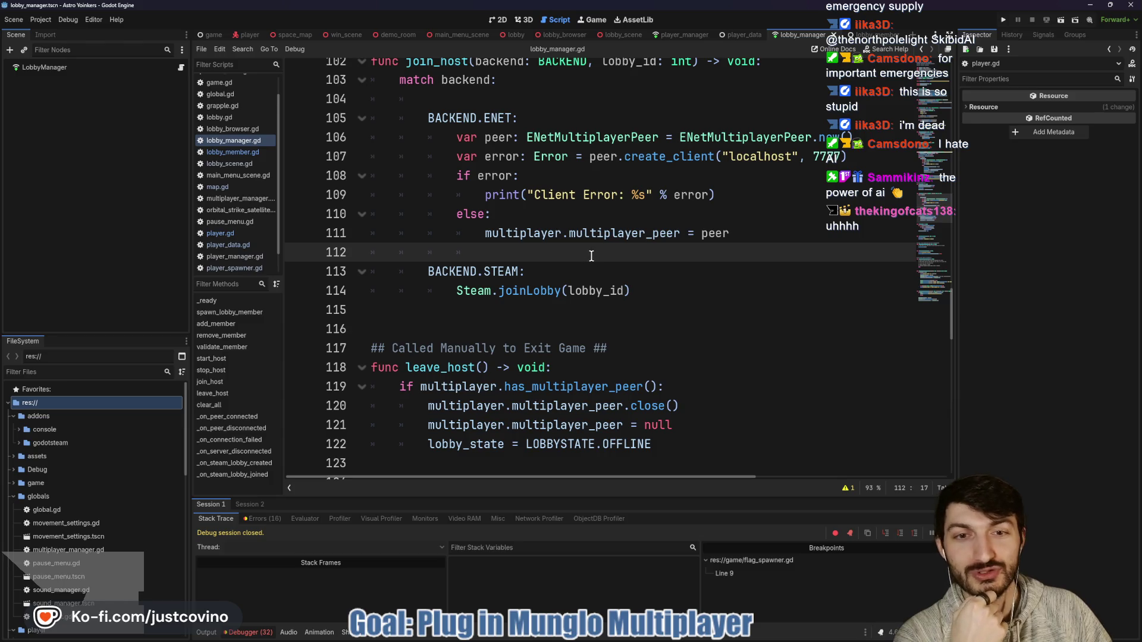
scroll(579, 257, up, 1)
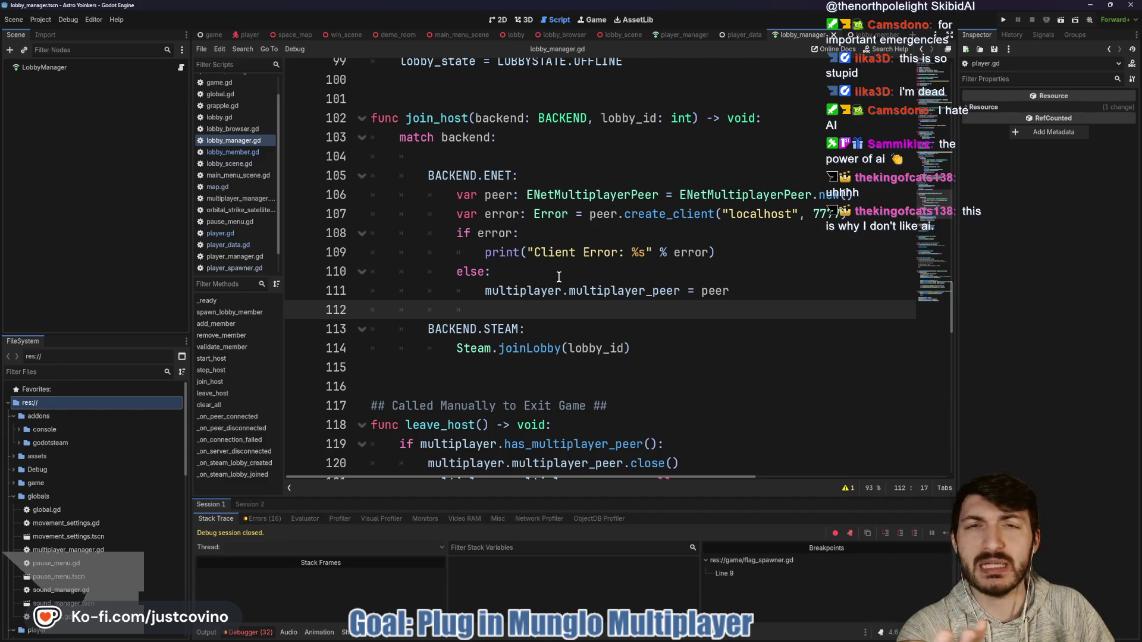
click(556, 275)
scroll(553, 262, down, 3)
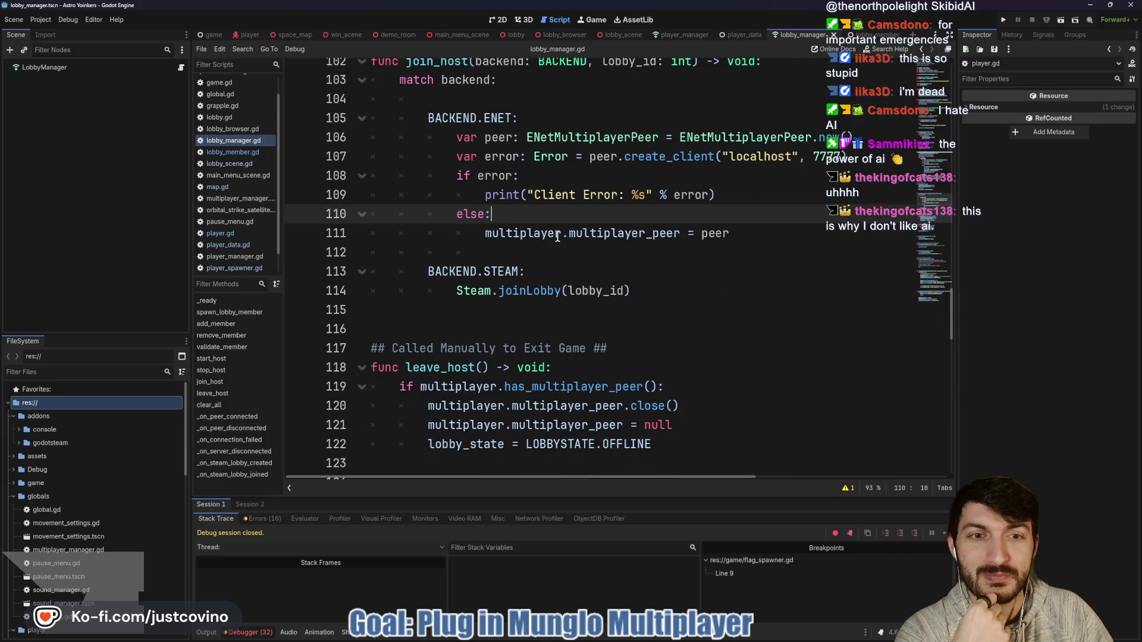
scroll(550, 246, down, 4)
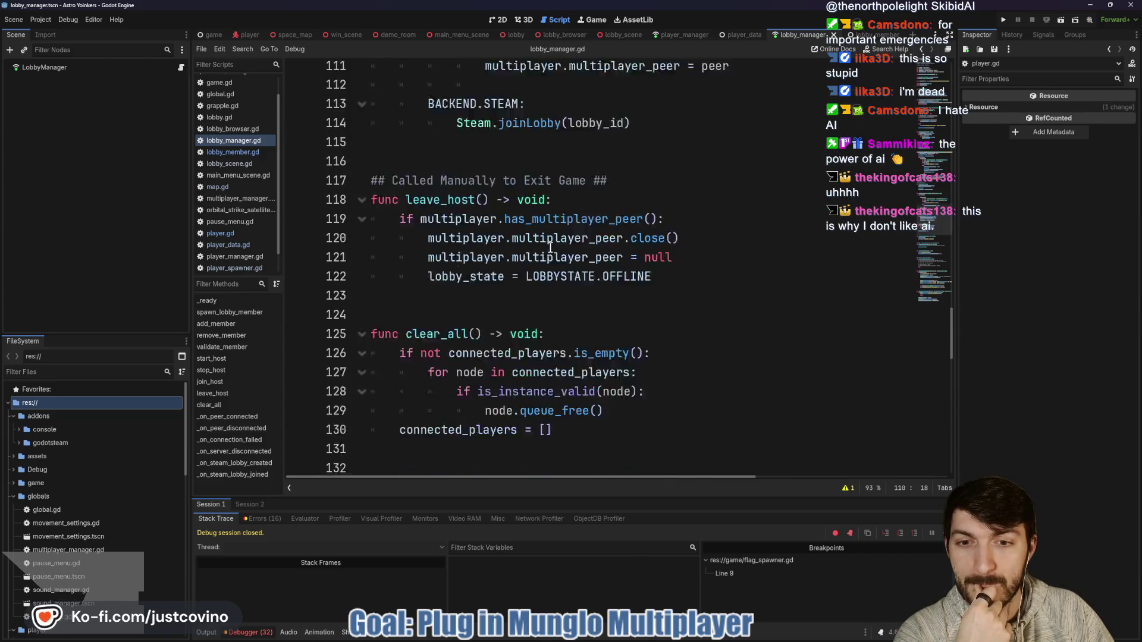
click(997, 19)
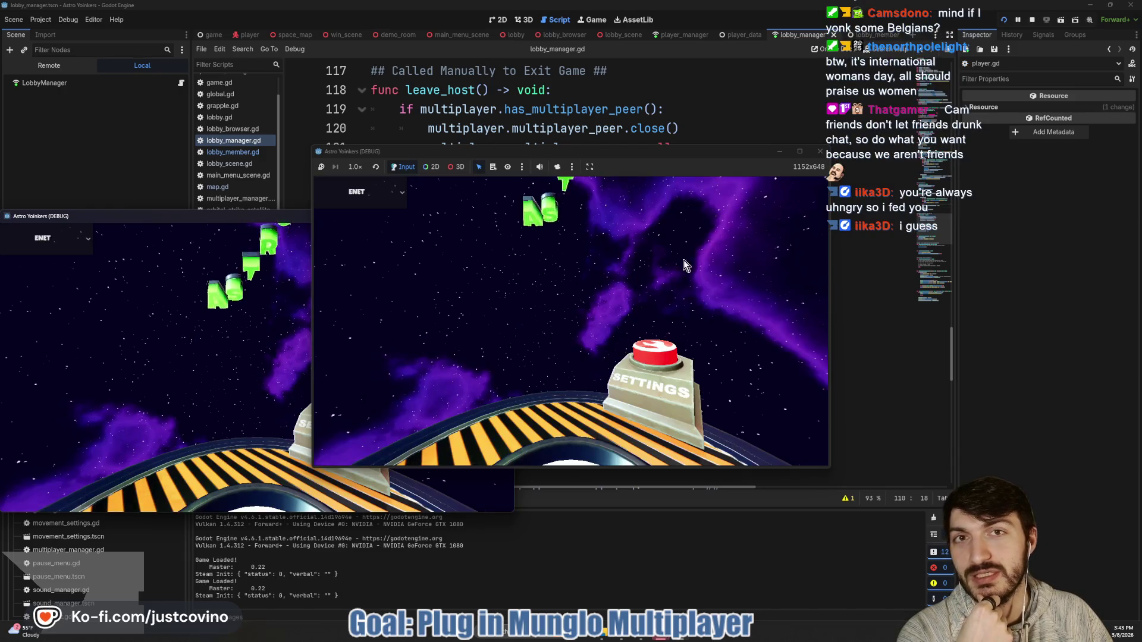
Arrange both game windows, host a private lobby on the right, and open the lobby list on the left.
drag(586, 152, 772, 152)
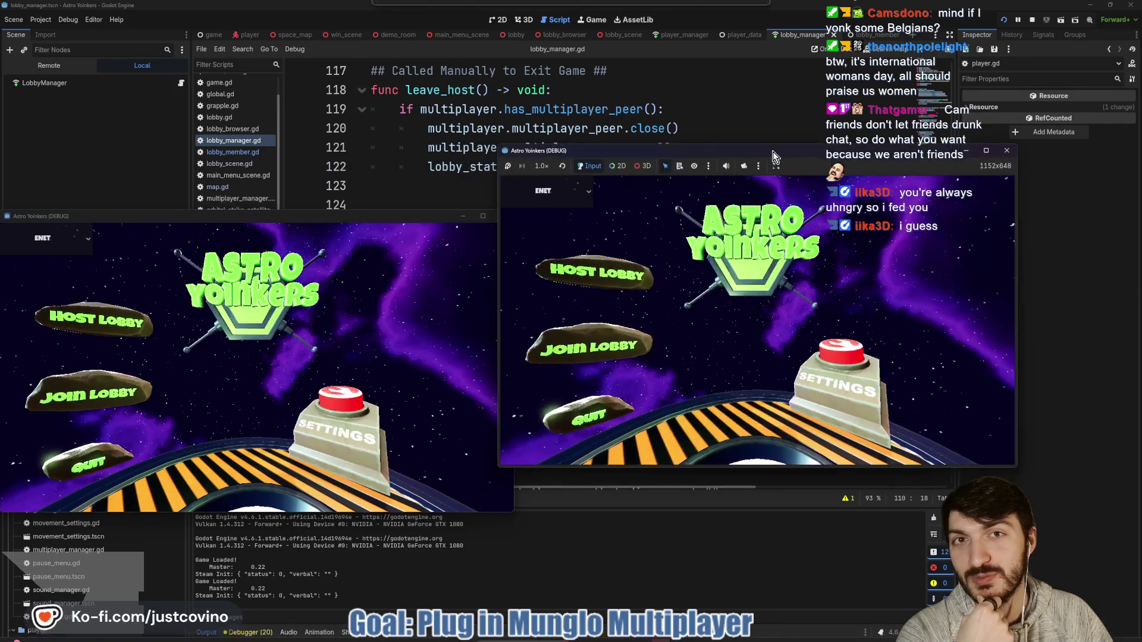
drag(385, 216, 384, 174)
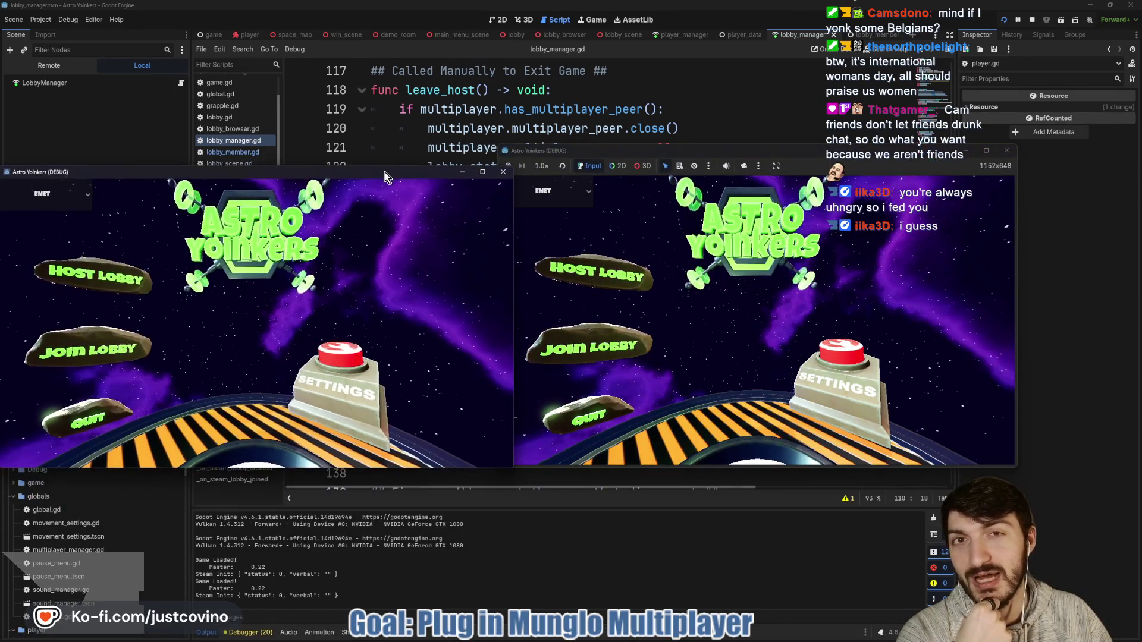
drag(707, 152, 732, 158)
click(640, 270)
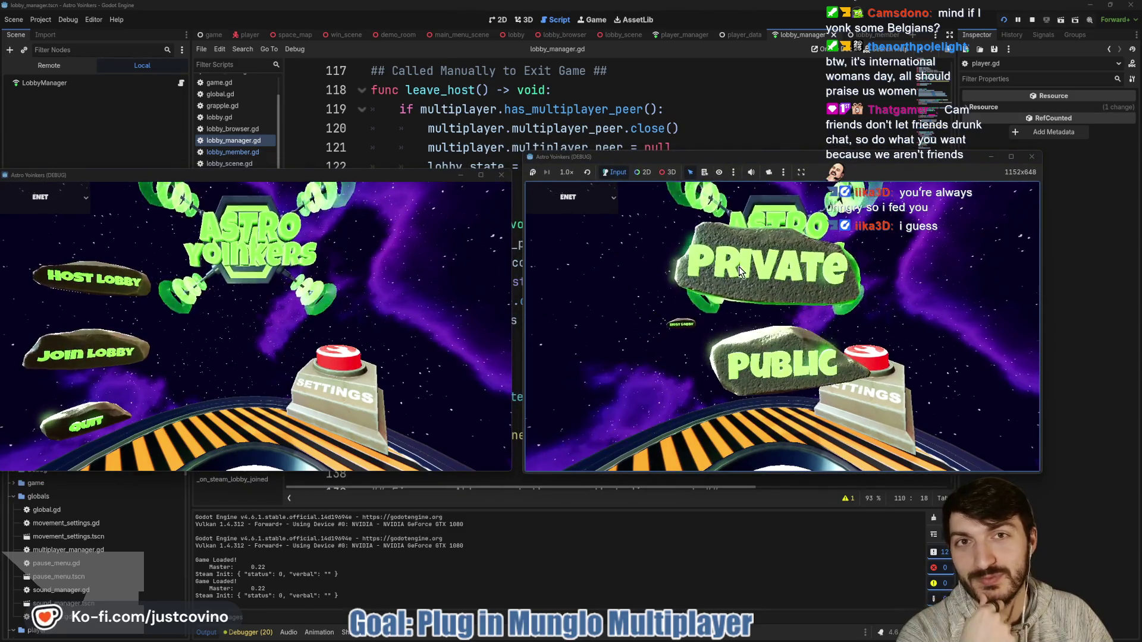
click(738, 267)
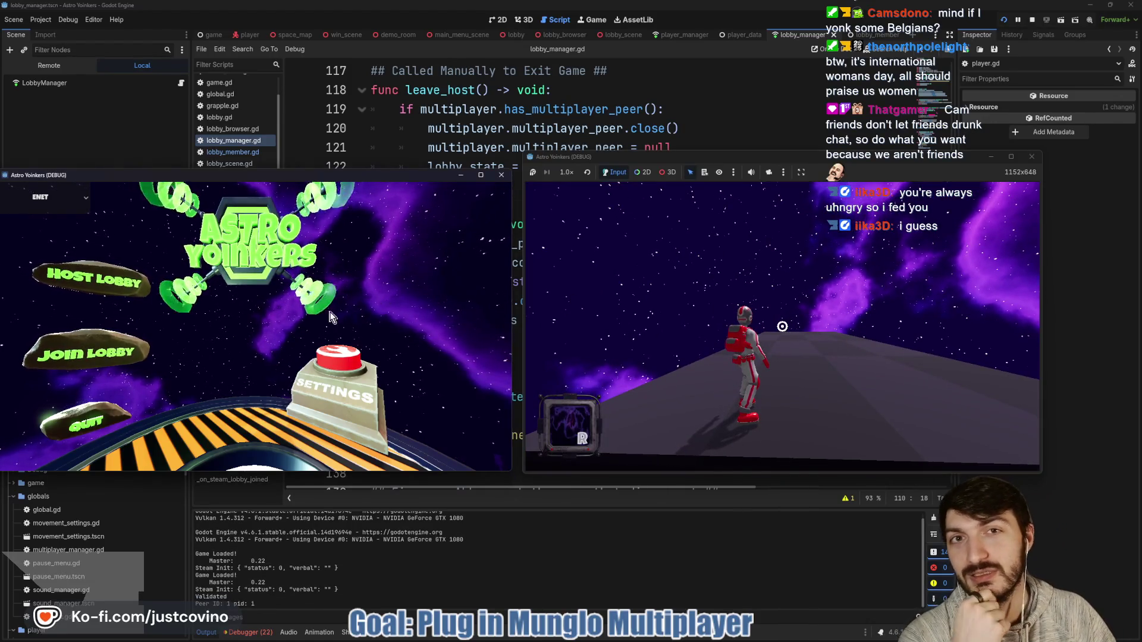
click(104, 352)
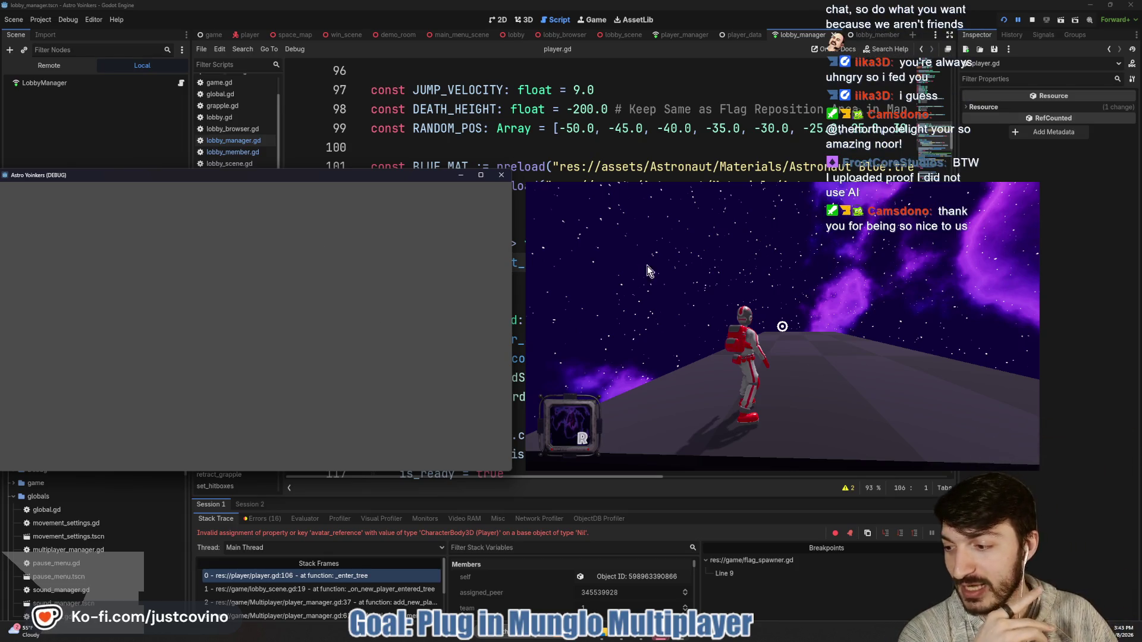
Stop the debug run and enlarge the Output log to read the server connection messages.
key(F8)
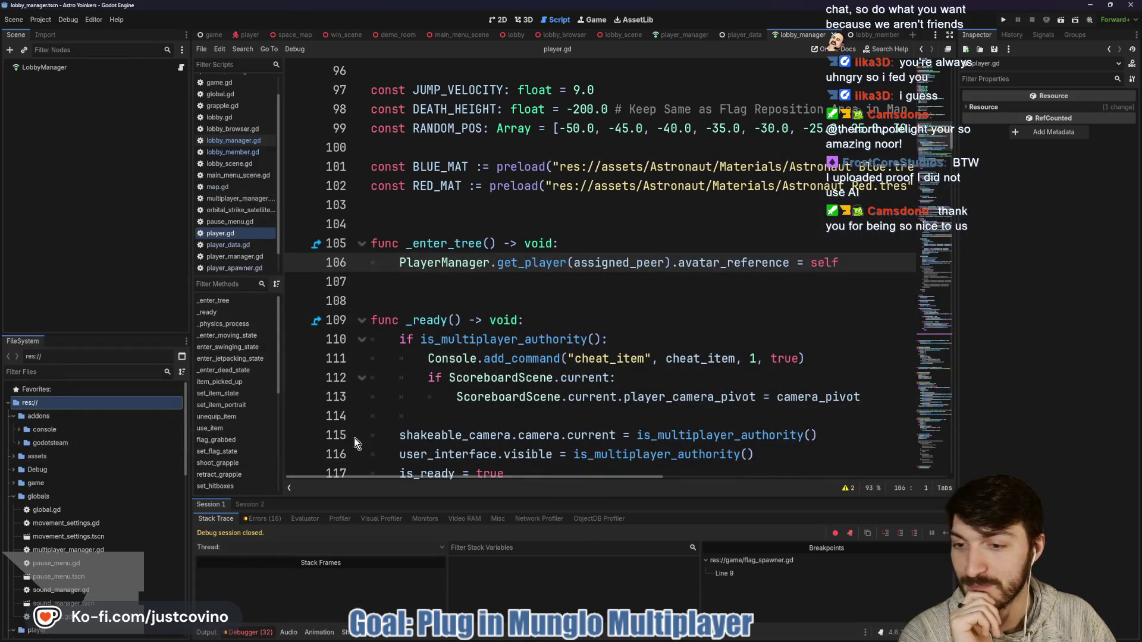
click(208, 632)
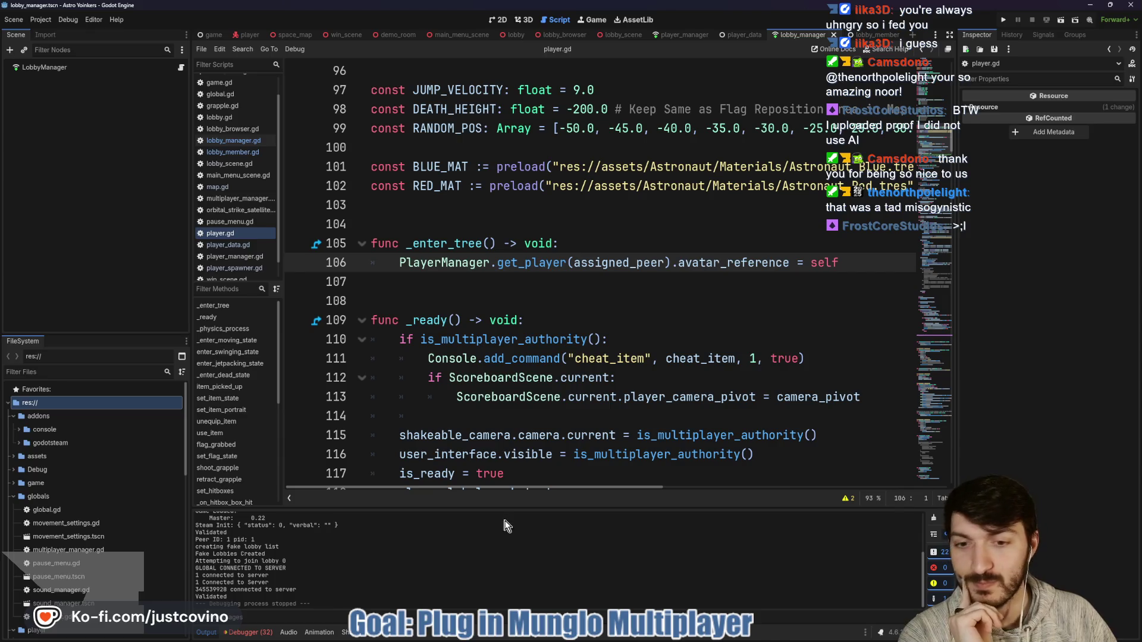
drag(485, 507, 493, 421)
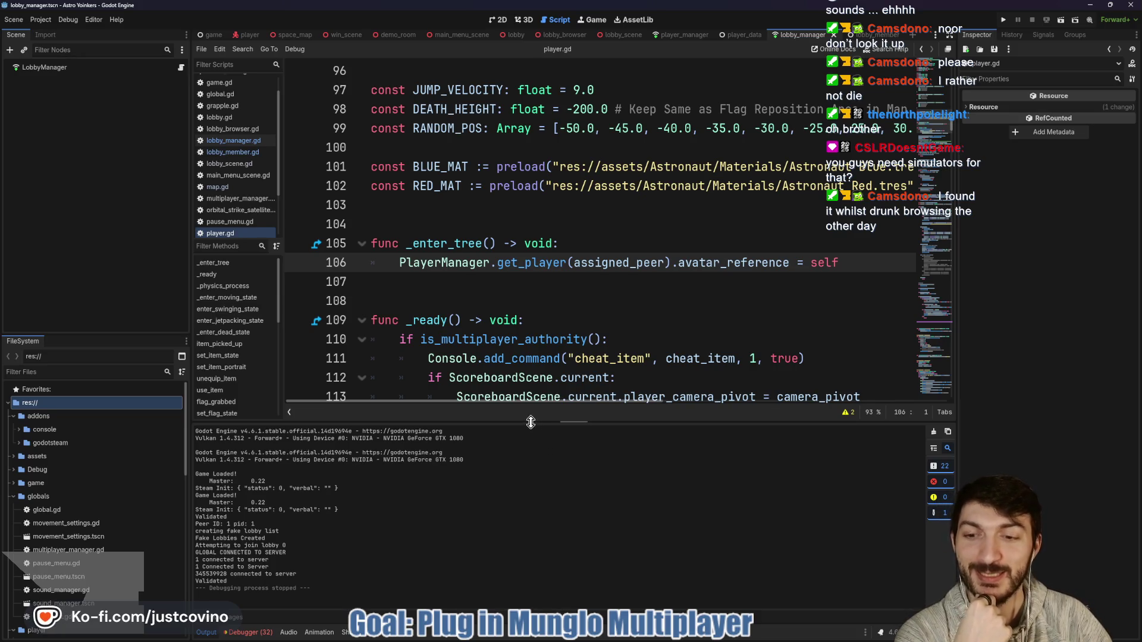
Look over player.gd's _enter_tree and _ready code, then navigate back to lobby_manager.gd.
drag(531, 423, 531, 425)
scroll(615, 330, down, 1)
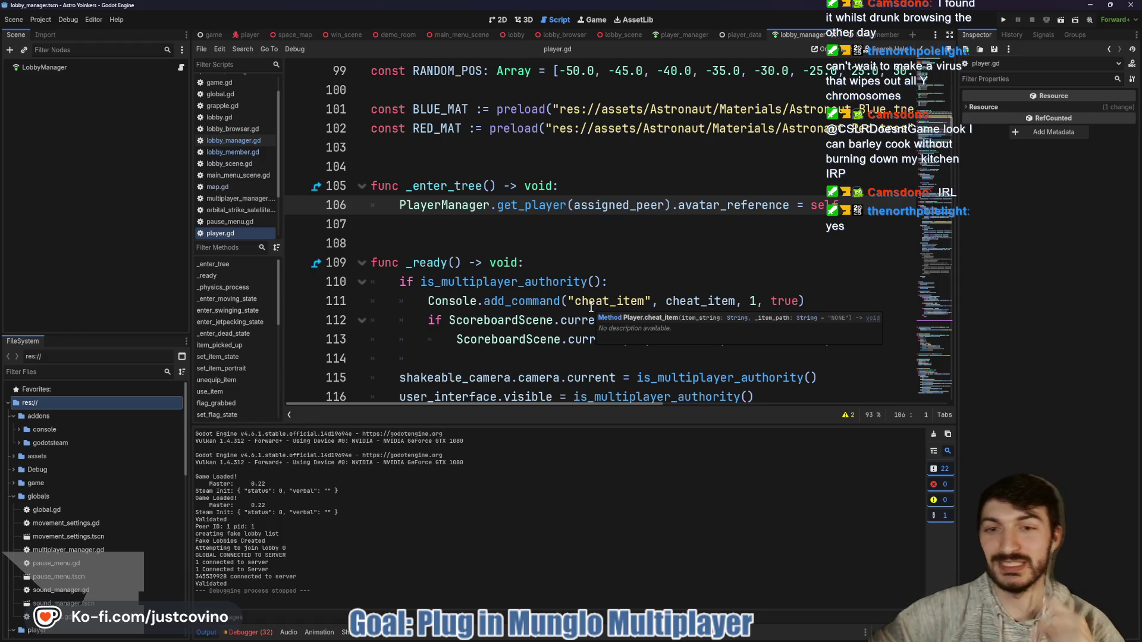
click(432, 241)
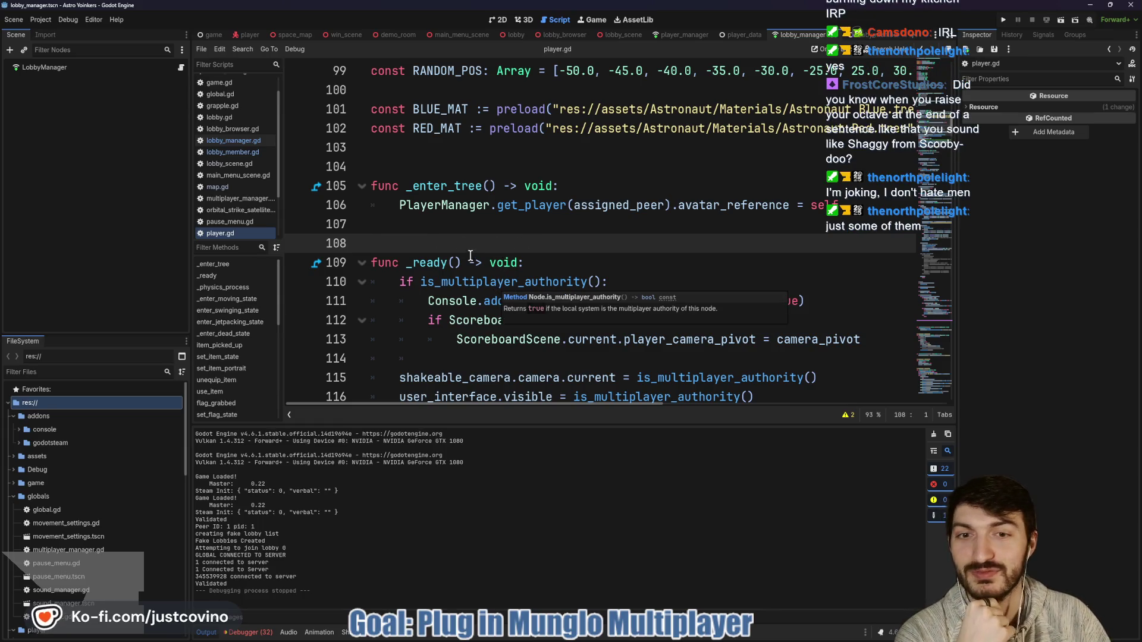
click(569, 258)
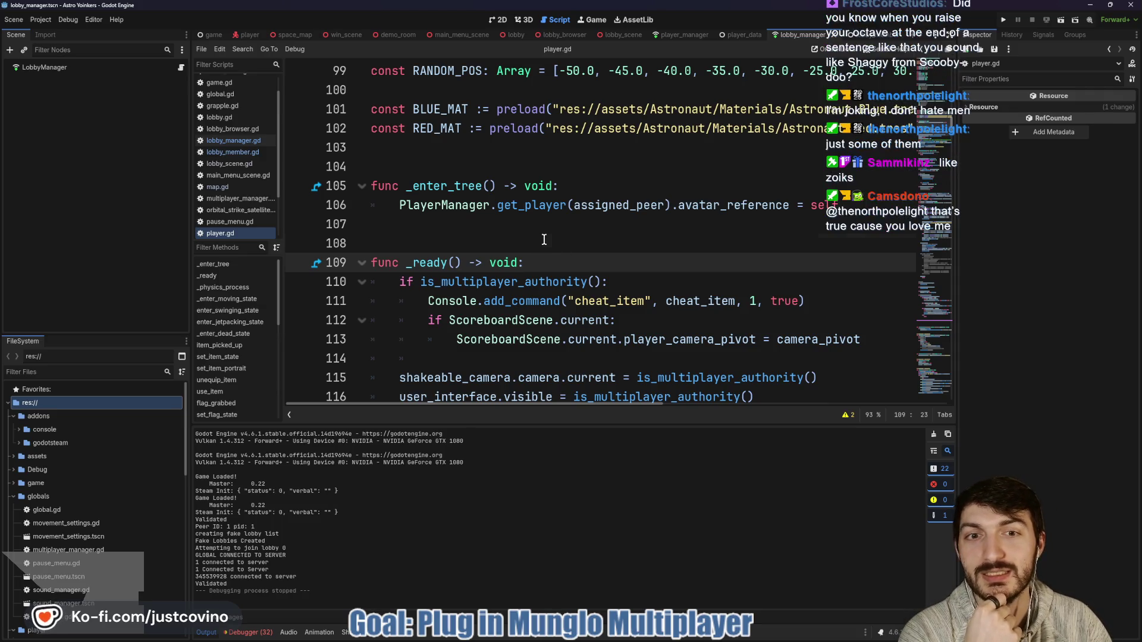
click(544, 239)
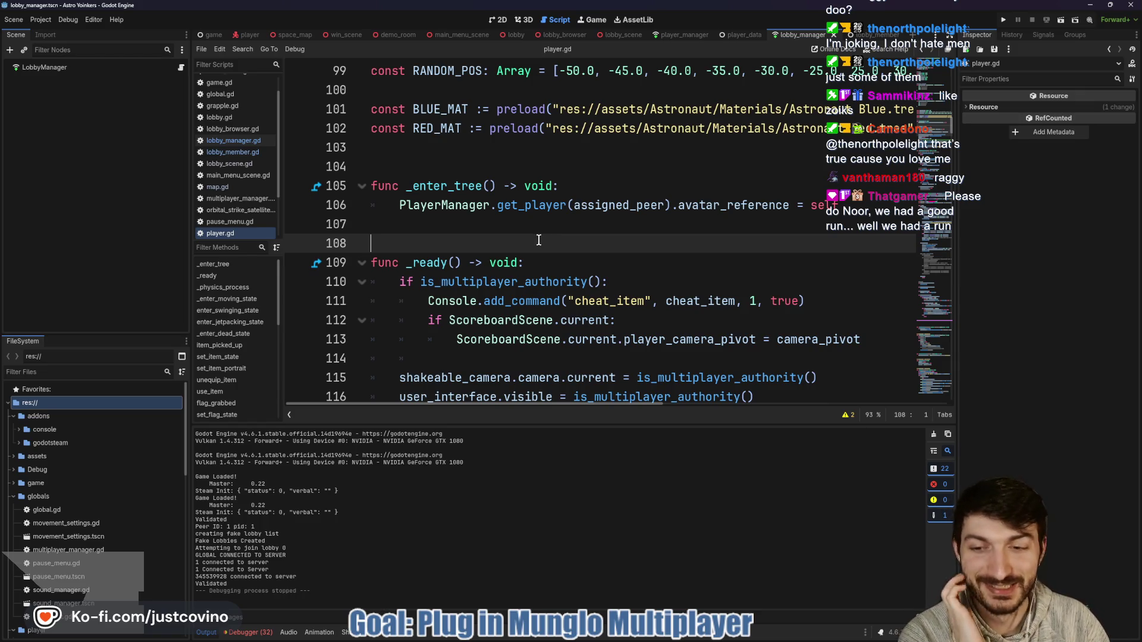
key(alt+Left)
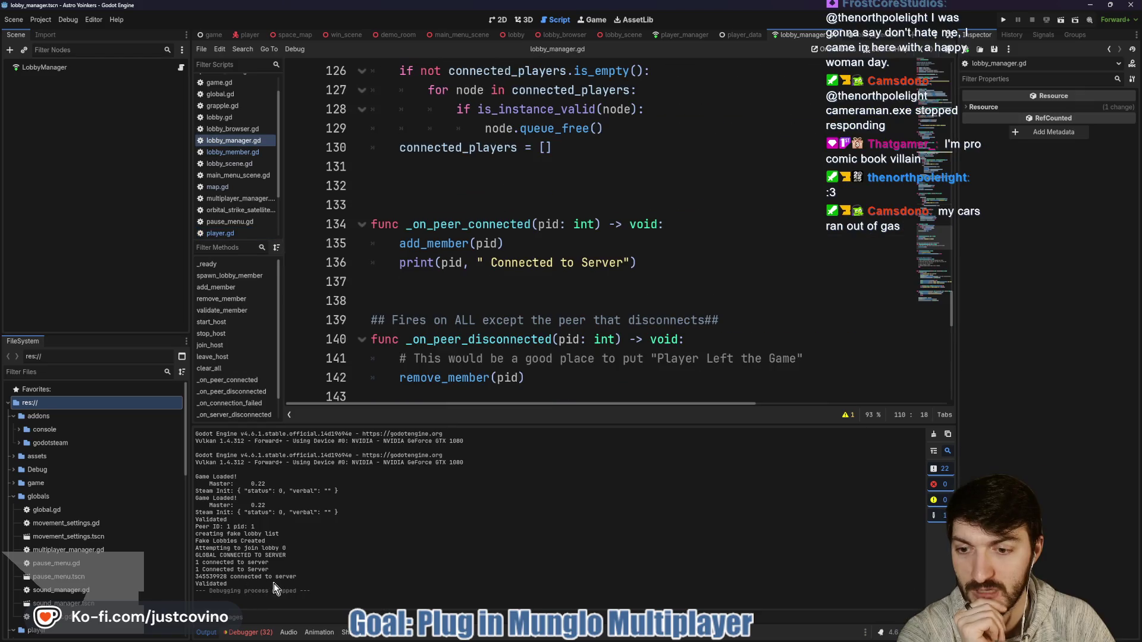
Search all project files for _on_peer_connected and open the multiplayer_manager.gd line 25 match.
click(468, 223)
double_click(468, 224)
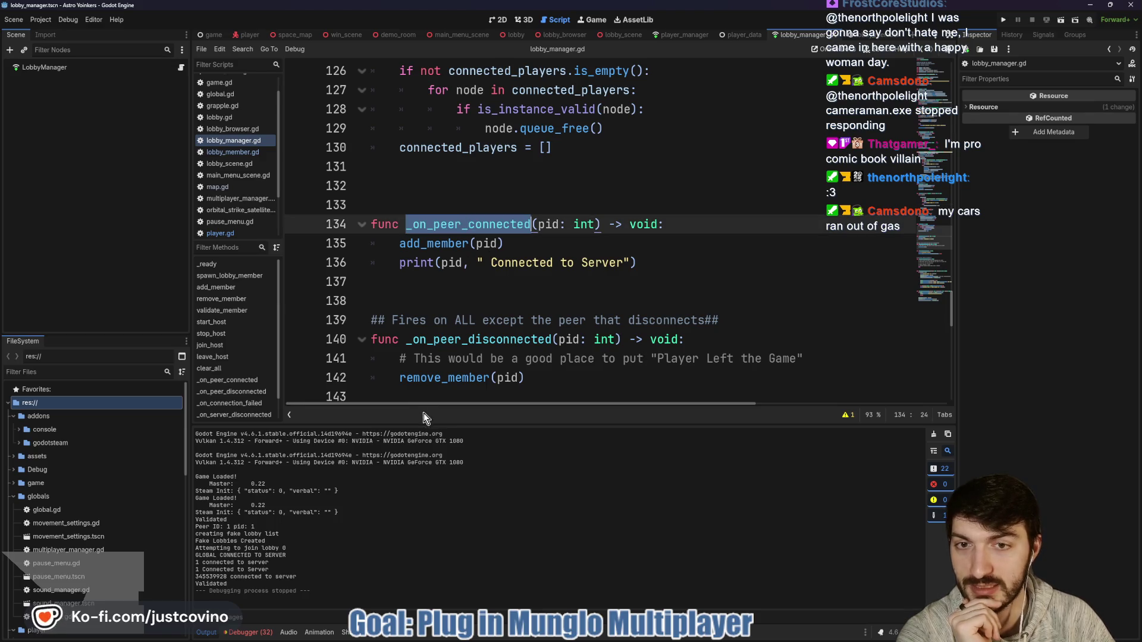
click(511, 278)
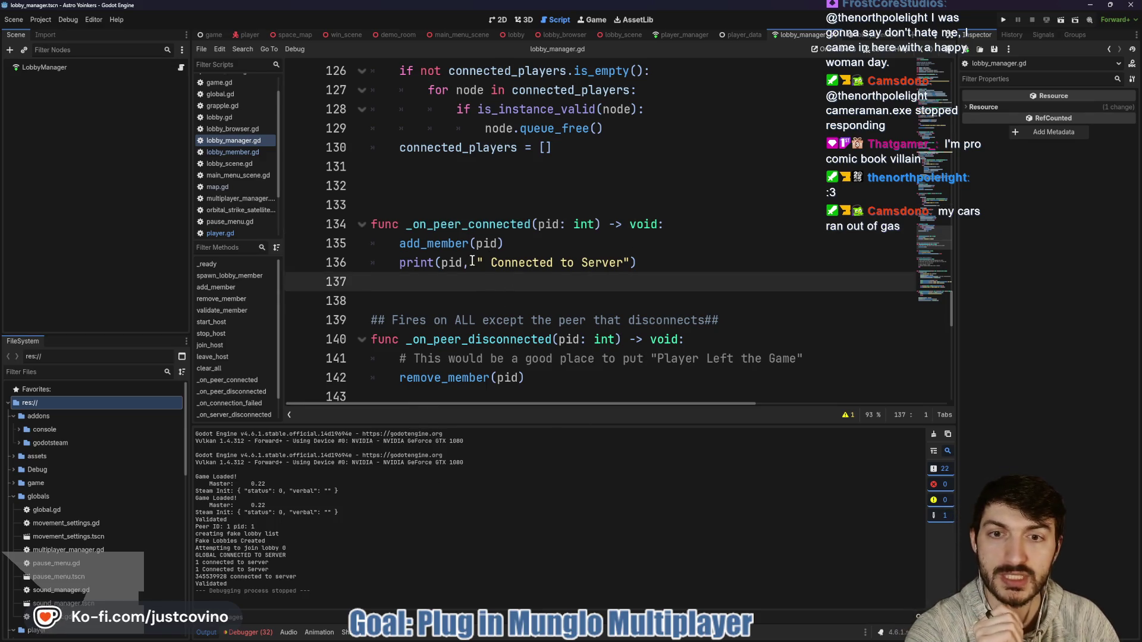
double_click(444, 221)
key(ctrl+shift+f)
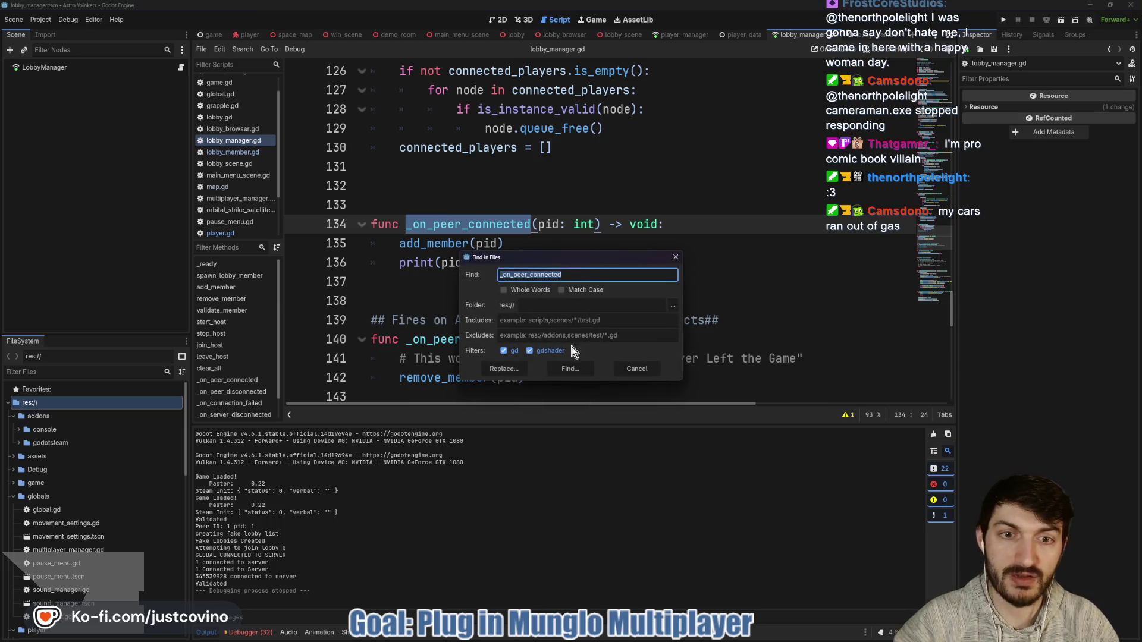
click(566, 368)
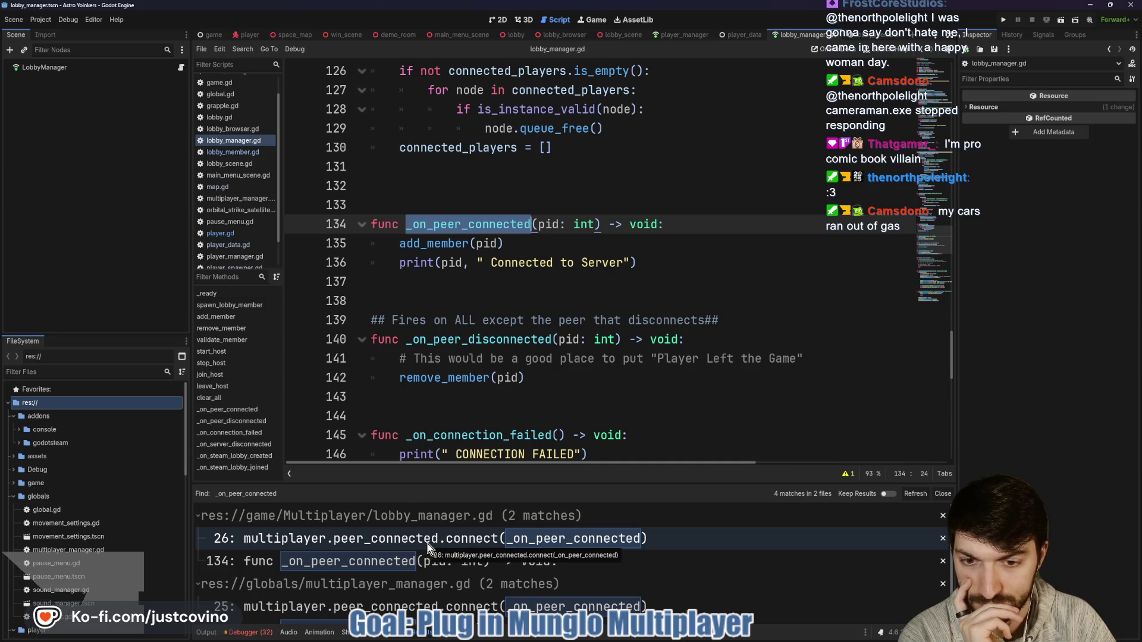
scroll(583, 571, down, 1)
click(463, 593)
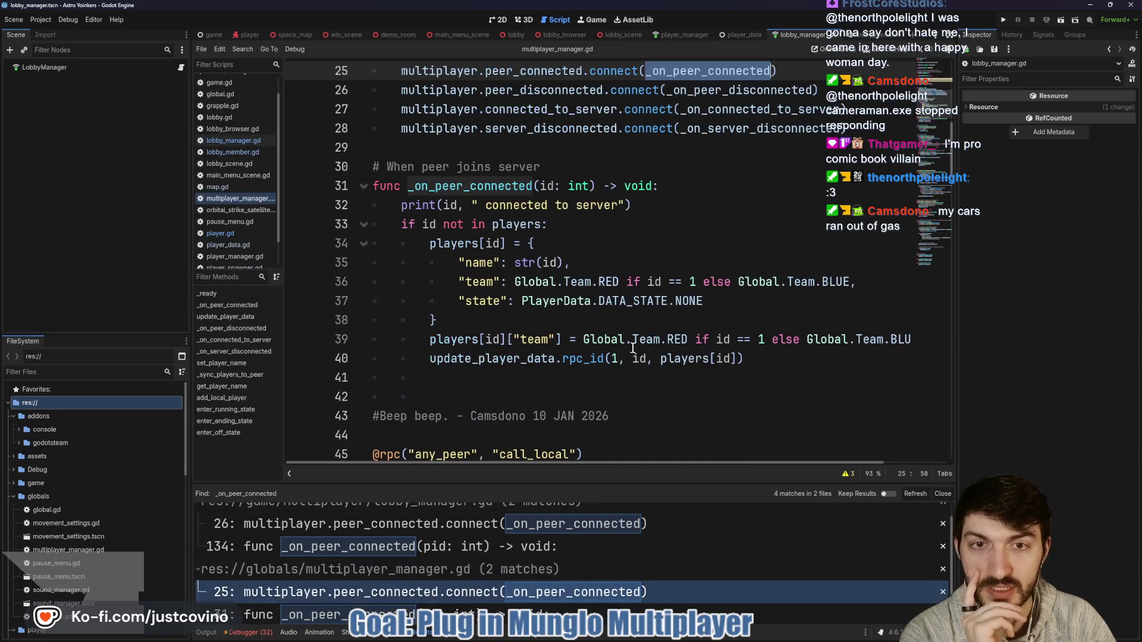
Comment out lines 23–28, the _ready function and its four signal connections.
click(491, 377)
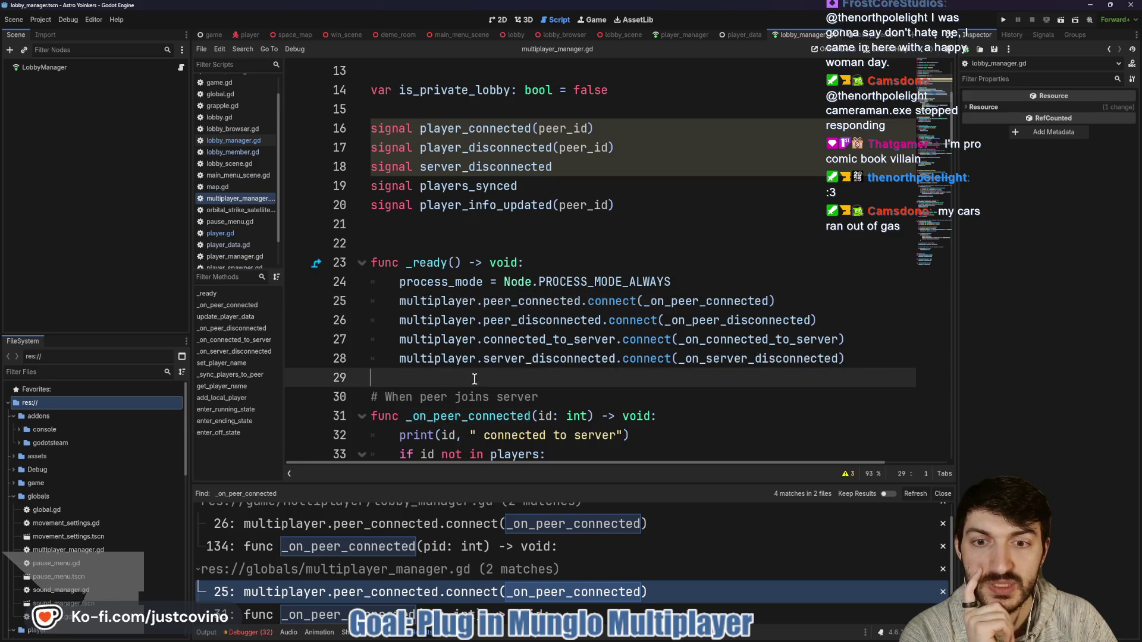
click(397, 281)
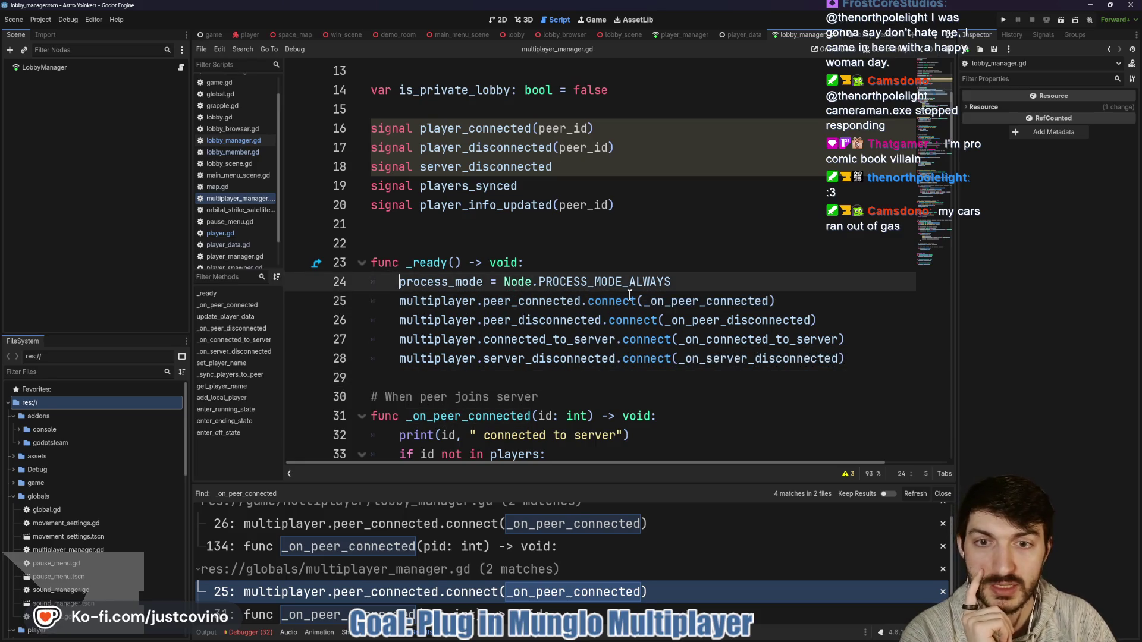
text(#)
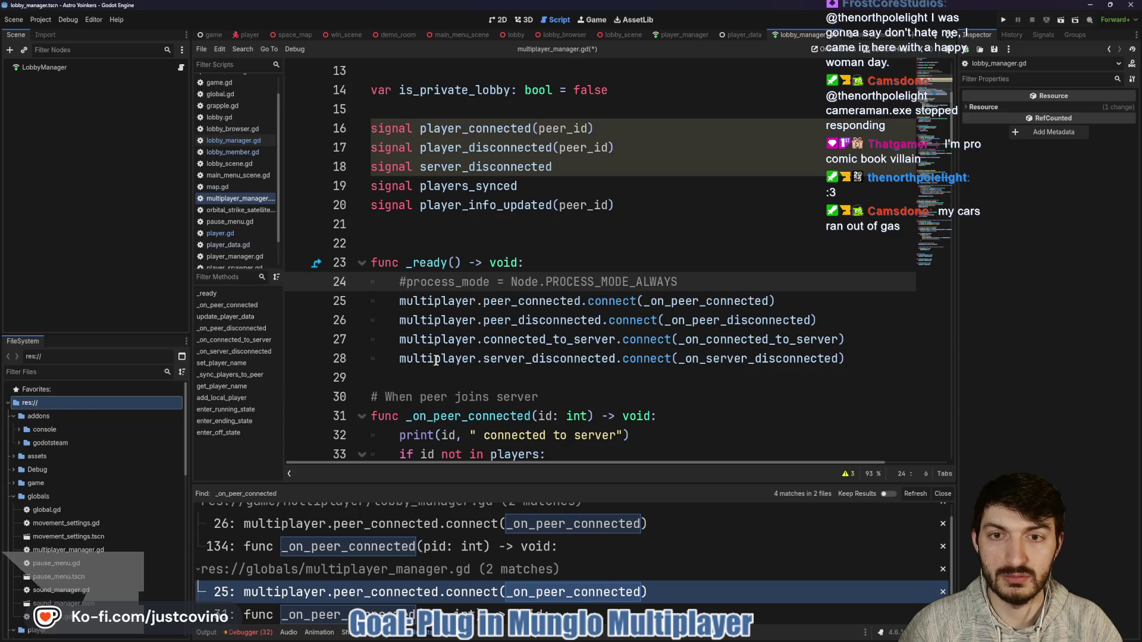
mouse_move(443, 371)
mouse_down()
mouse_move(410, 282)
mouse_move(371, 263)
mouse_up()
key(ctrl+k)
click(518, 246)
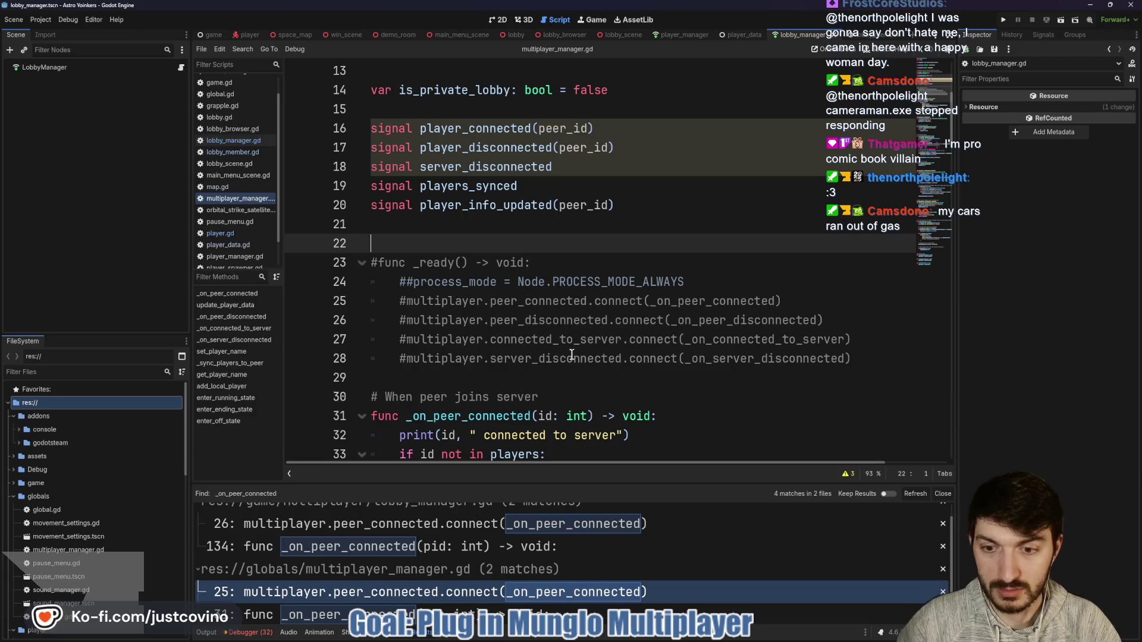
Save multiplayer_manager.gd and hide the Find results panel.
key(ctrl+s)
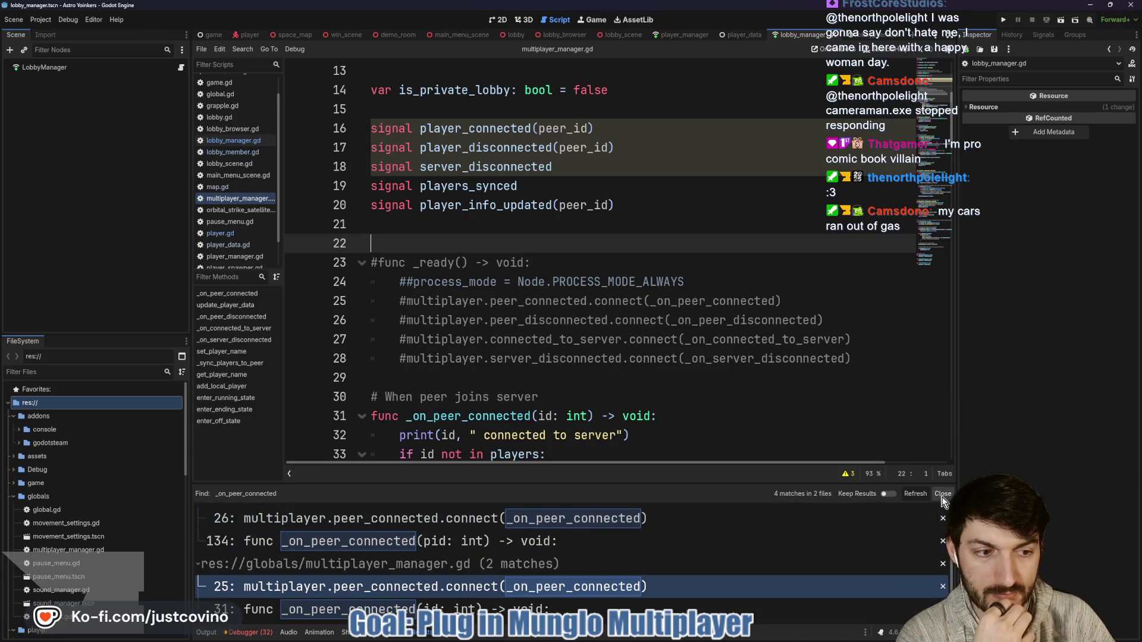
key(ctrl+j)
scroll(599, 395, up, 4)
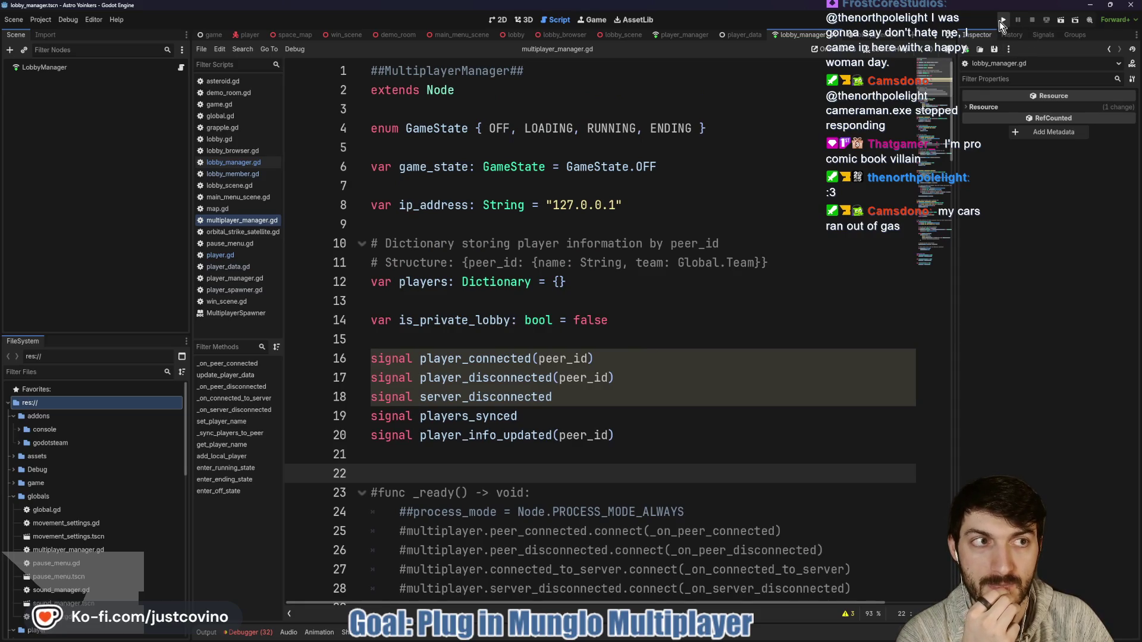
Run the game with F5 and join one of the Fake Lobbies.
key(F5)
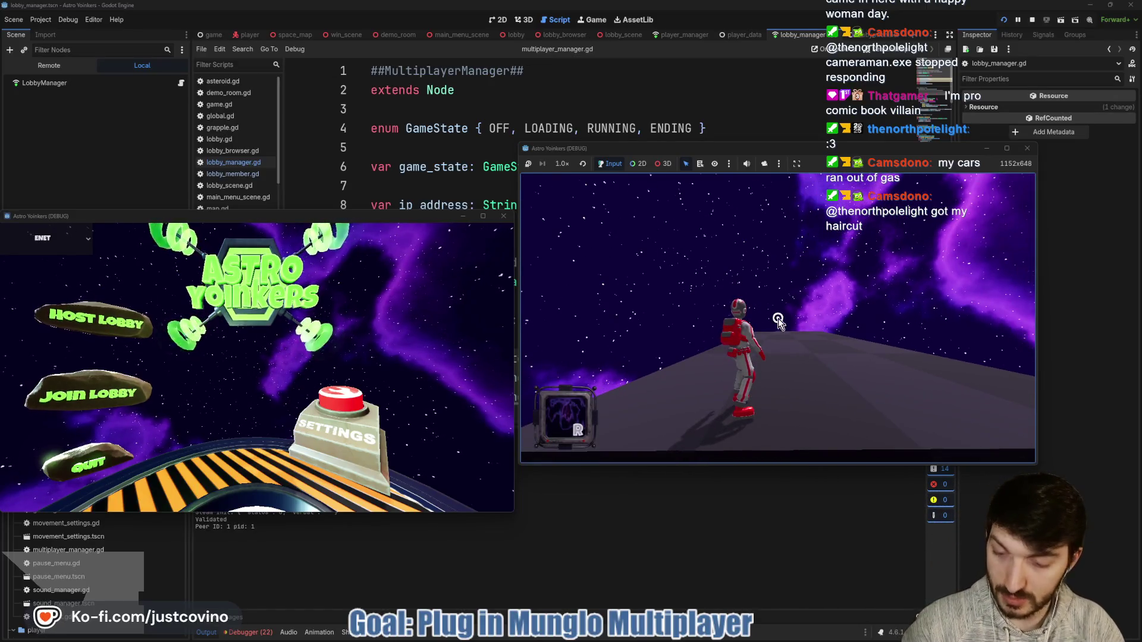
click(110, 399)
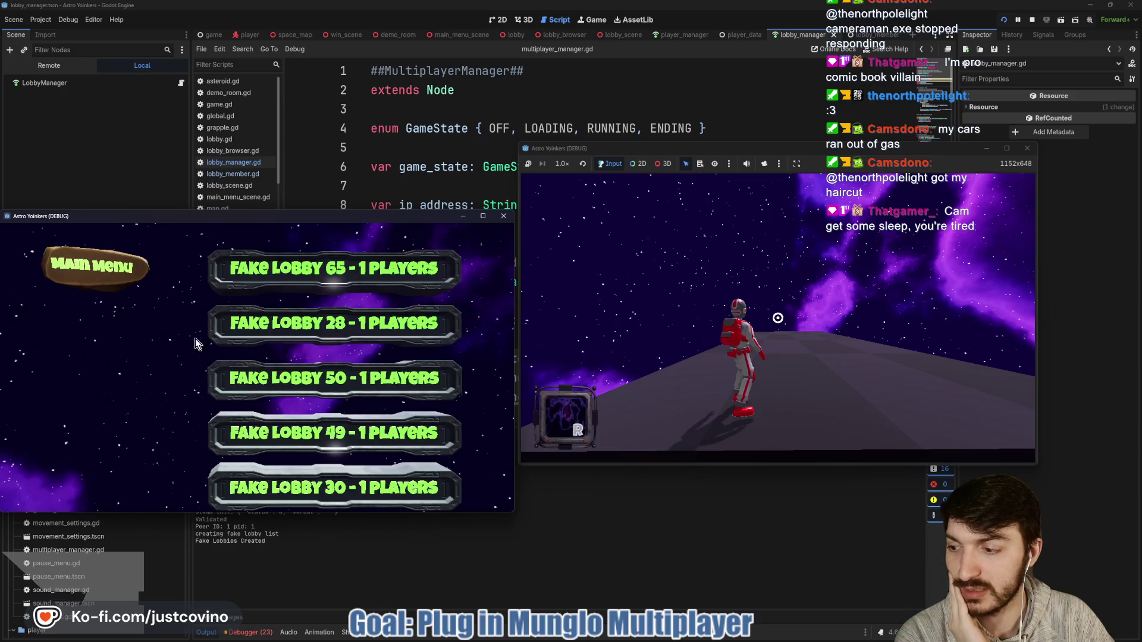
click(298, 266)
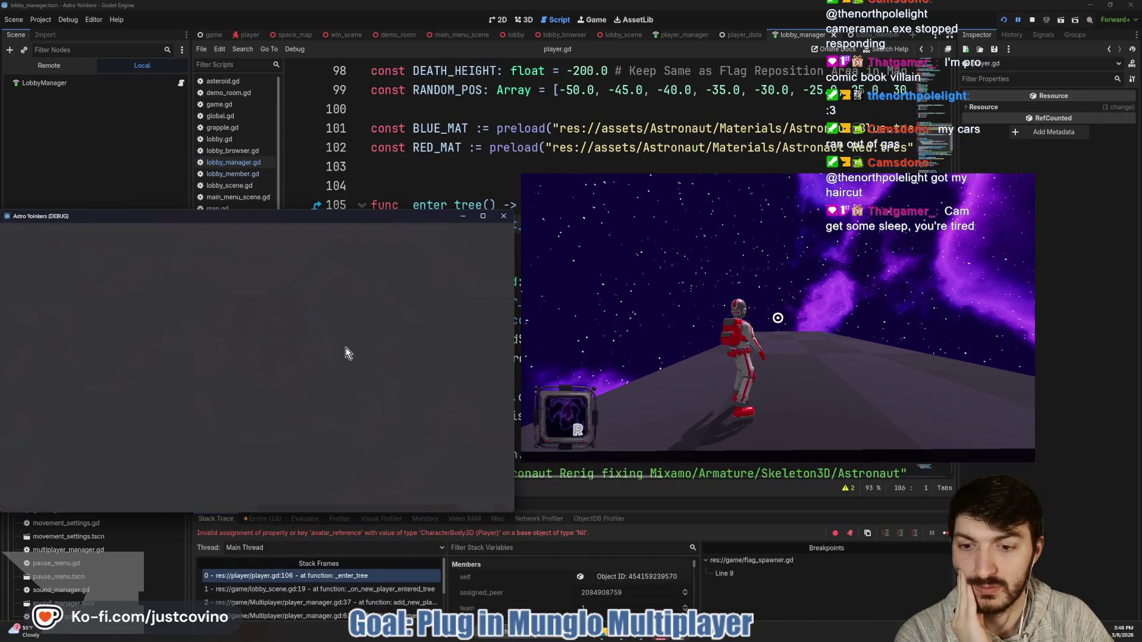
Check the Output log for the player.gd avatar_reference error and stop the session.
click(374, 553)
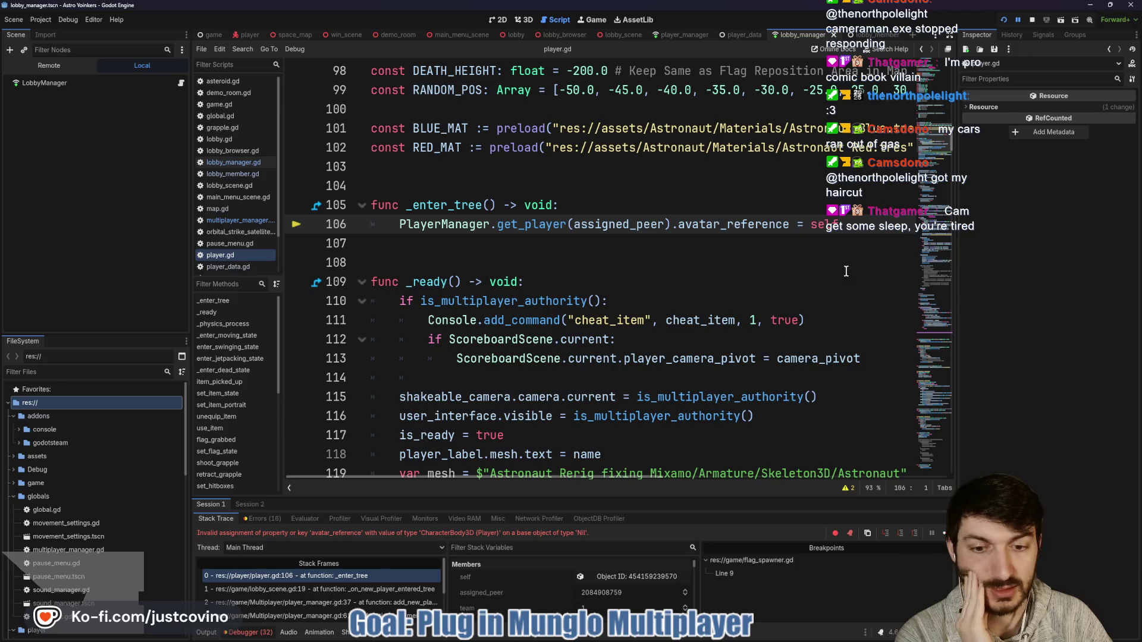
click(206, 632)
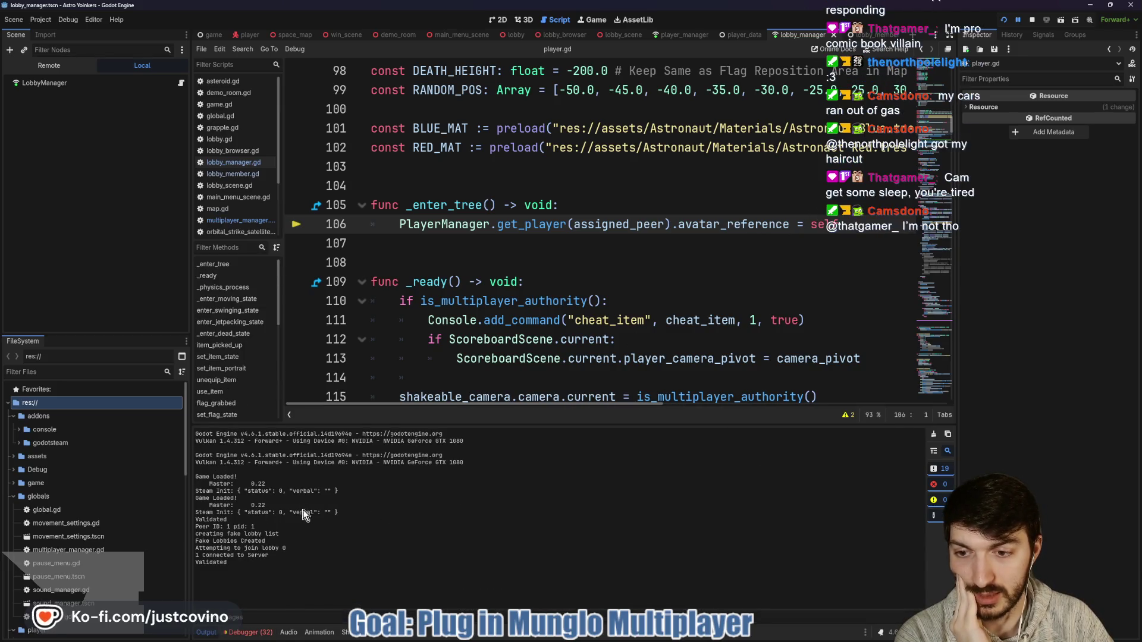
click(1031, 21)
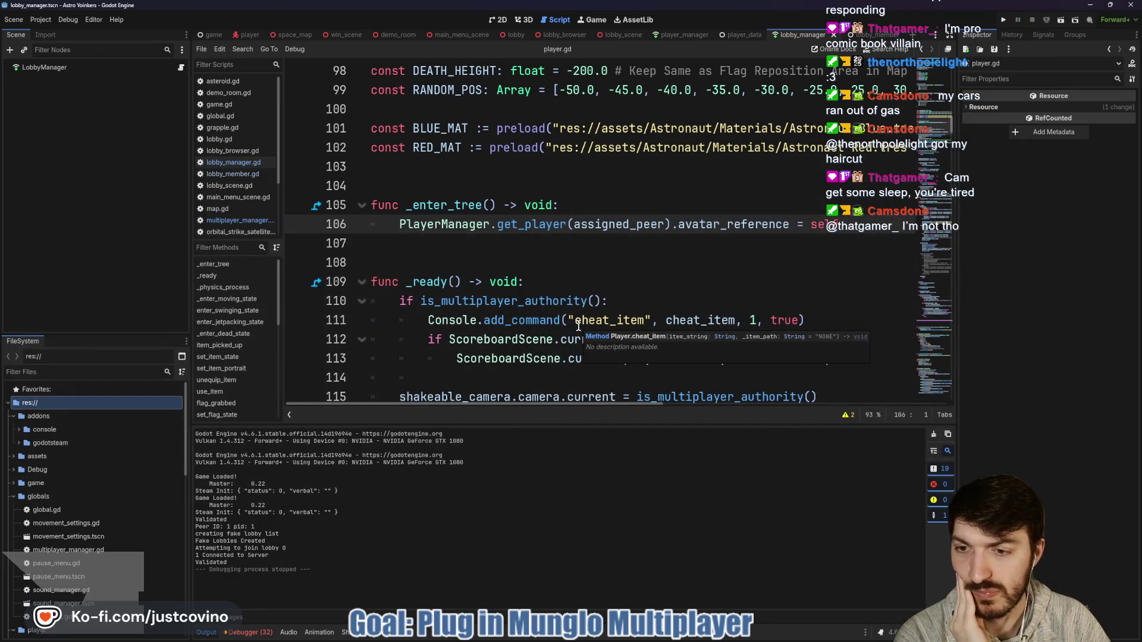
click(42, 20)
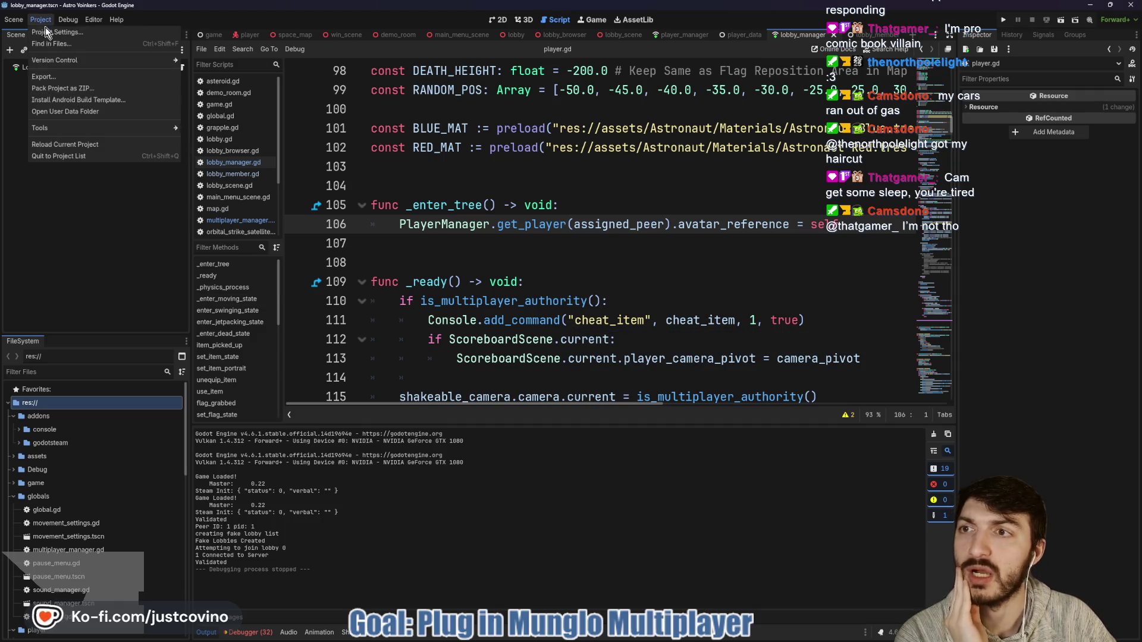
Delete the MultiplayerManager autoload under Project Settings > Globals > Autoload.
click(60, 64)
click(321, 117)
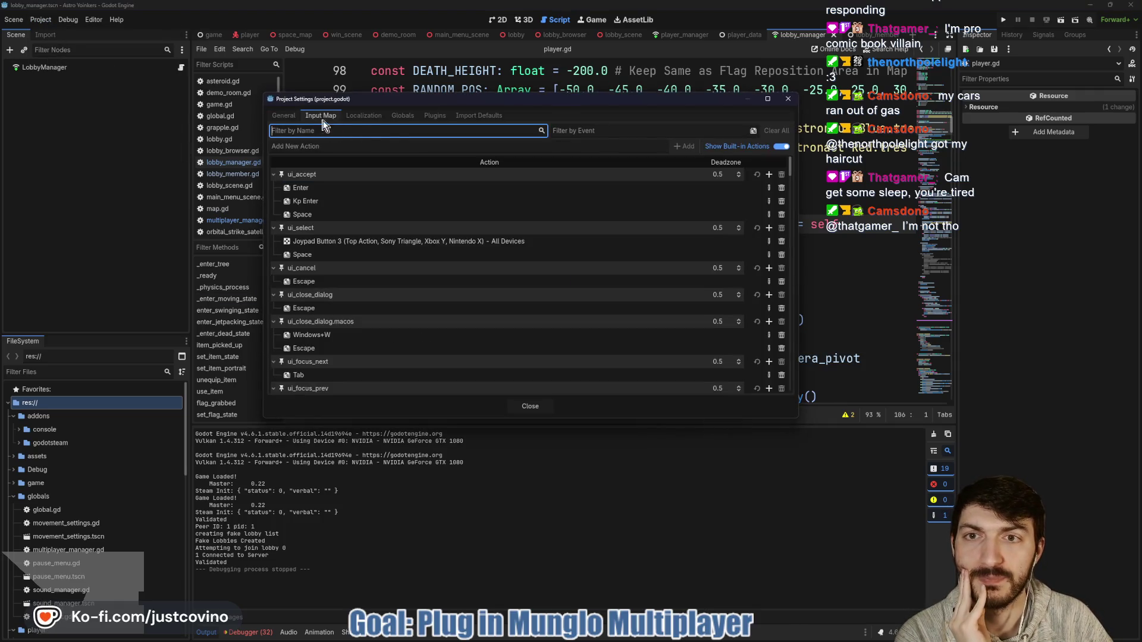
click(405, 117)
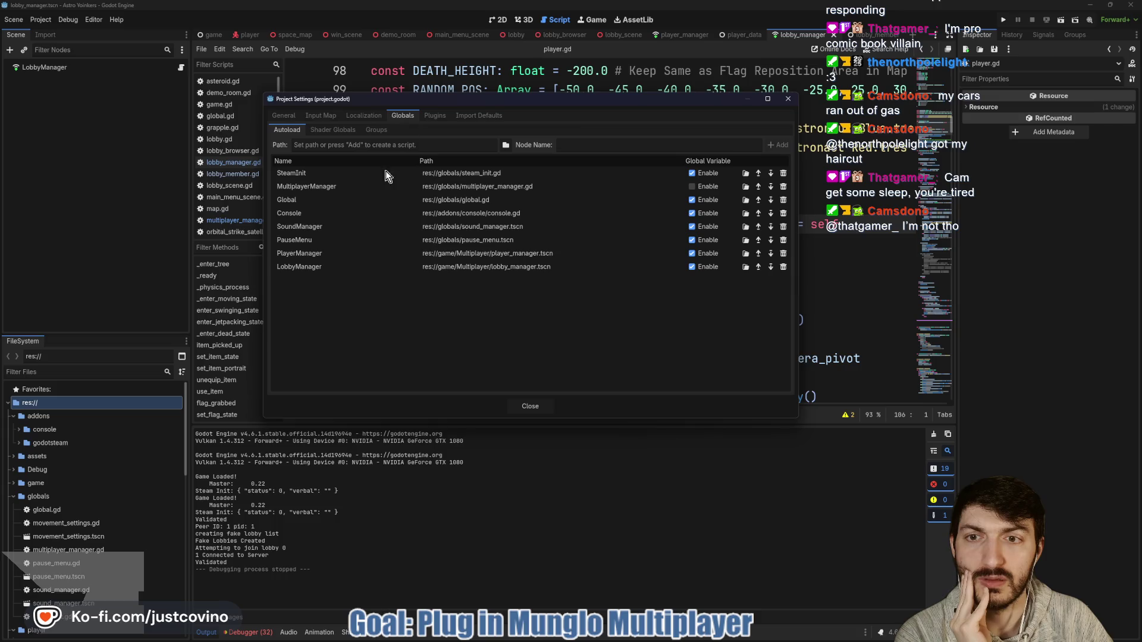
click(783, 186)
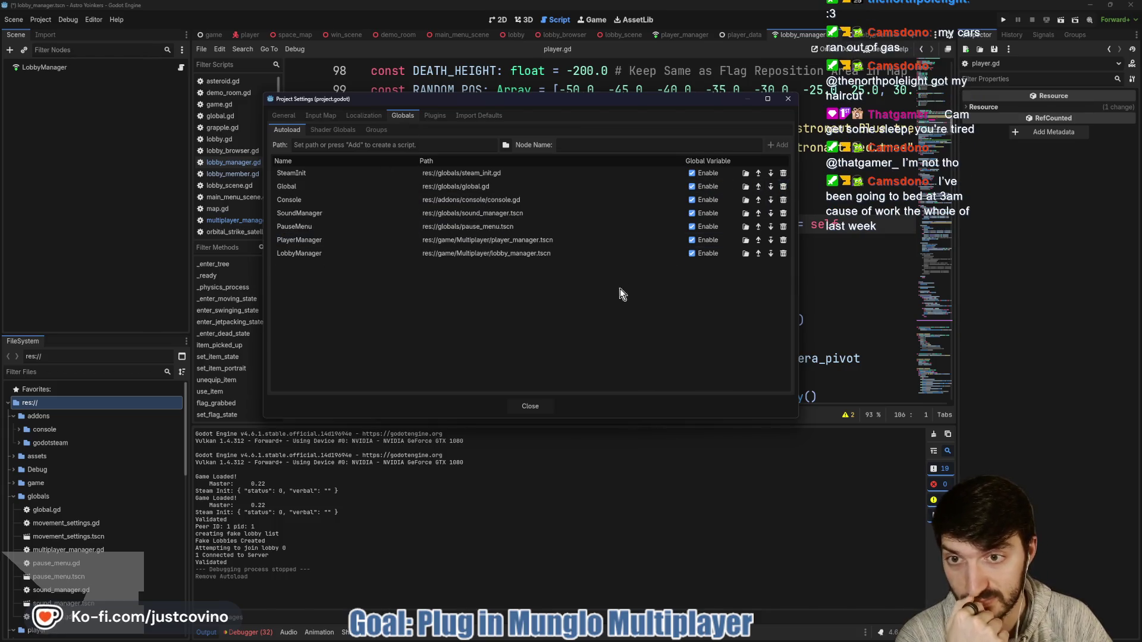
click(531, 408)
Glance over player.gd, then open lobby_manager.gd at _on_peer_connected via the LobbyManager script icon.
click(502, 255)
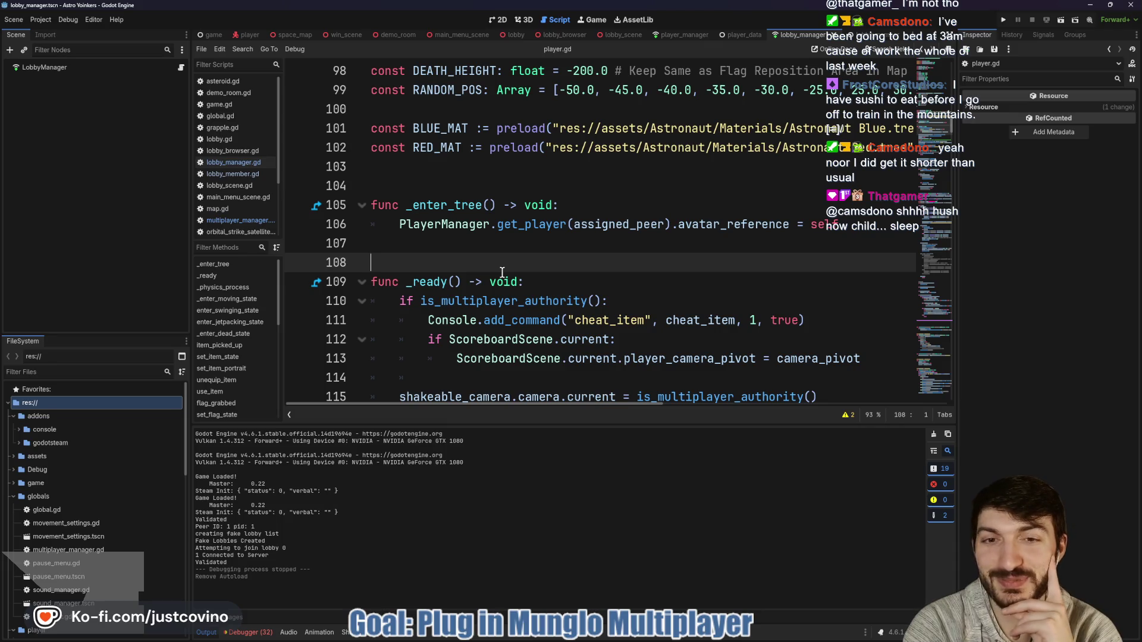
scroll(502, 273, down, 2)
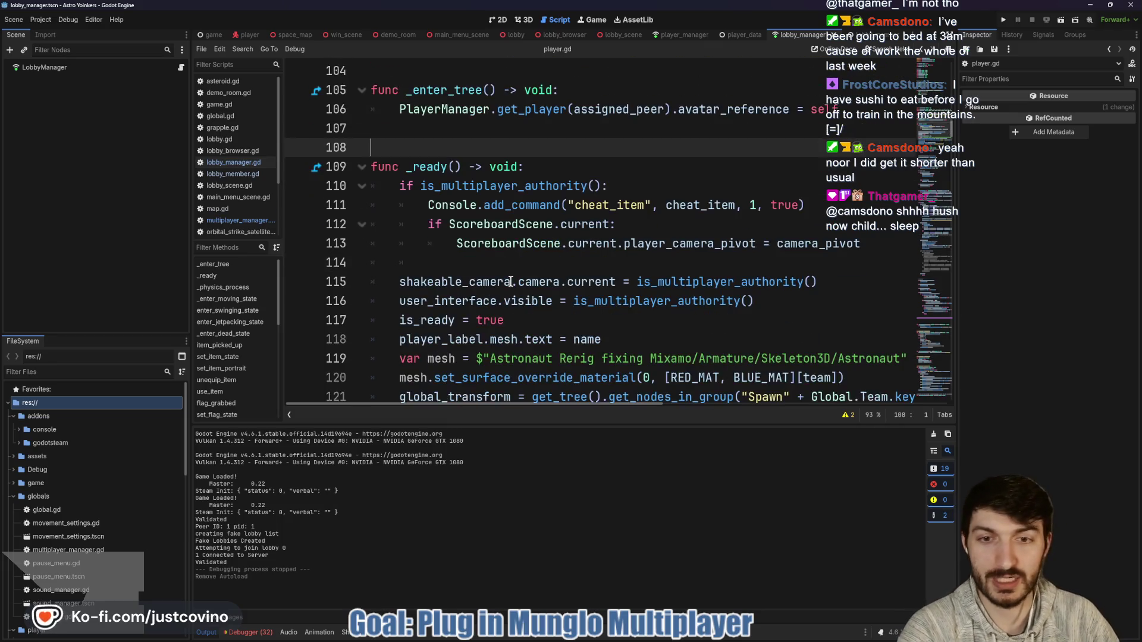
scroll(499, 269, down, 1)
scroll(498, 268, up, 1)
scroll(493, 266, up, 1)
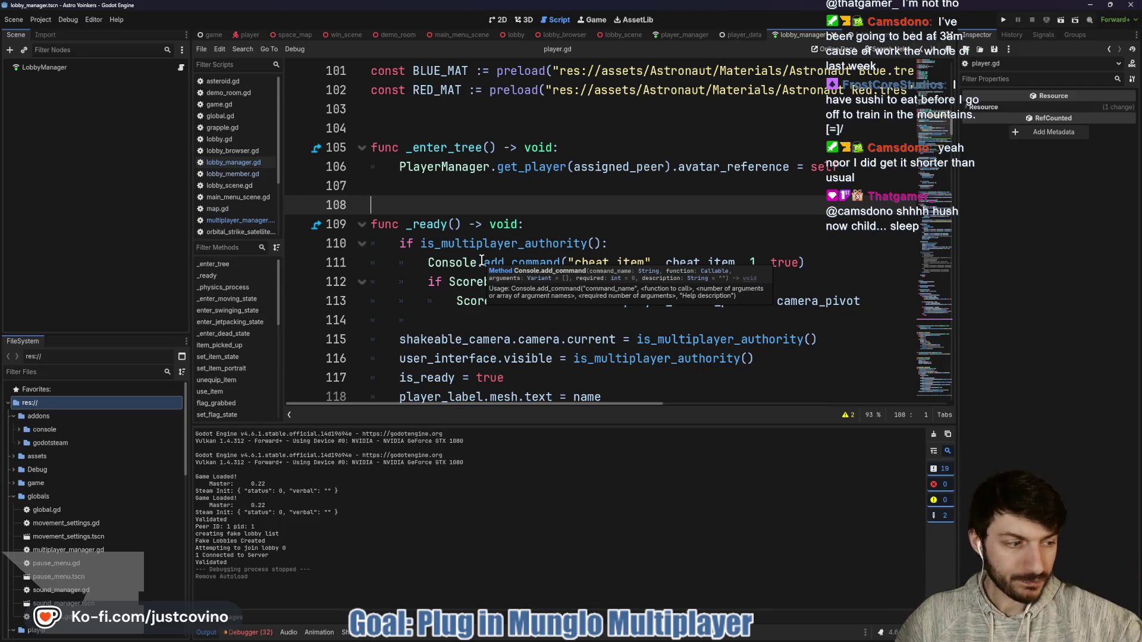
click(181, 68)
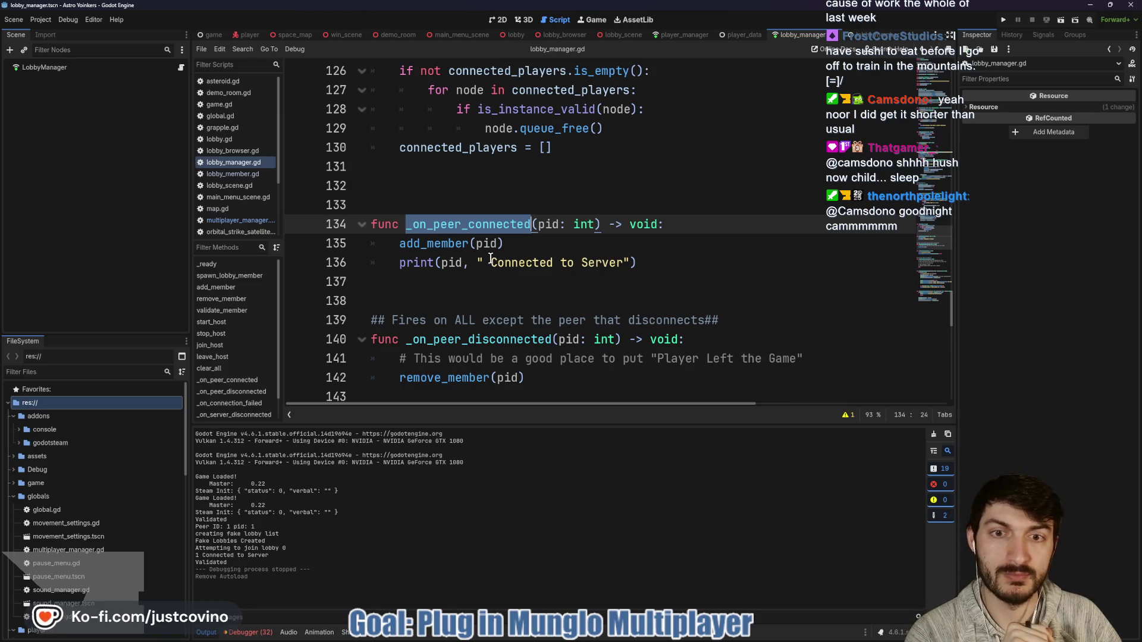
Append " - THIS IS THE CORRECT ONE" to line 136's Connected to Server print and save.
click(513, 263)
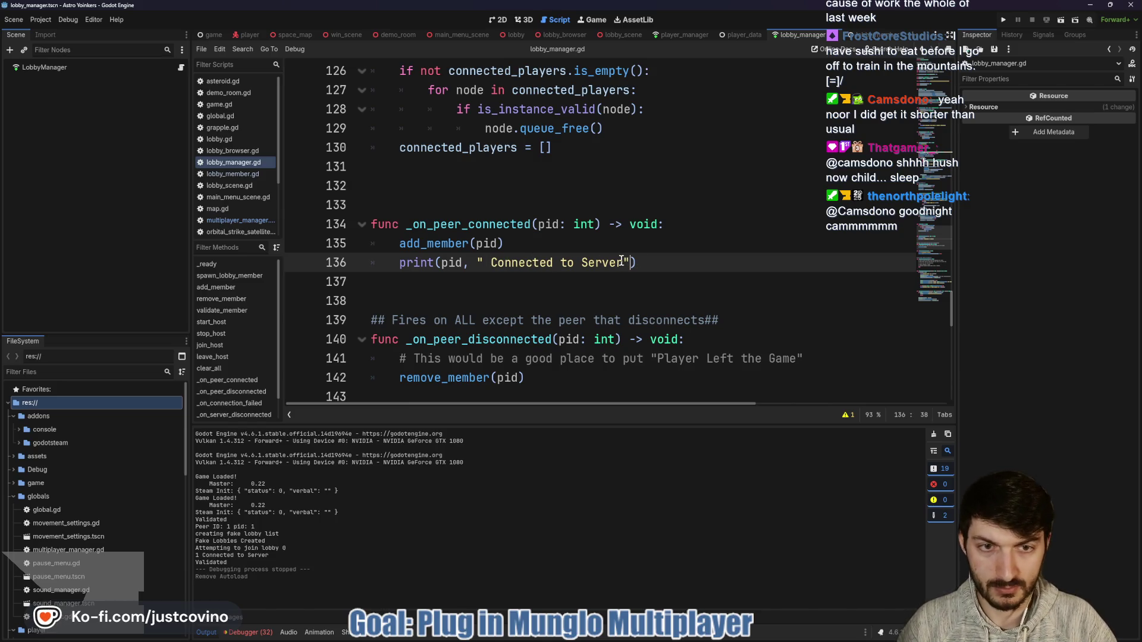
text(- THIS IS THE )
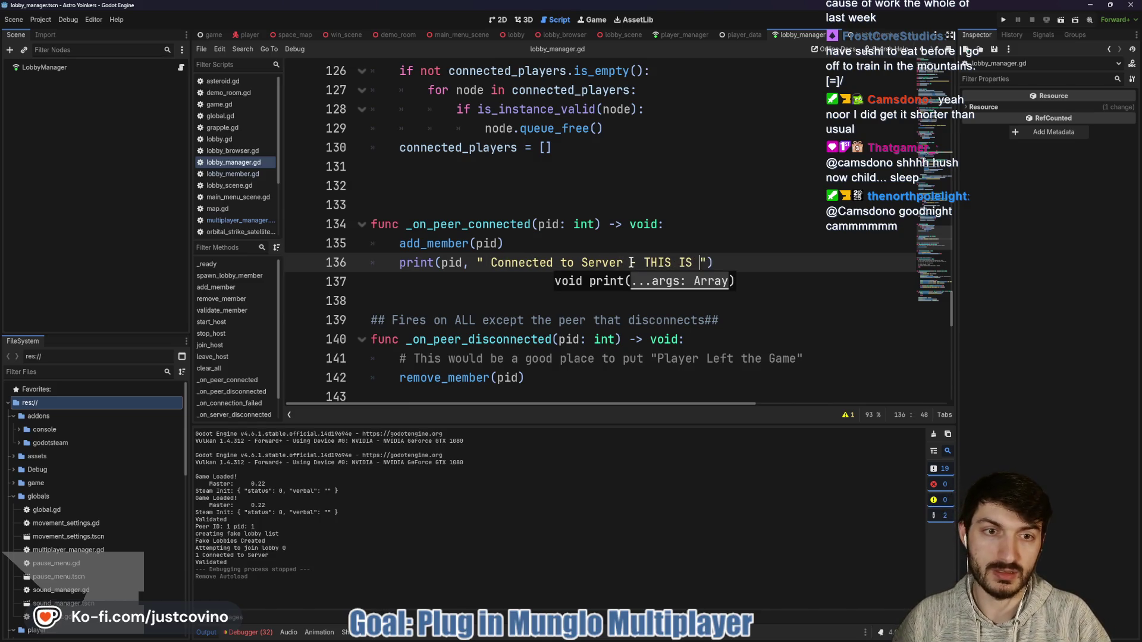
text(CORRECT )
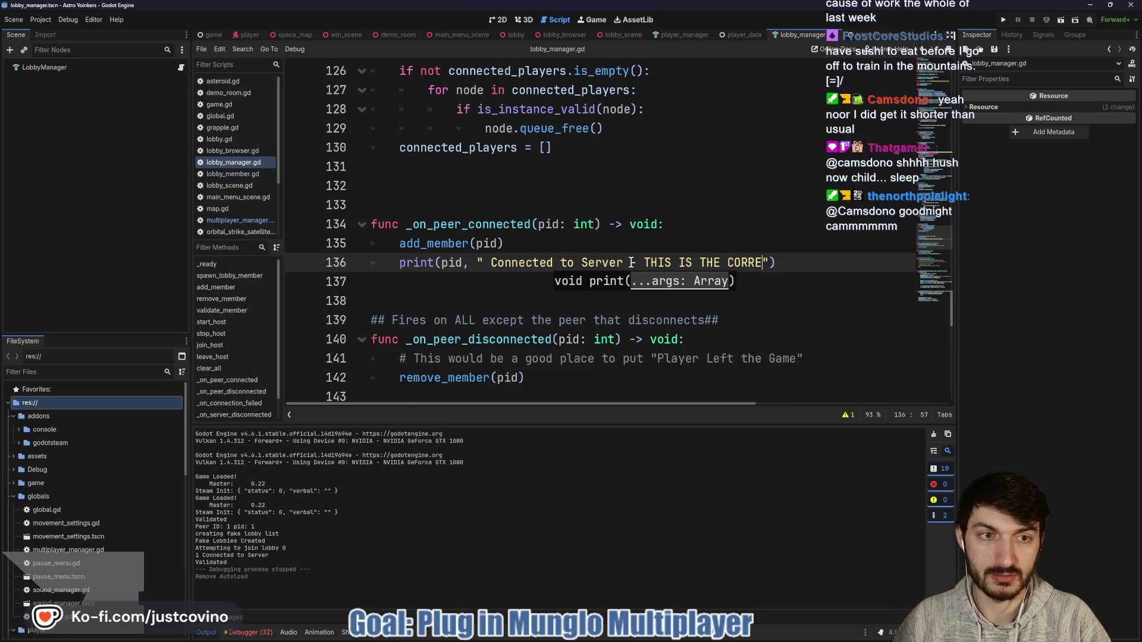
text(ONE)
click(653, 245)
key(ctrl+s)
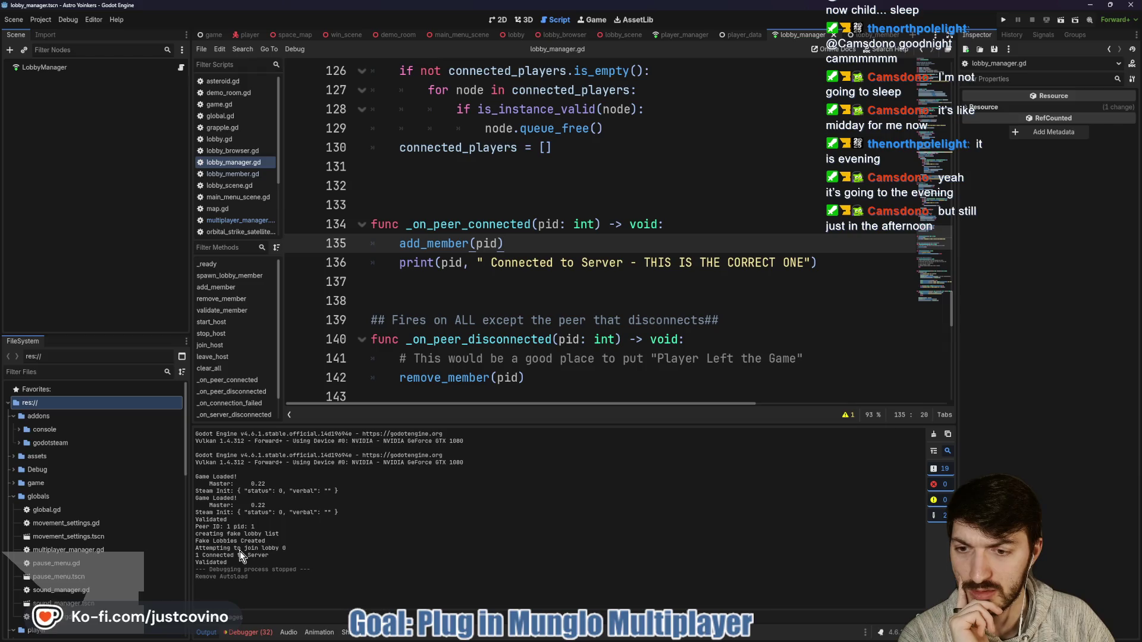
Check how _ready connects peer_connected to _on_peer_connected, then run the game again.
double_click(467, 224)
scroll(443, 347, up, 6)
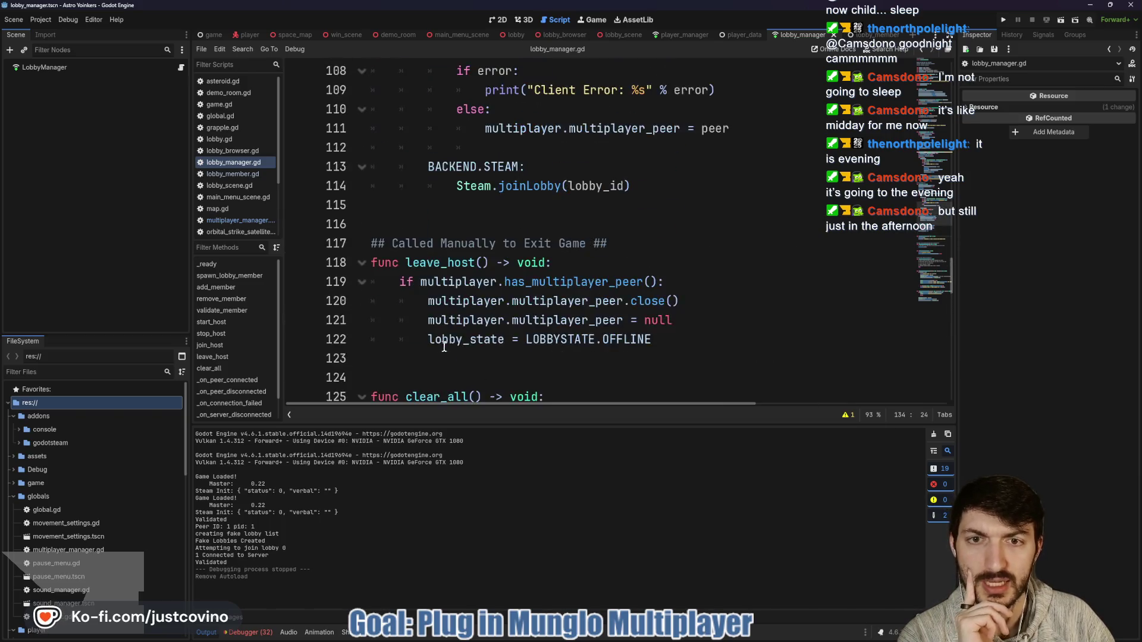
scroll(444, 347, up, 7)
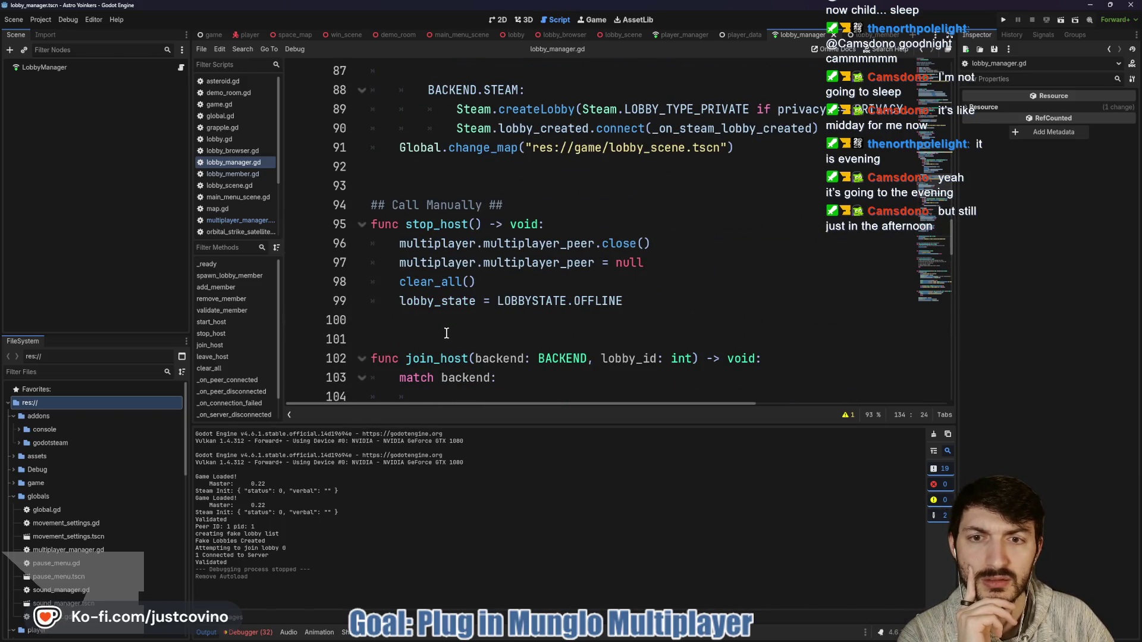
scroll(446, 333, up, 16)
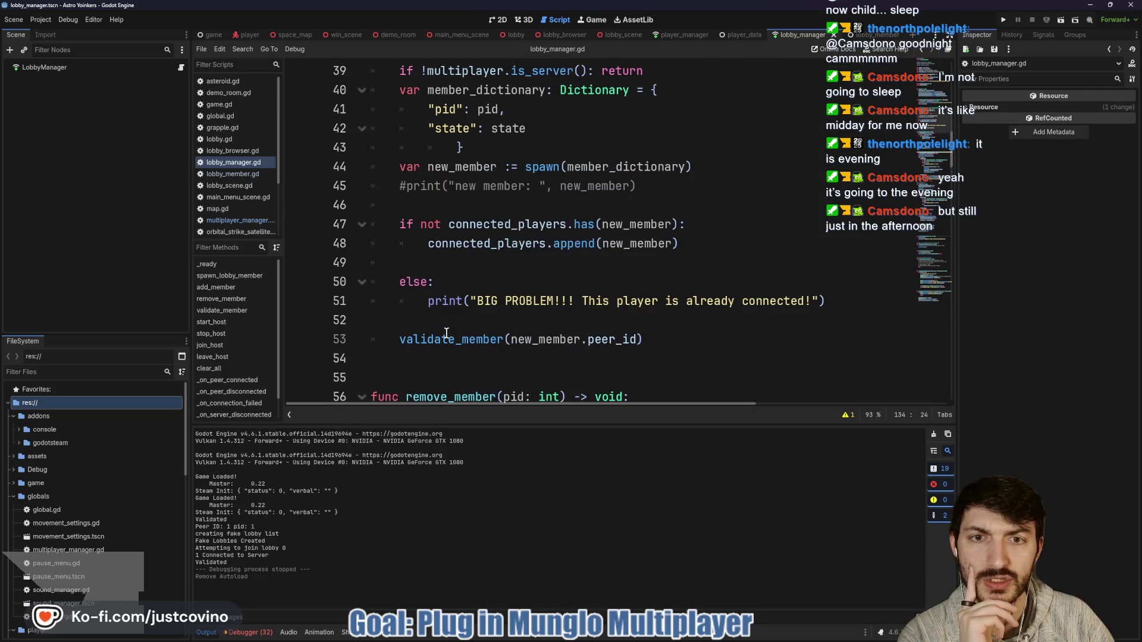
scroll(449, 332, up, 4)
scroll(458, 330, down, 3)
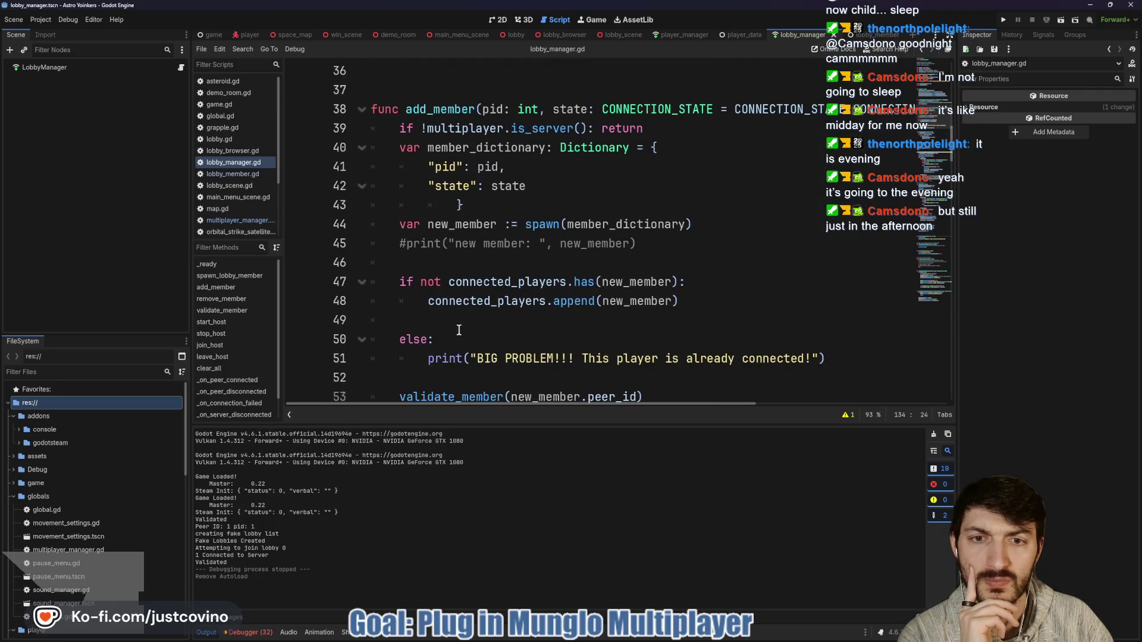
scroll(553, 320, up, 5)
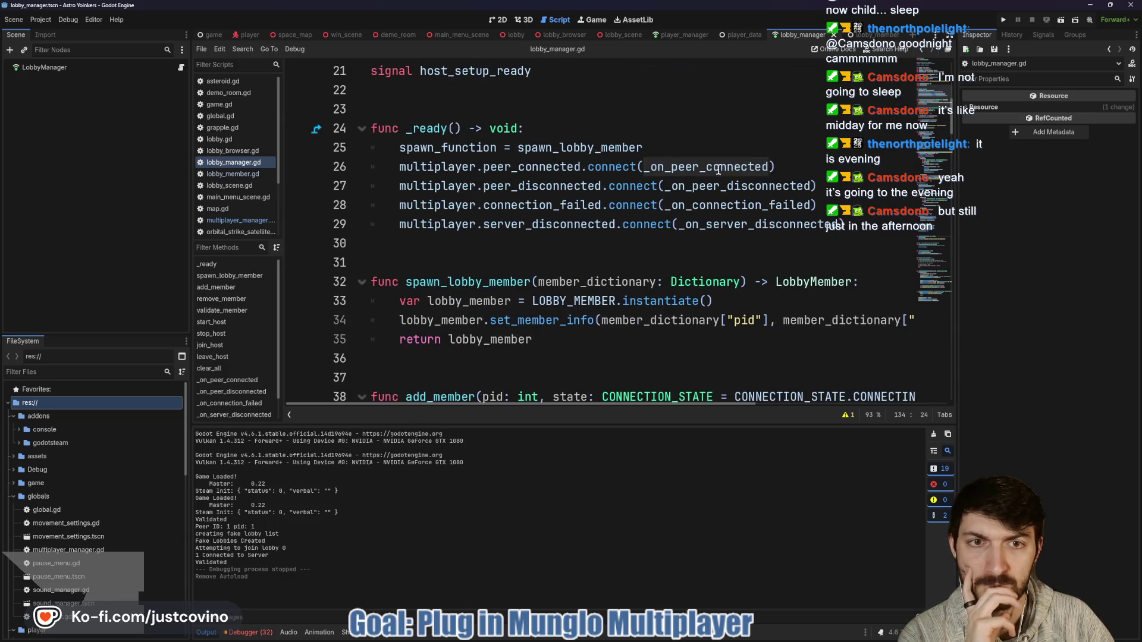
double_click(532, 167)
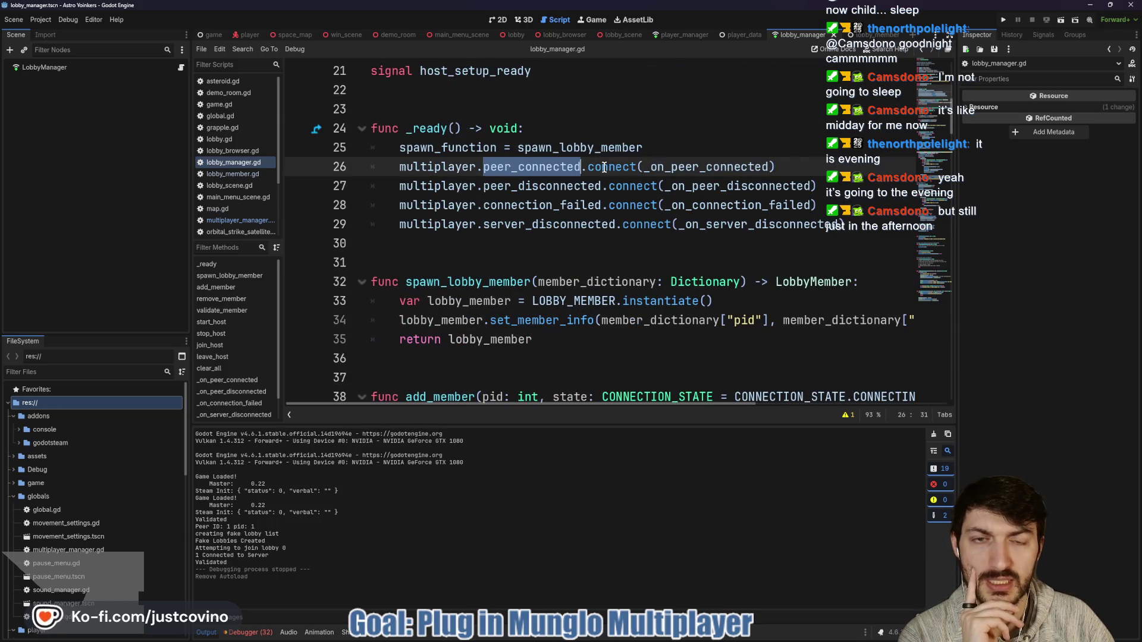
scroll(549, 241, up, 1)
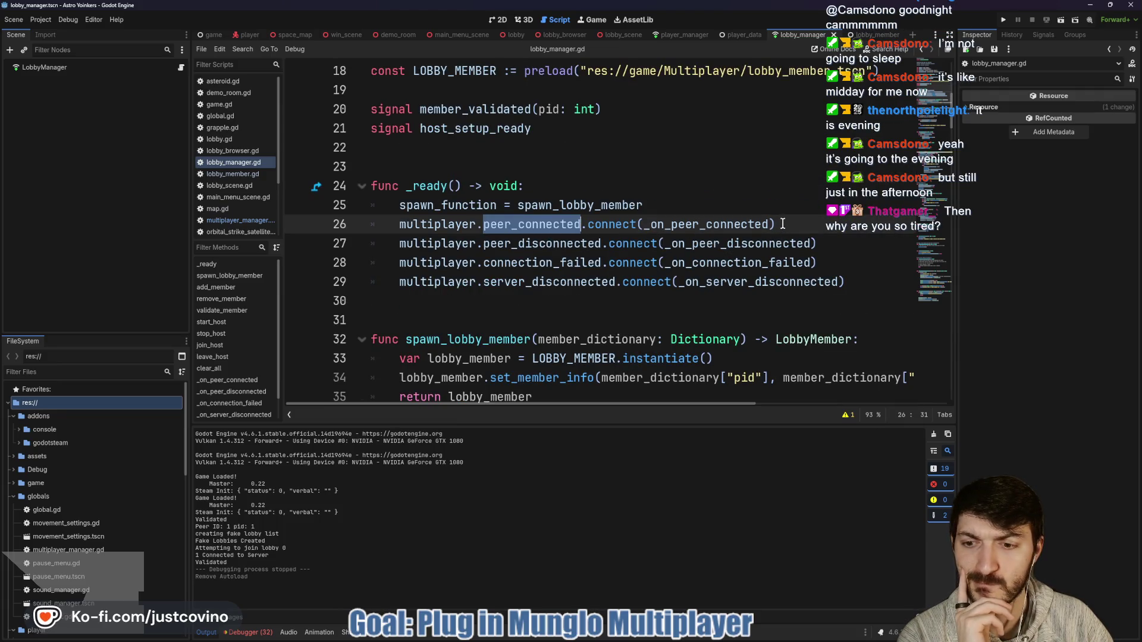
click(1003, 19)
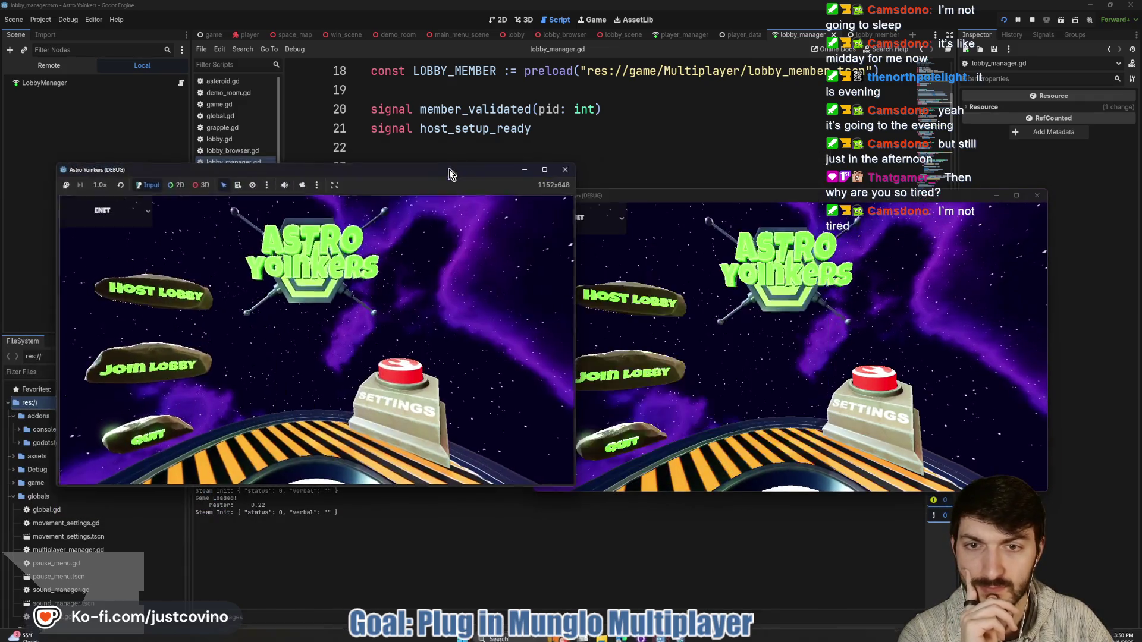
Host a private lobby in one game window, join it from the second, then return to the editor.
click(154, 291)
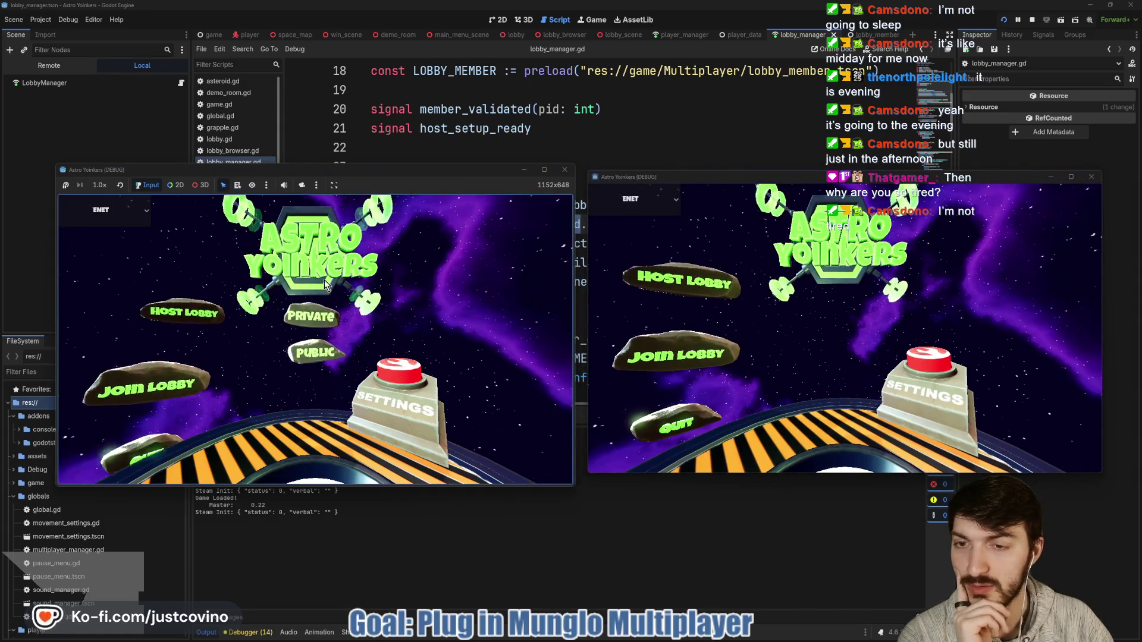
click(312, 316)
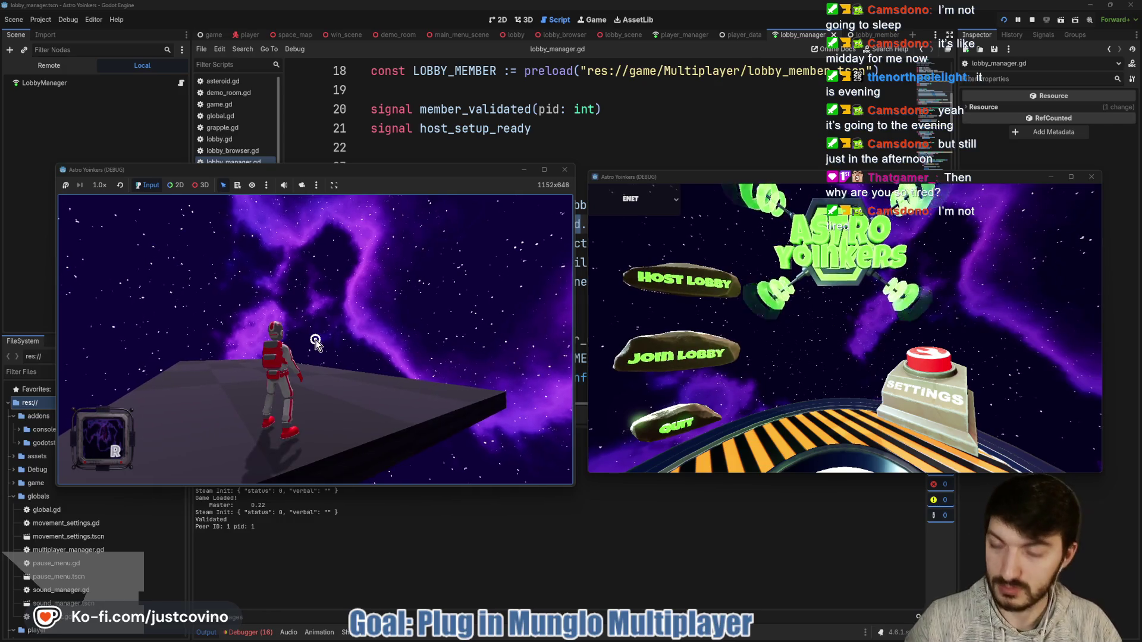
click(733, 354)
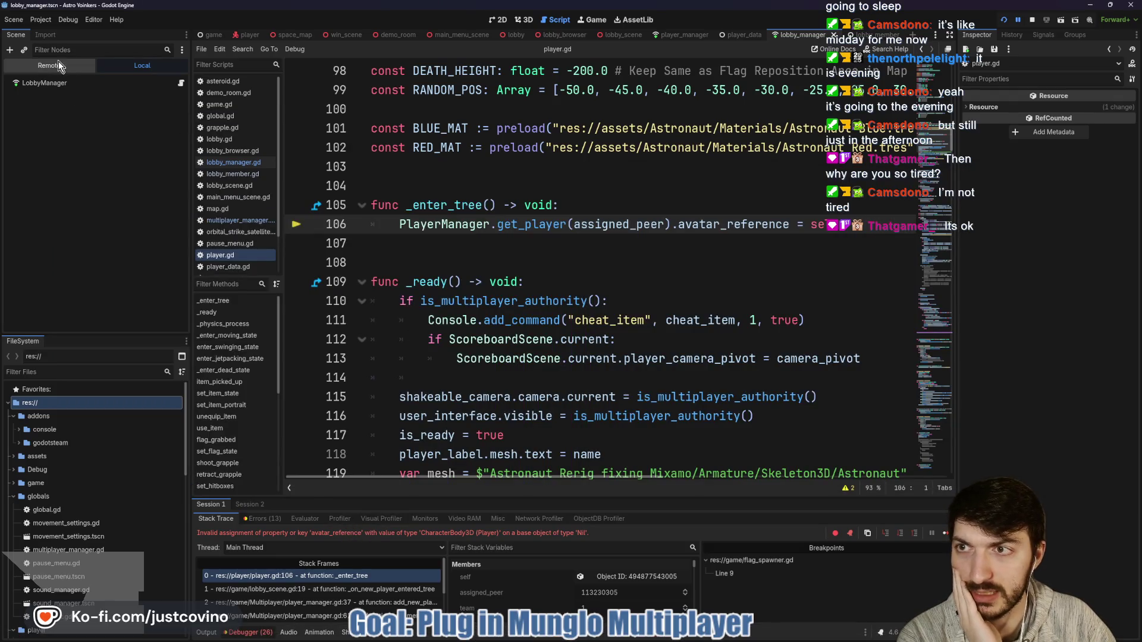
click(47, 83)
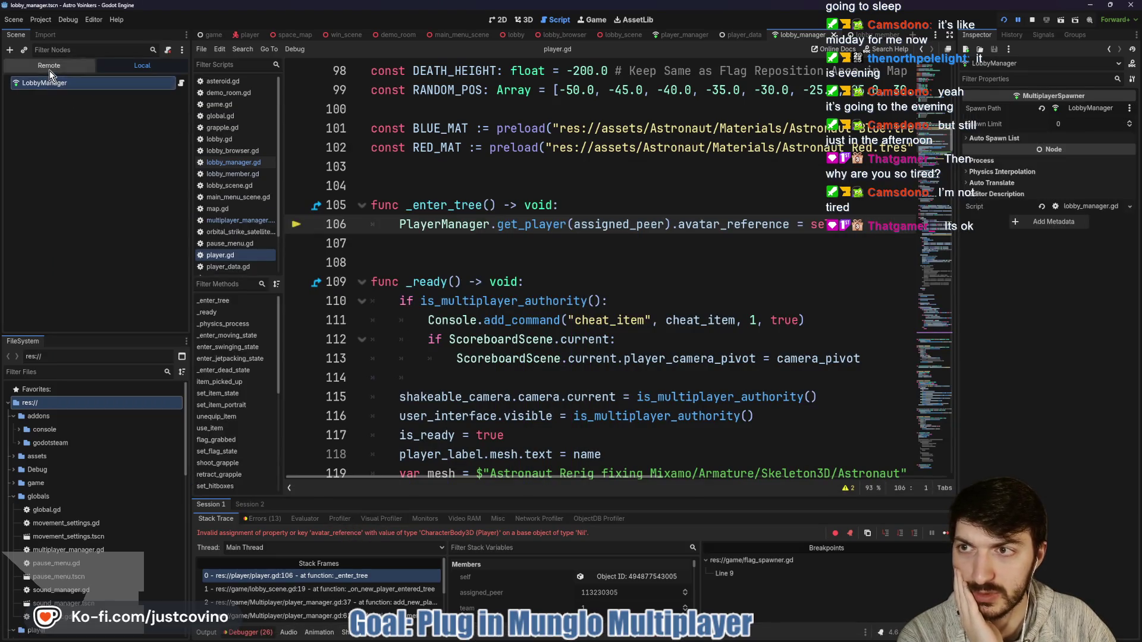
In the Remote tree, expand PlayerManager and LobbyManager to confirm peers 1 and 113230305, viewing Session 2.
click(49, 65)
click(15, 164)
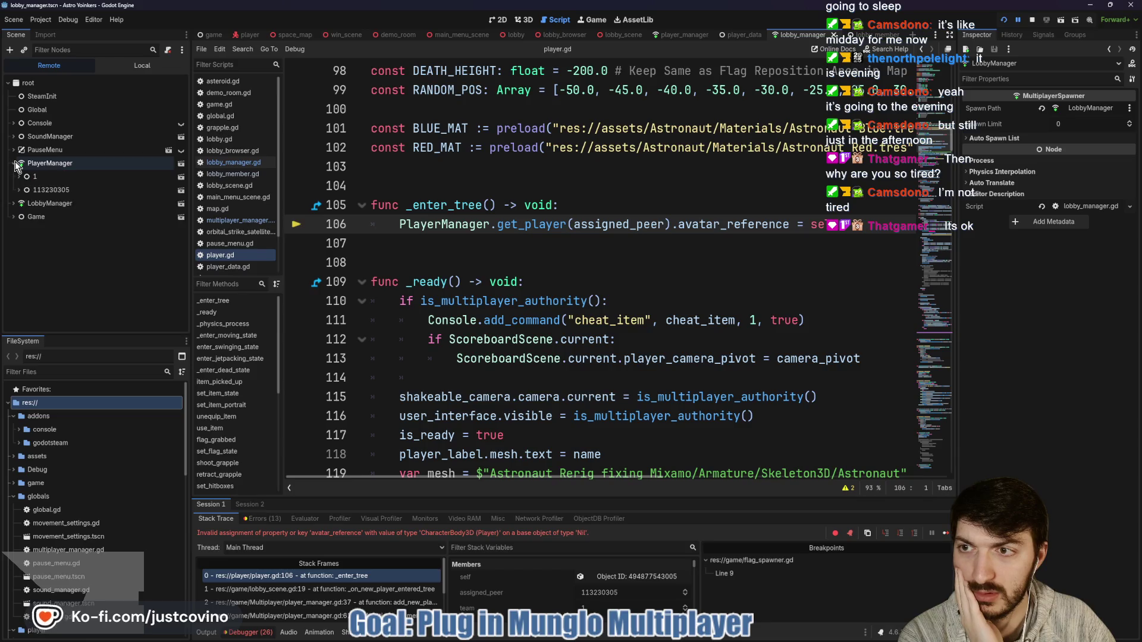
click(14, 203)
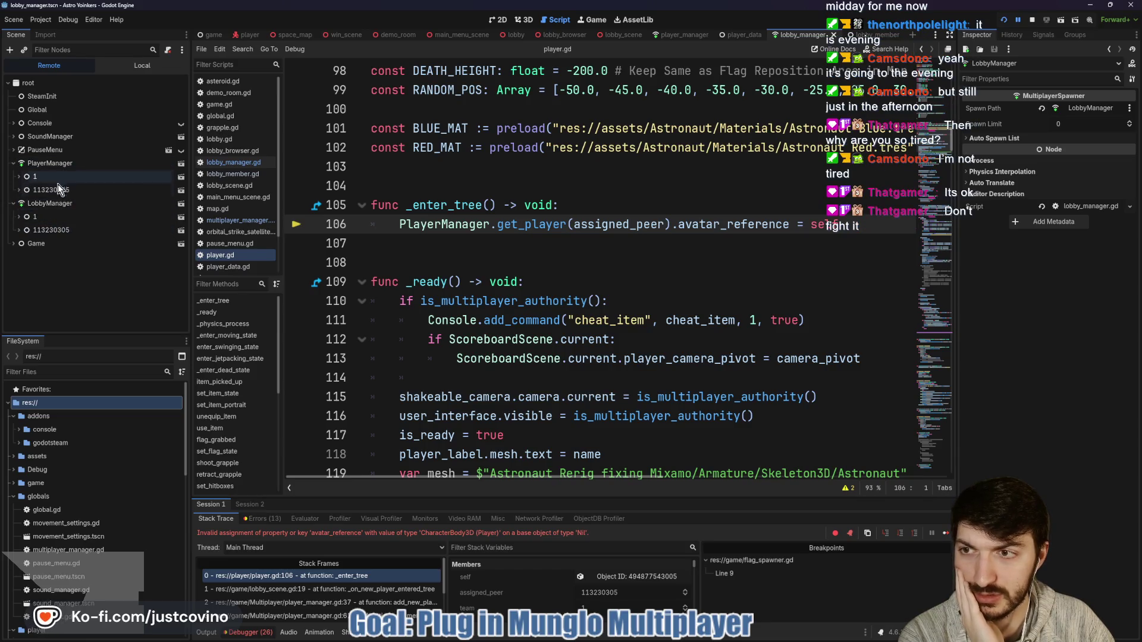
click(257, 506)
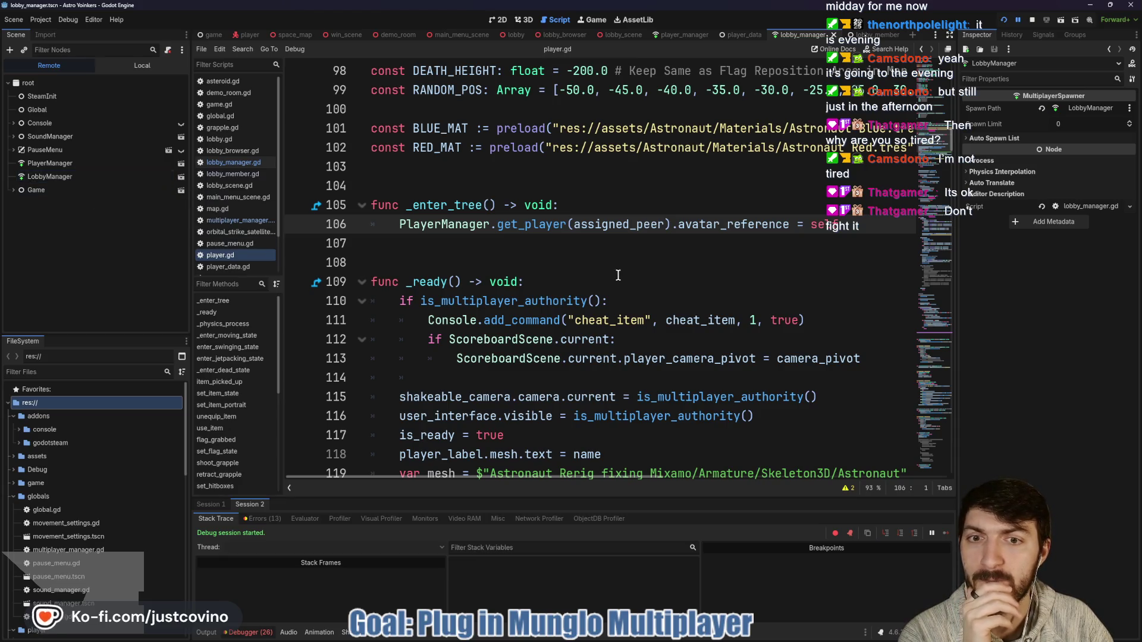
Stop the game and open the LobbyManager node's script, lobby_manager.gd.
click(1035, 24)
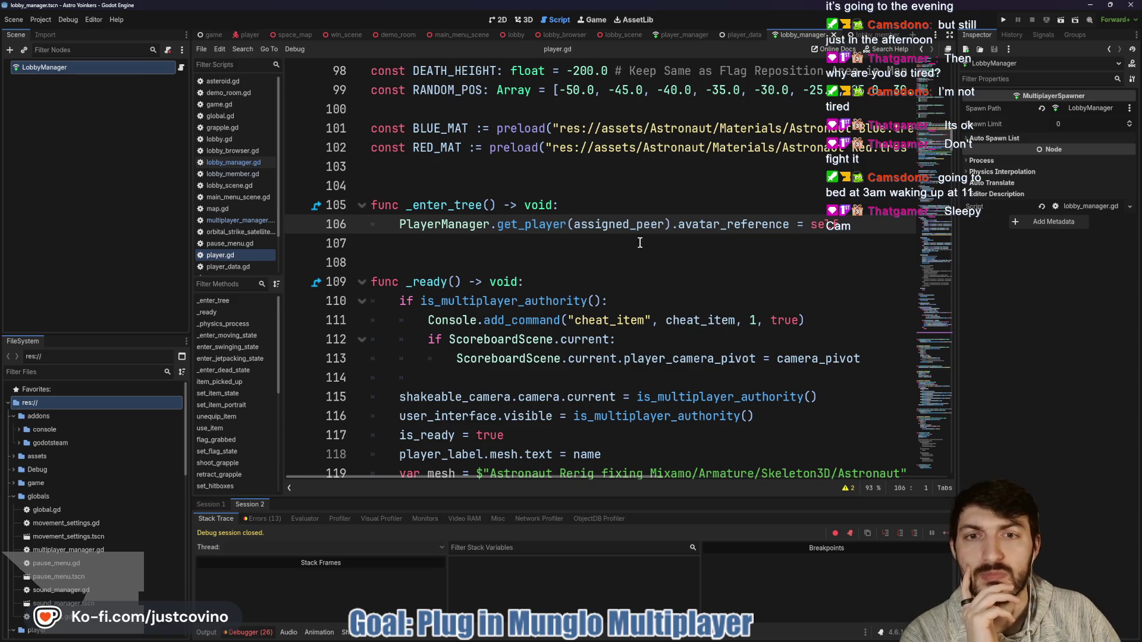
scroll(634, 244, down, 1)
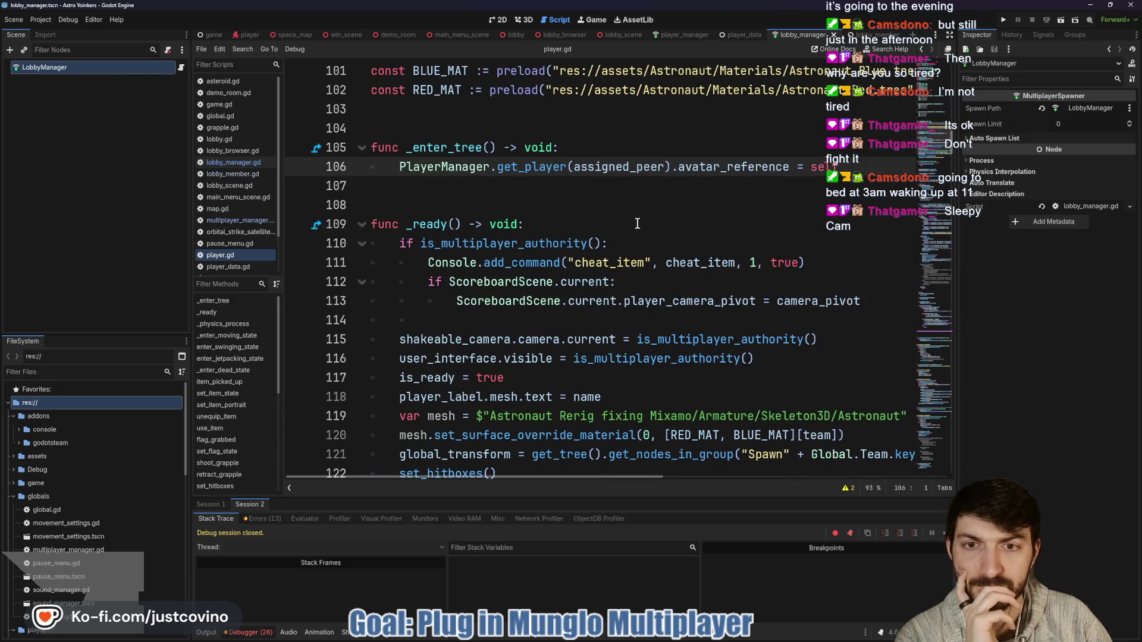
click(181, 68)
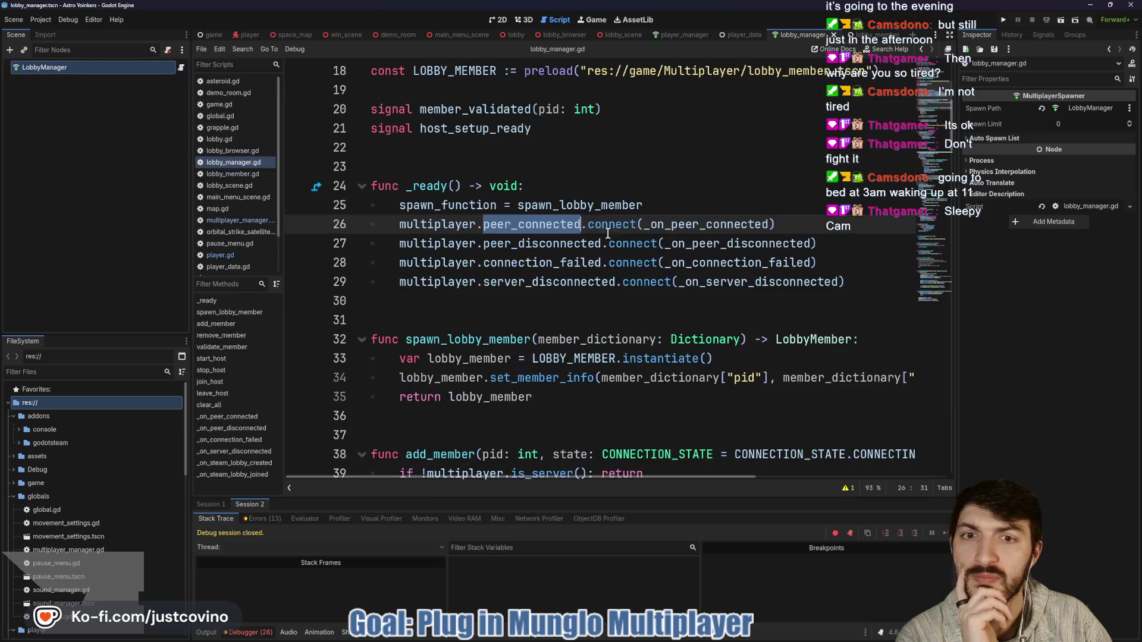
Follow _on_peer_connected to add_member in lobby_manager.gd, ending at start_host's ENet server on port 7777.
double_click(680, 224)
scroll(633, 256, down, 20)
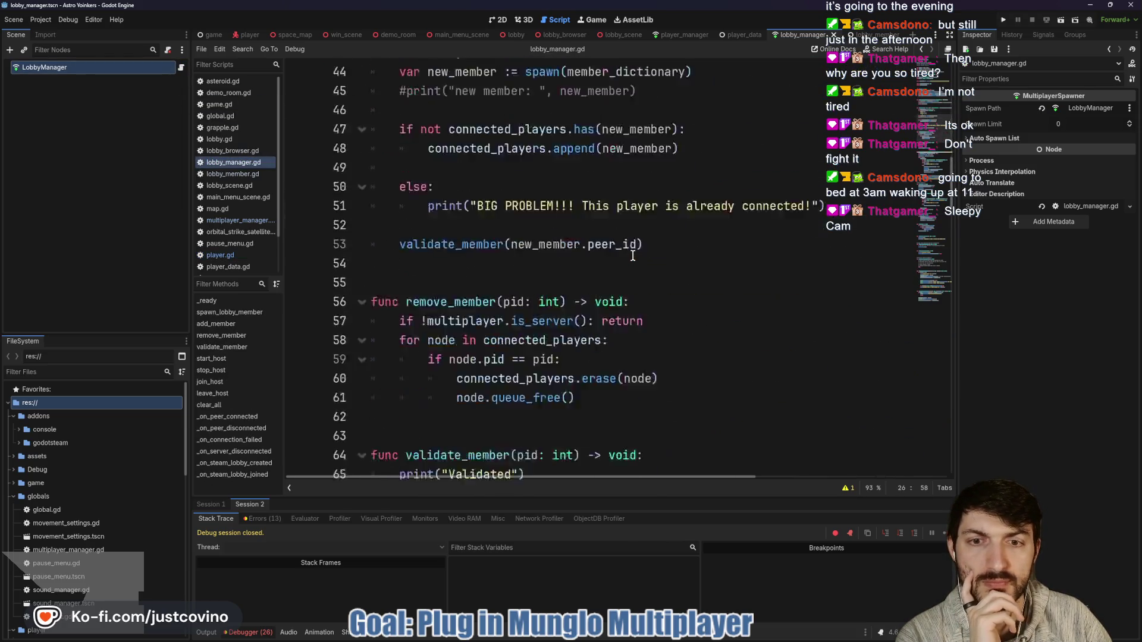
scroll(633, 256, down, 7)
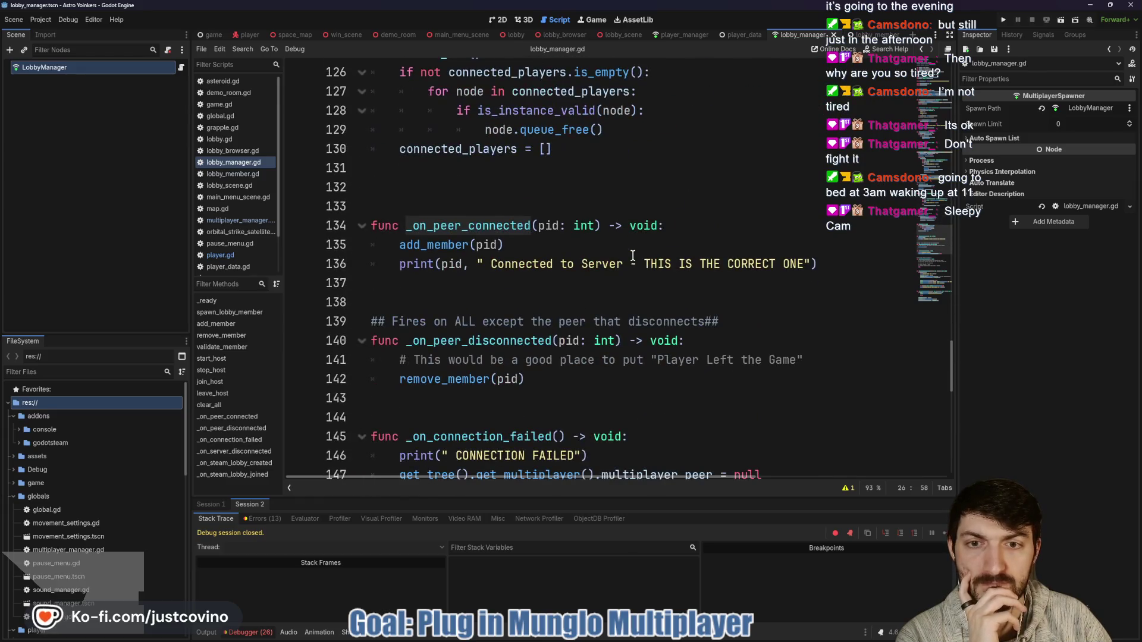
double_click(621, 238)
scroll(622, 240, up, 15)
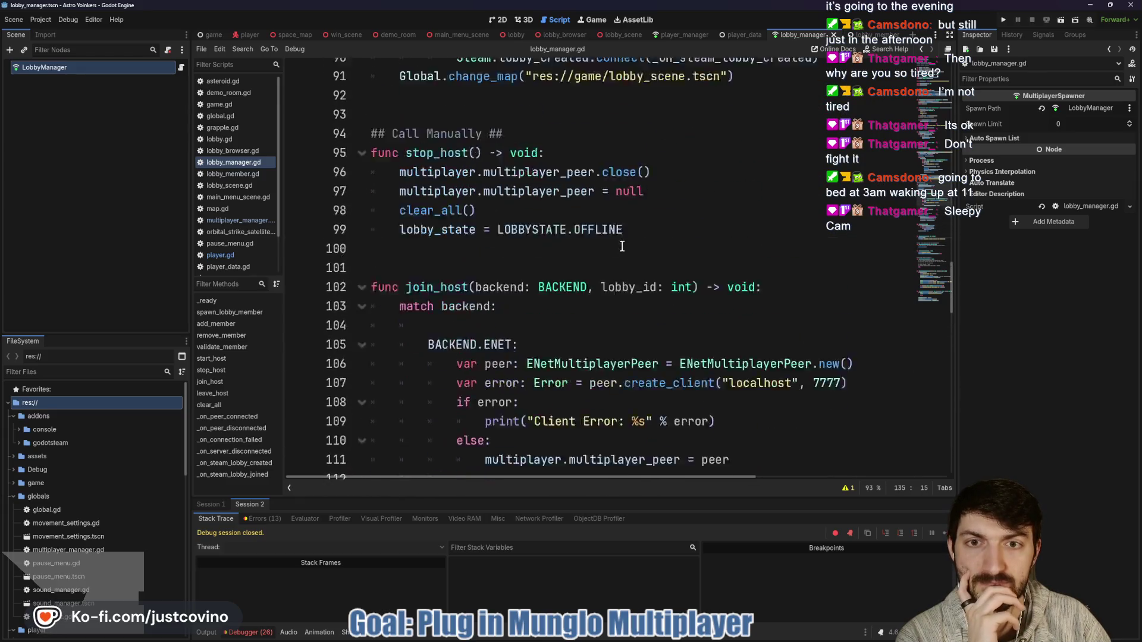
scroll(619, 250, up, 4)
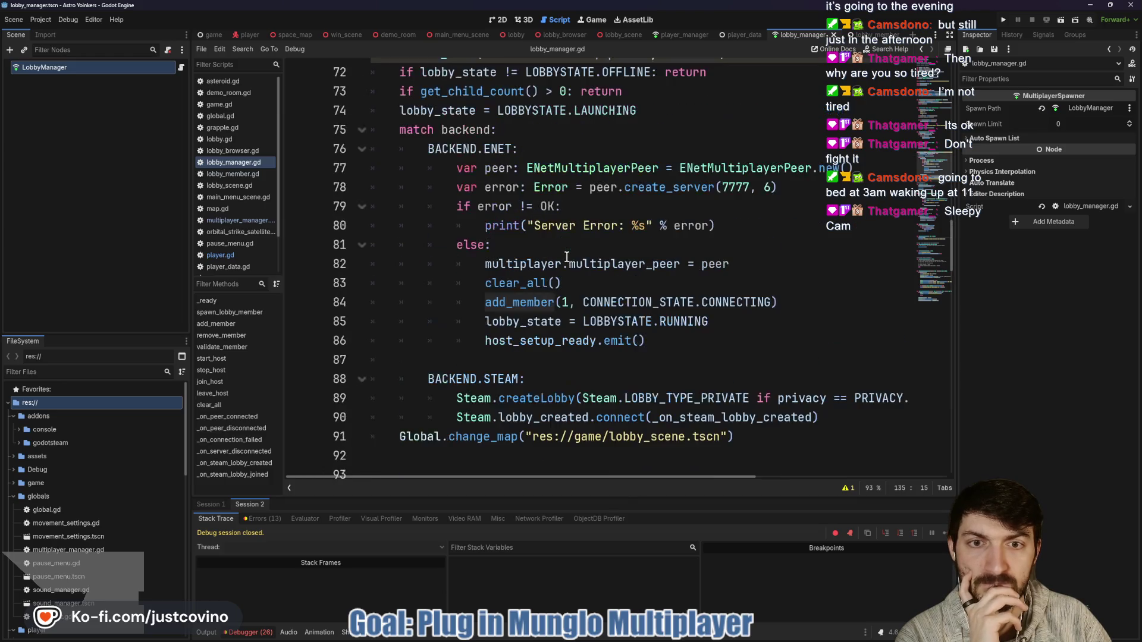
scroll(560, 259, up, 1)
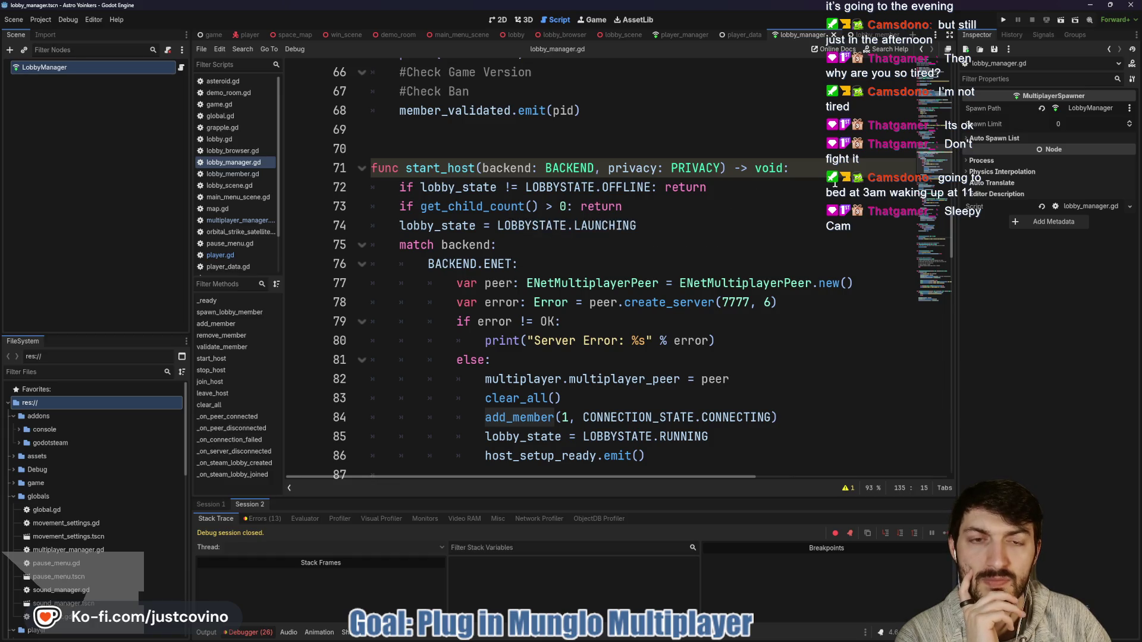
scroll(720, 213, down, 1)
scroll(720, 212, down, 2)
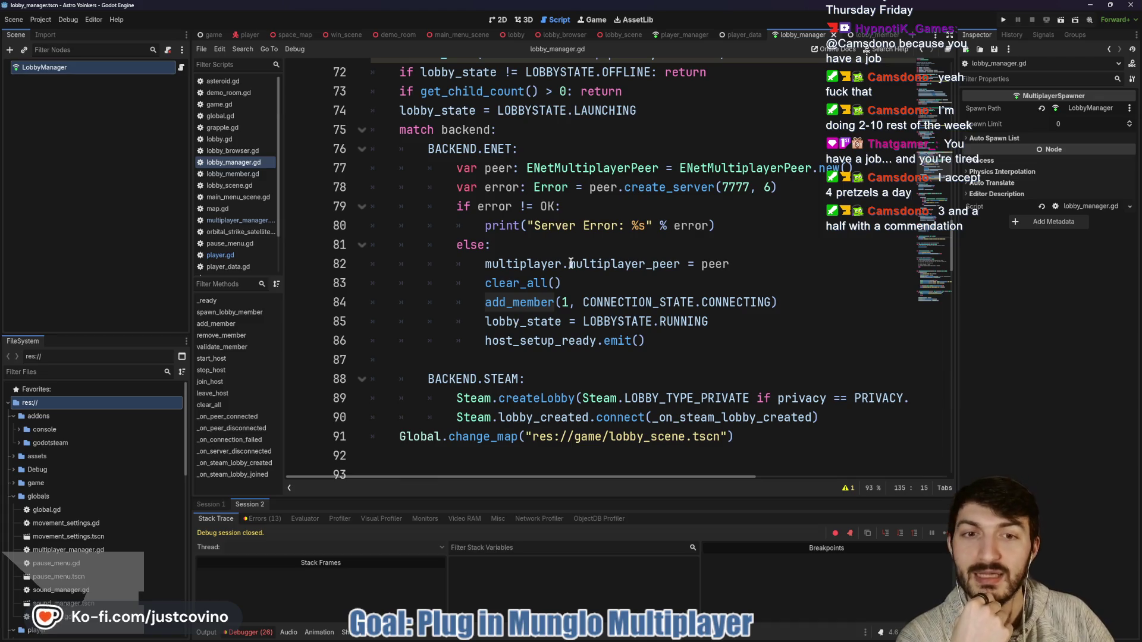
Inspect the clear_all() call in start_host on line 83.
click(589, 289)
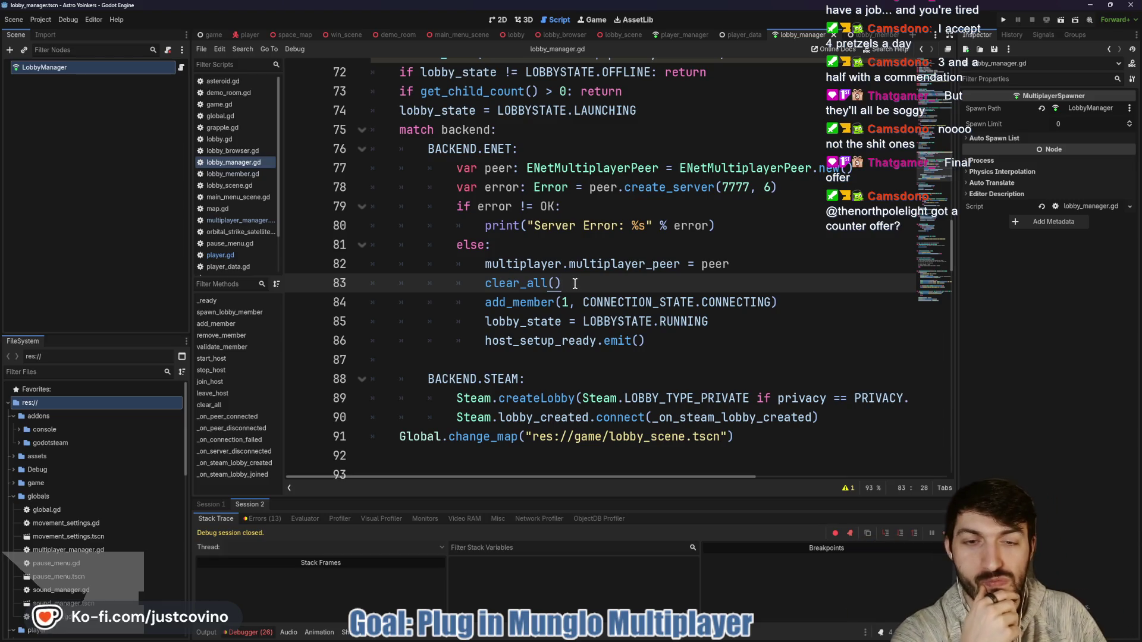
double_click(509, 284)
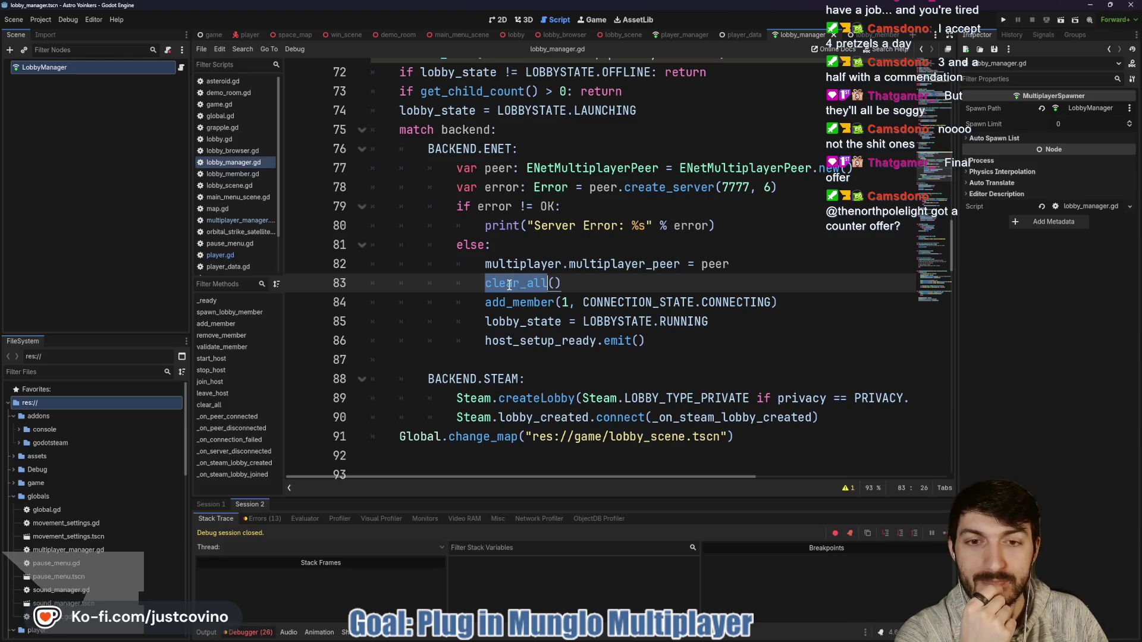
click(569, 283)
click(482, 284)
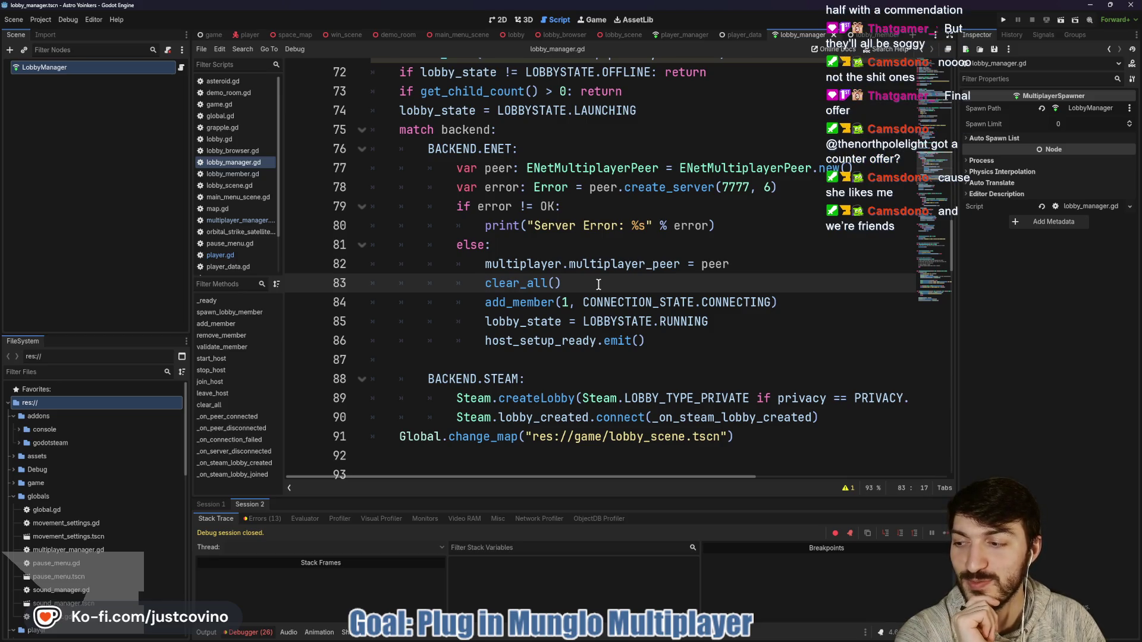
click(594, 286)
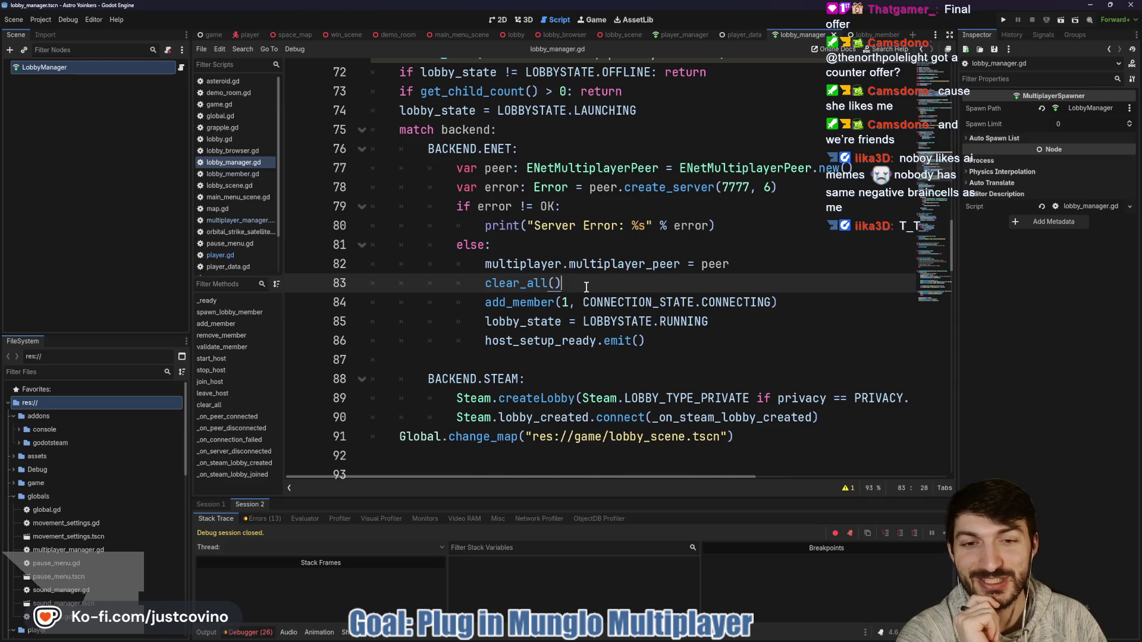
Select the add_member call on line 84, then scroll down to clear_all and _on_peer_connected.
scroll(586, 287, up, 1)
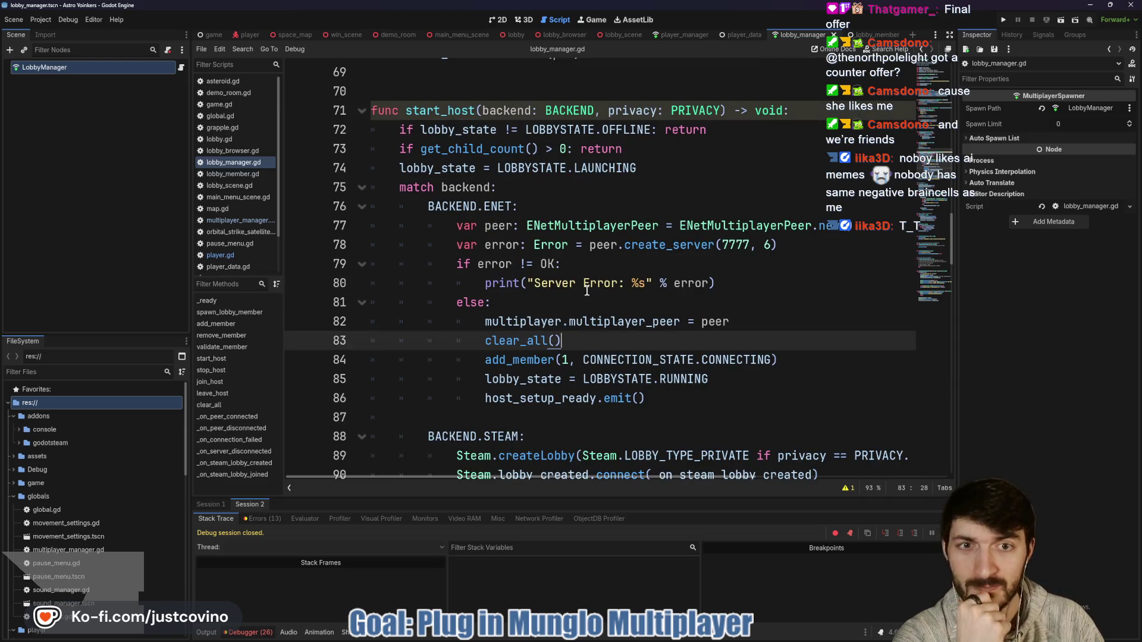
double_click(521, 360)
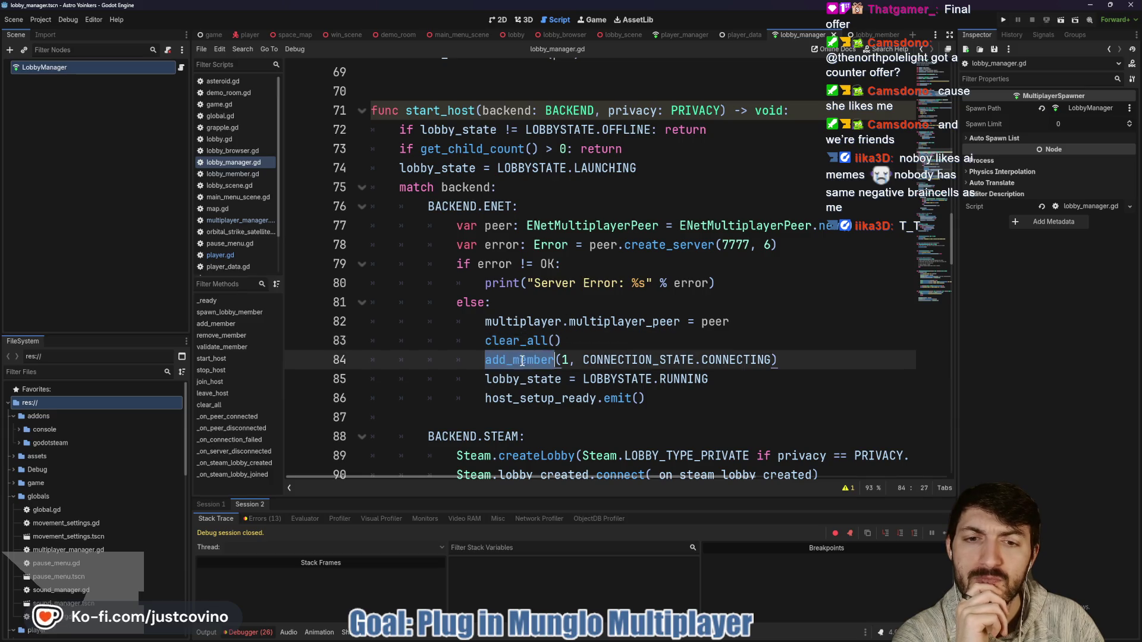
scroll(522, 361, down, 9)
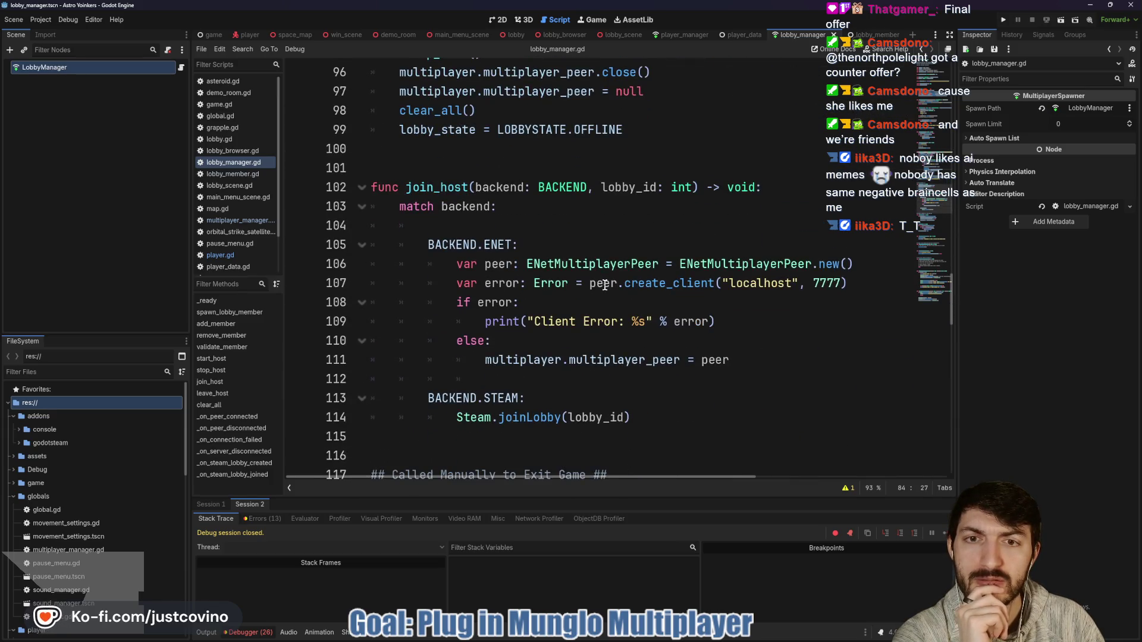
scroll(605, 285, down, 10)
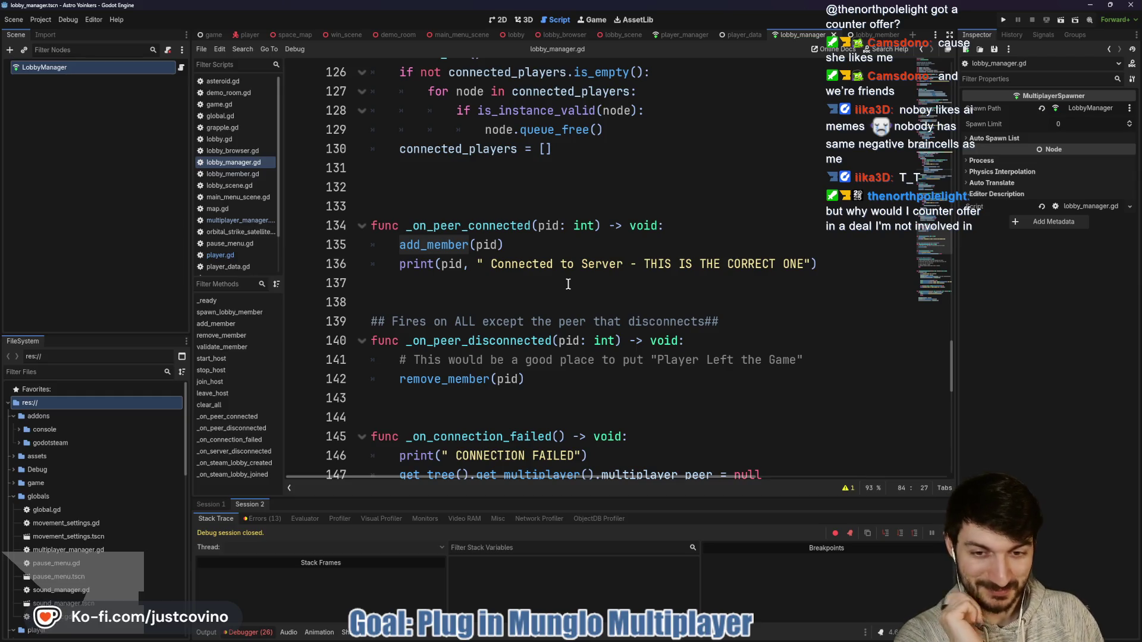
scroll(558, 270, down, 3)
scroll(547, 292, up, 4)
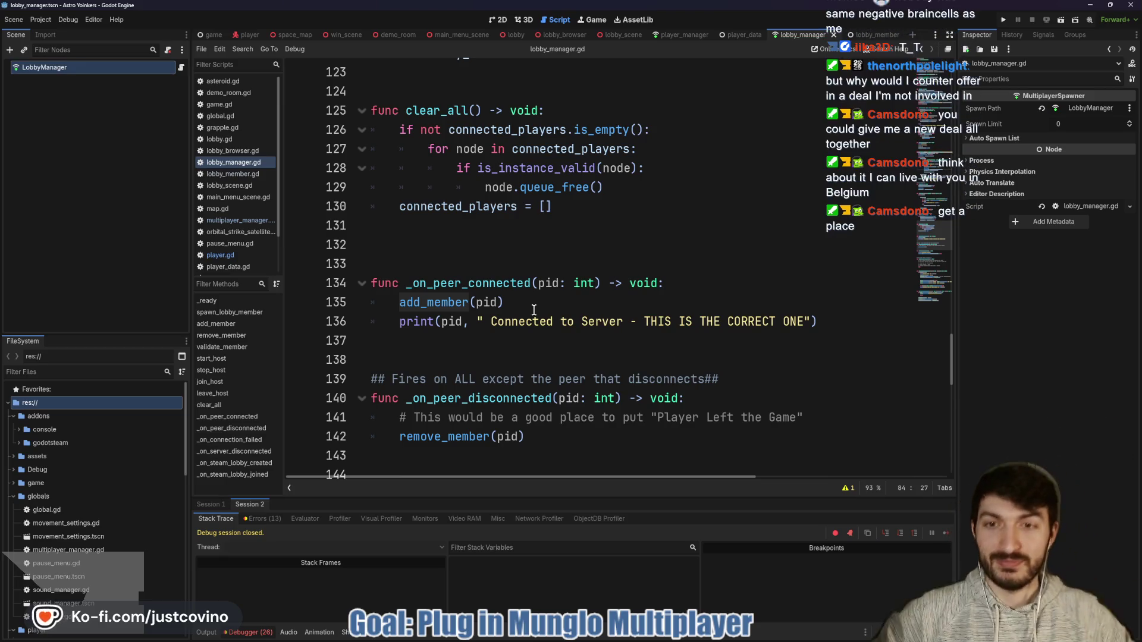
click(454, 246)
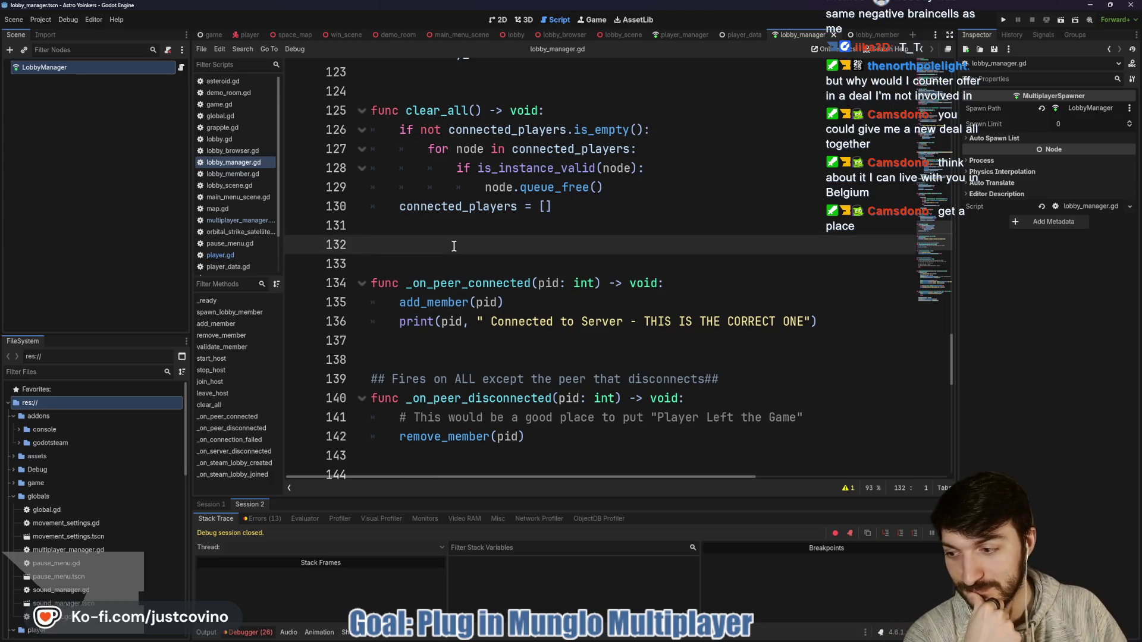
key(BackSpace)
scroll(503, 285, up, 1)
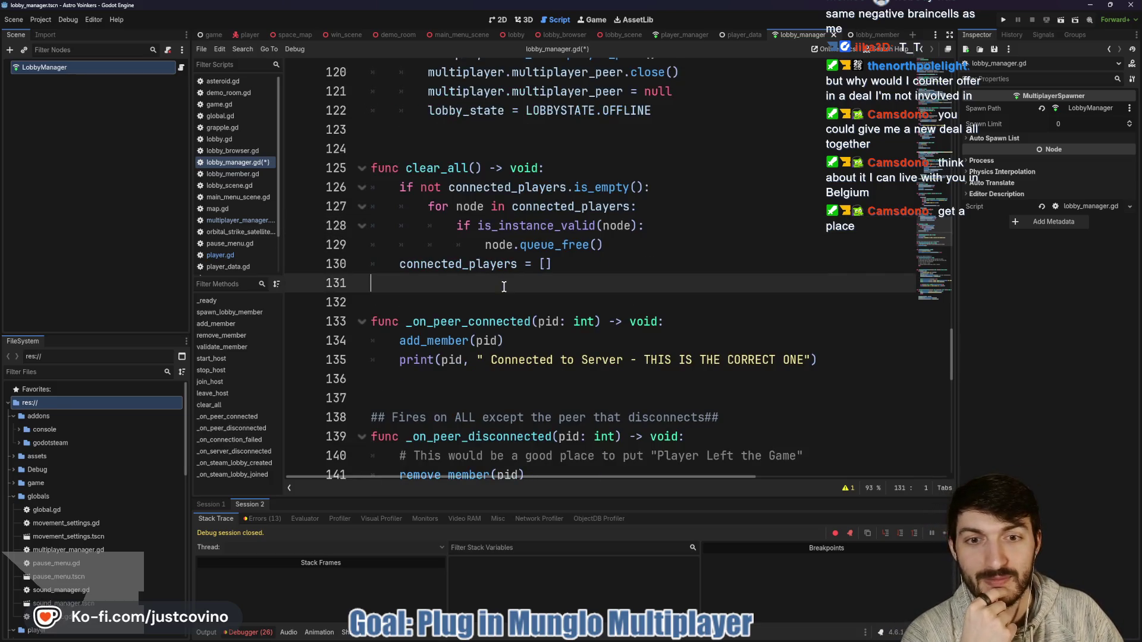
scroll(516, 297, up, 2)
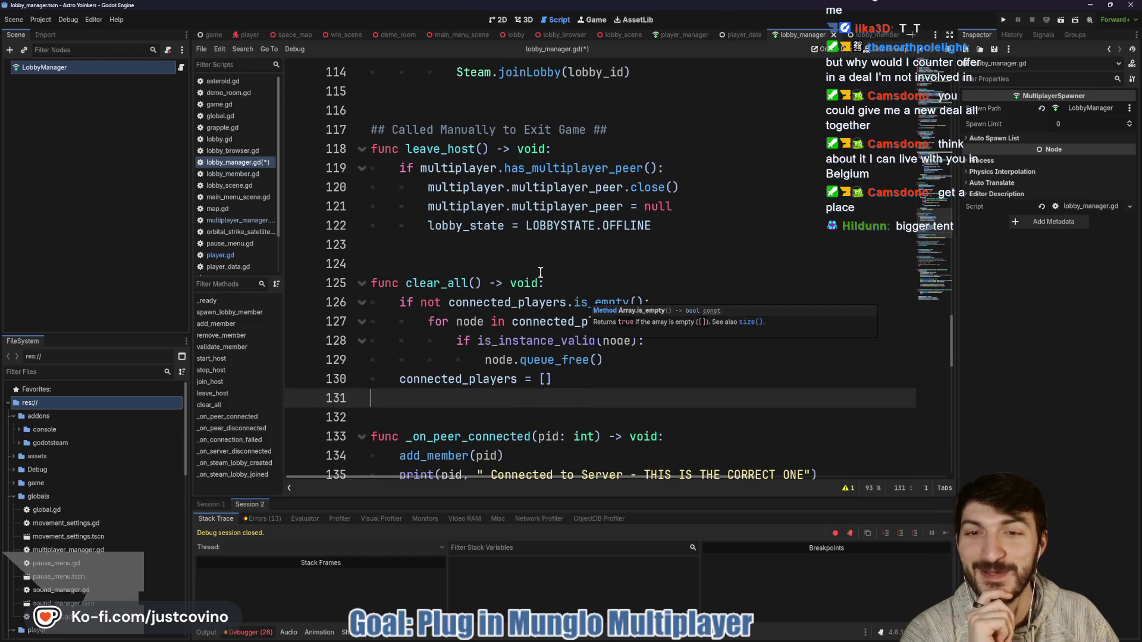
click(479, 261)
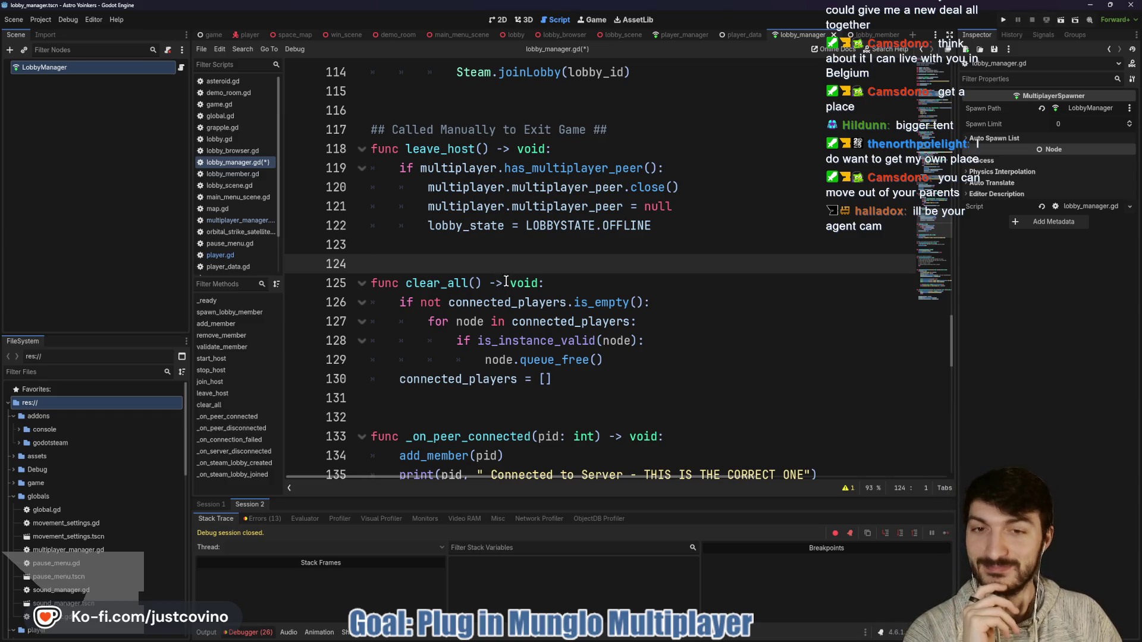
click(524, 252)
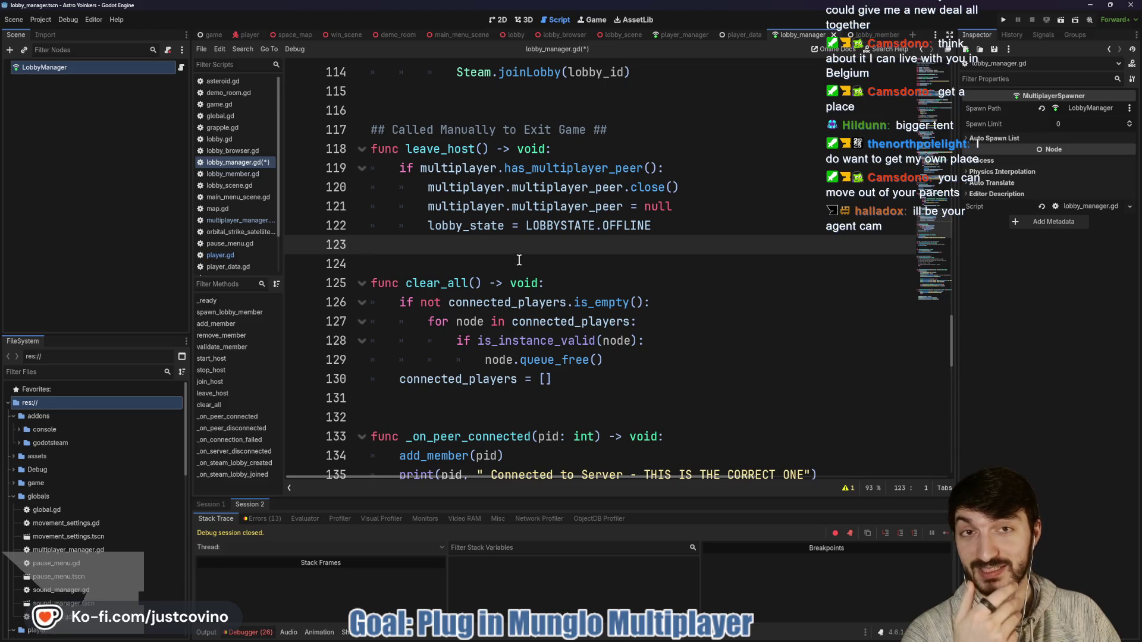
scroll(511, 261, up, 3)
click(496, 264)
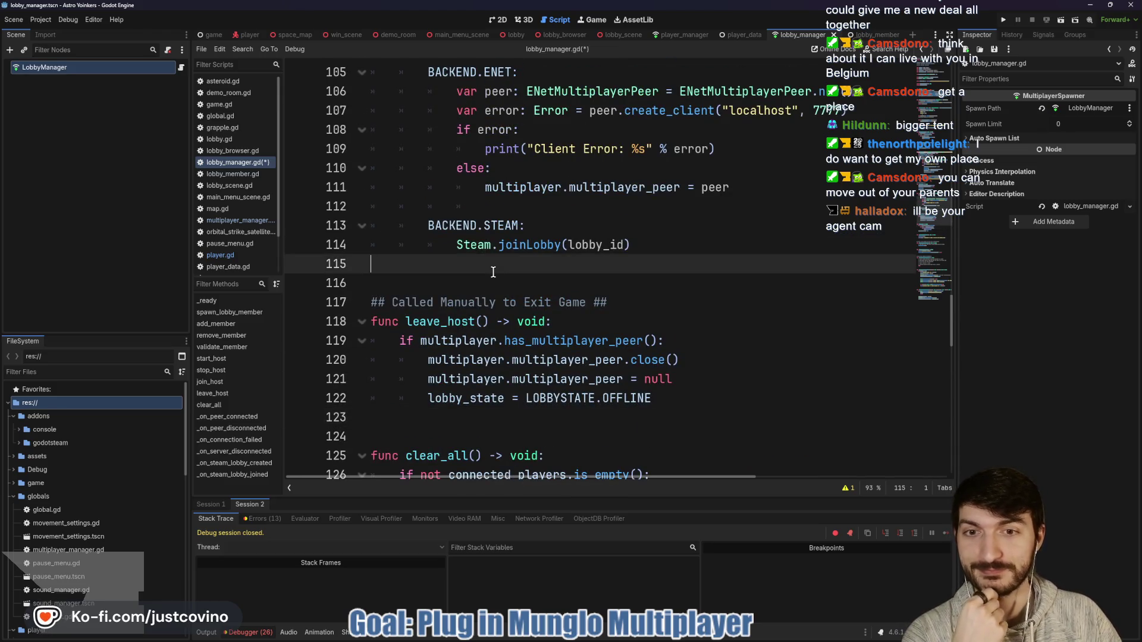
scroll(483, 266, up, 3)
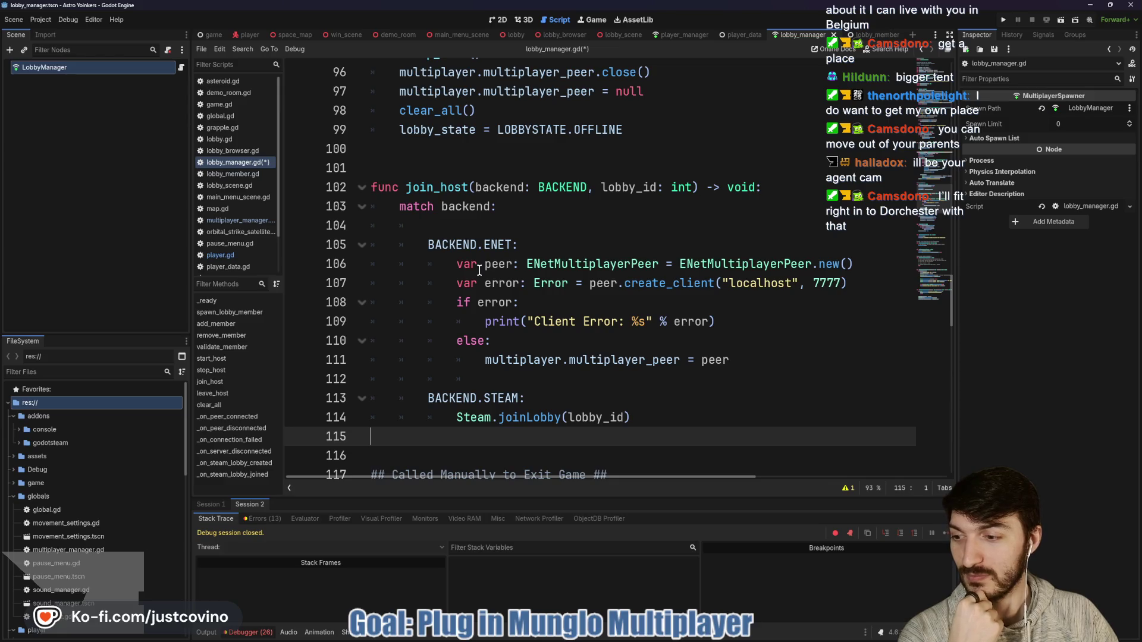
scroll(479, 271, up, 1)
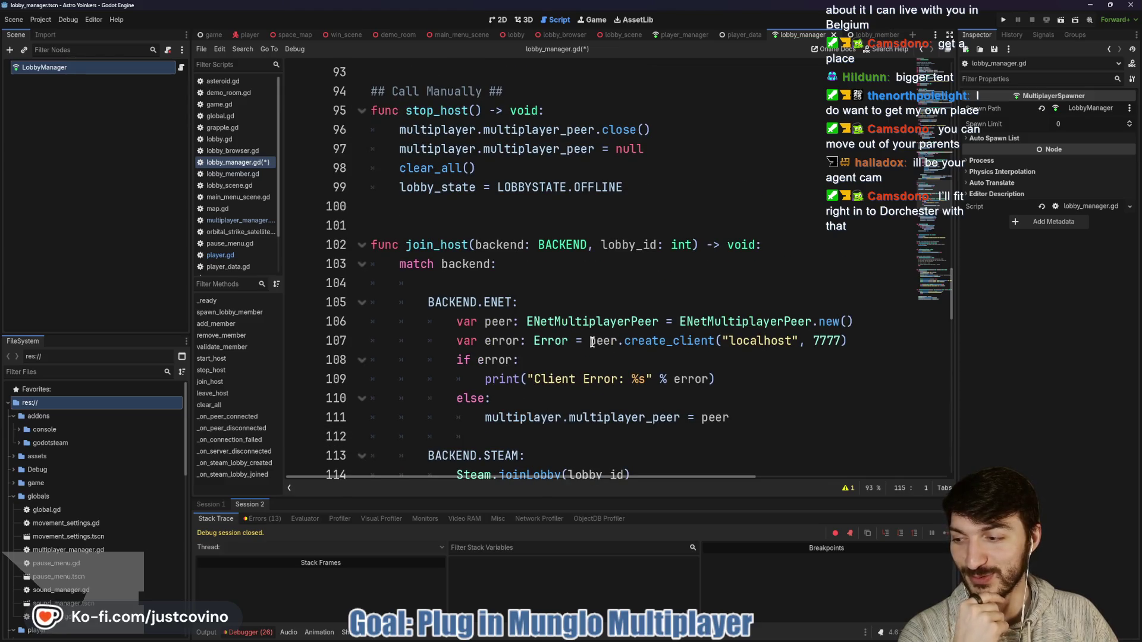
scroll(589, 321, up, 2)
click(549, 332)
scroll(535, 321, up, 3)
scroll(476, 309, down, 1)
click(438, 305)
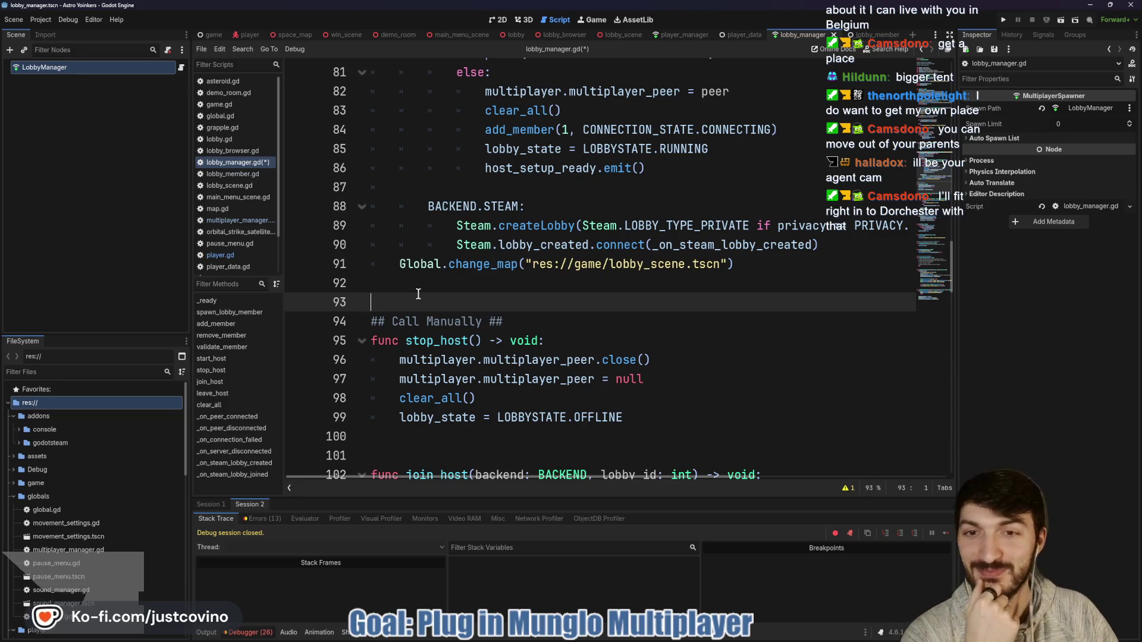
scroll(418, 294, up, 2)
click(466, 303)
scroll(466, 302, up, 2)
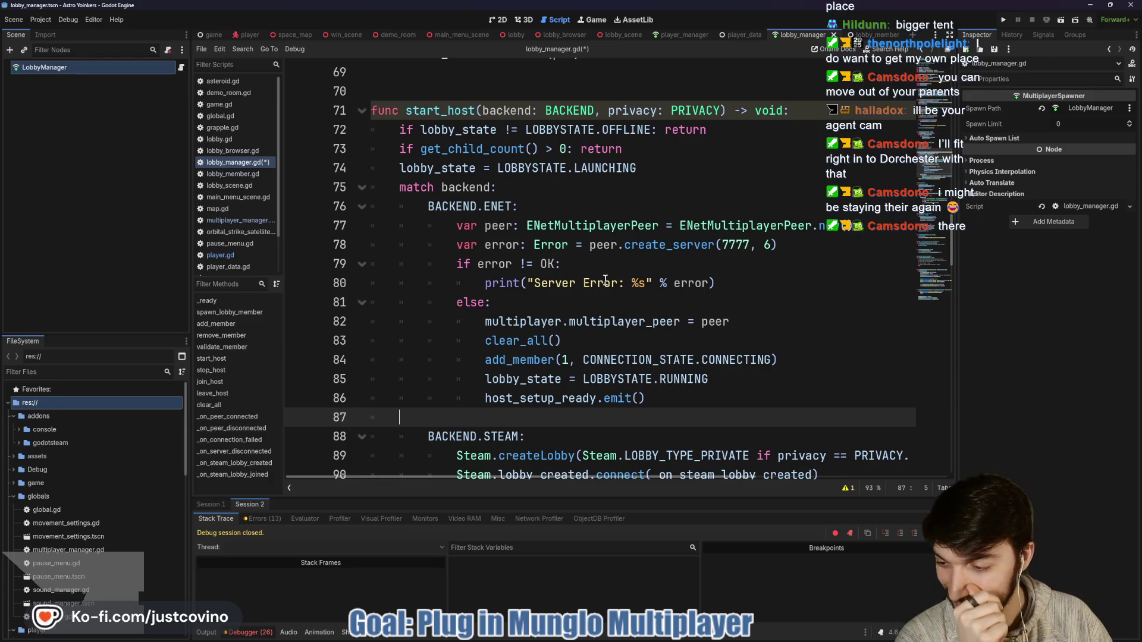
click(476, 91)
scroll(476, 207, up, 5)
scroll(476, 206, down, 3)
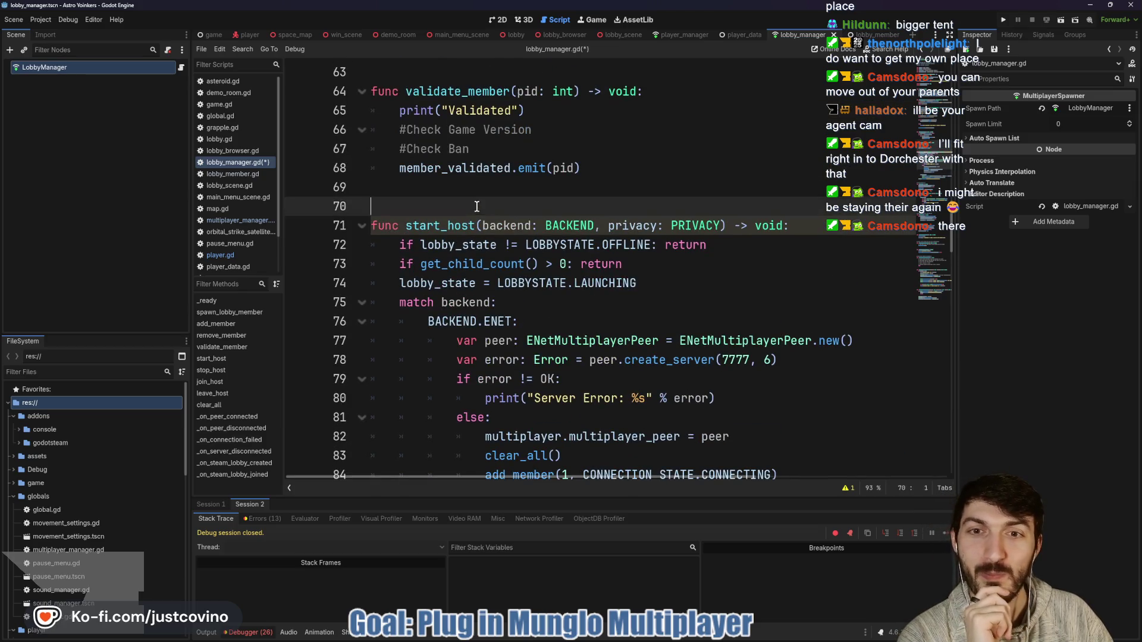
scroll(476, 207, up, 7)
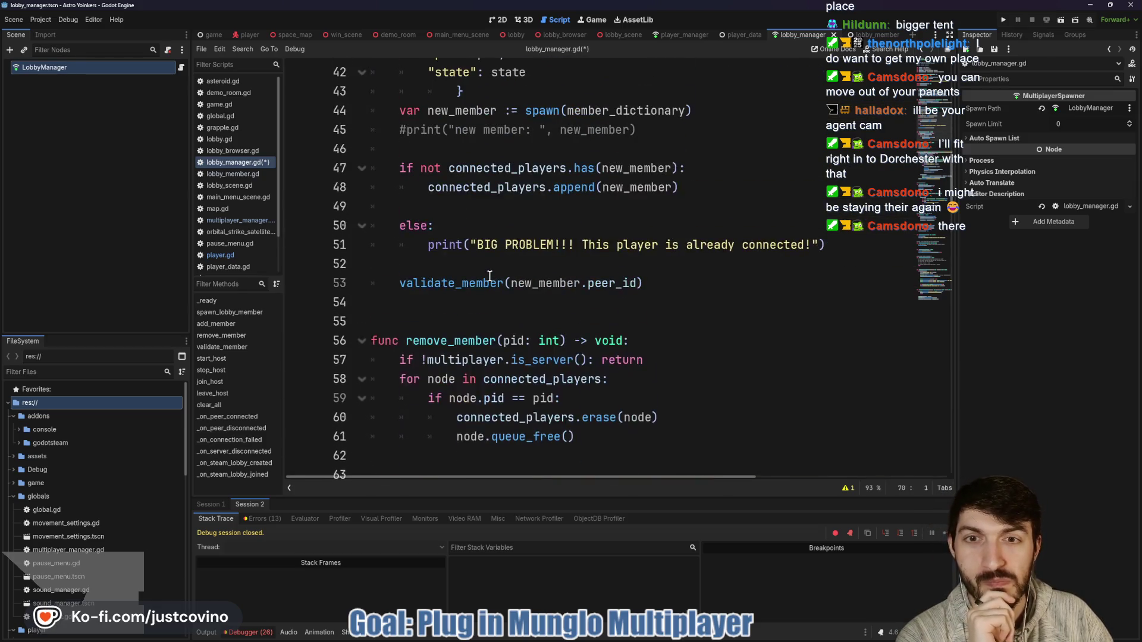
scroll(488, 276, up, 3)
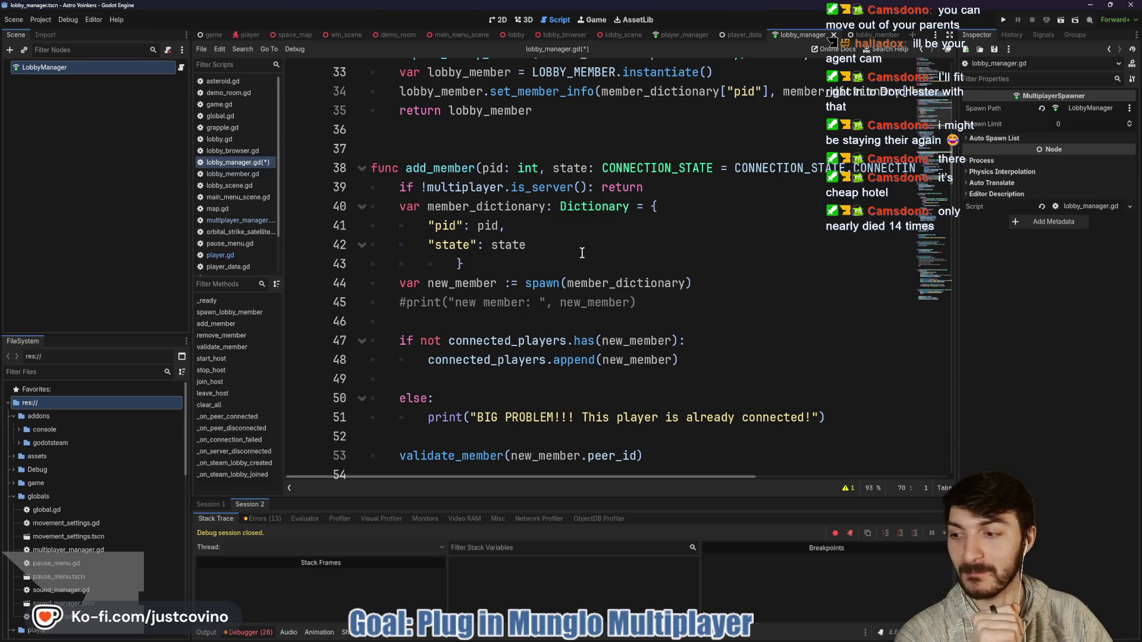
click(557, 257)
scroll(553, 255, up, 3)
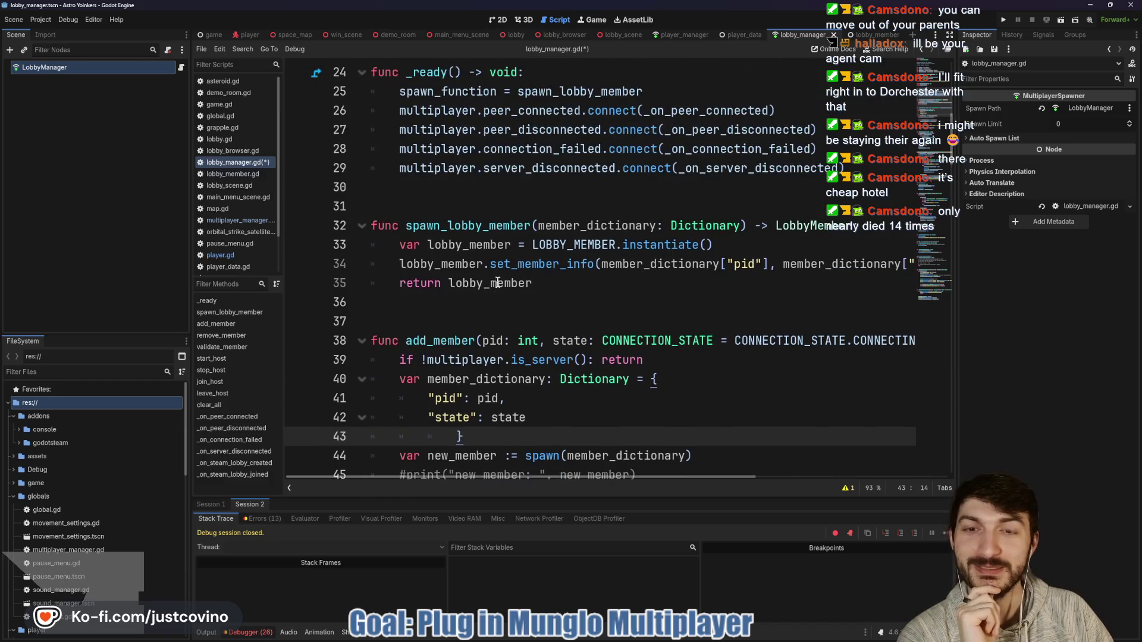
scroll(497, 283, up, 2)
click(473, 320)
key(Up)
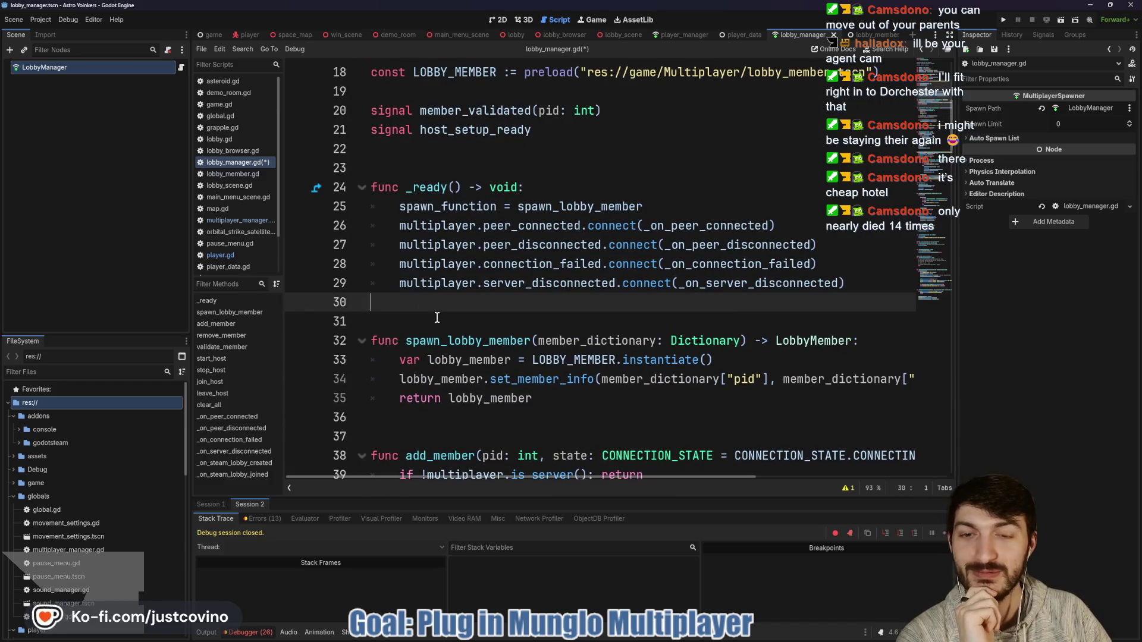
scroll(436, 319, up, 2)
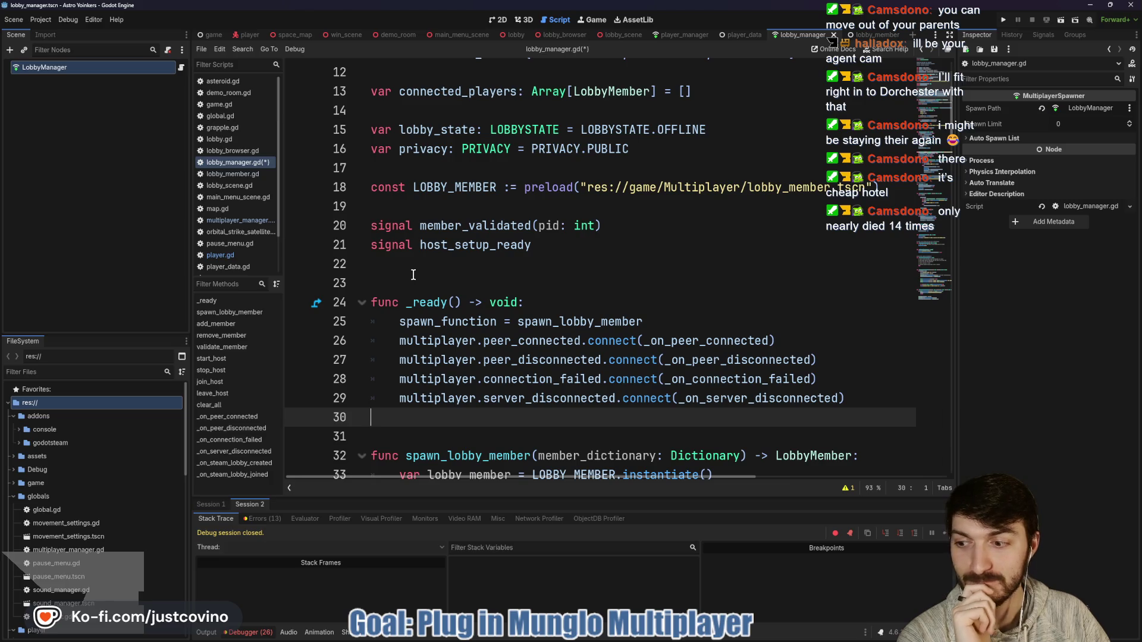
scroll(413, 275, up, 1)
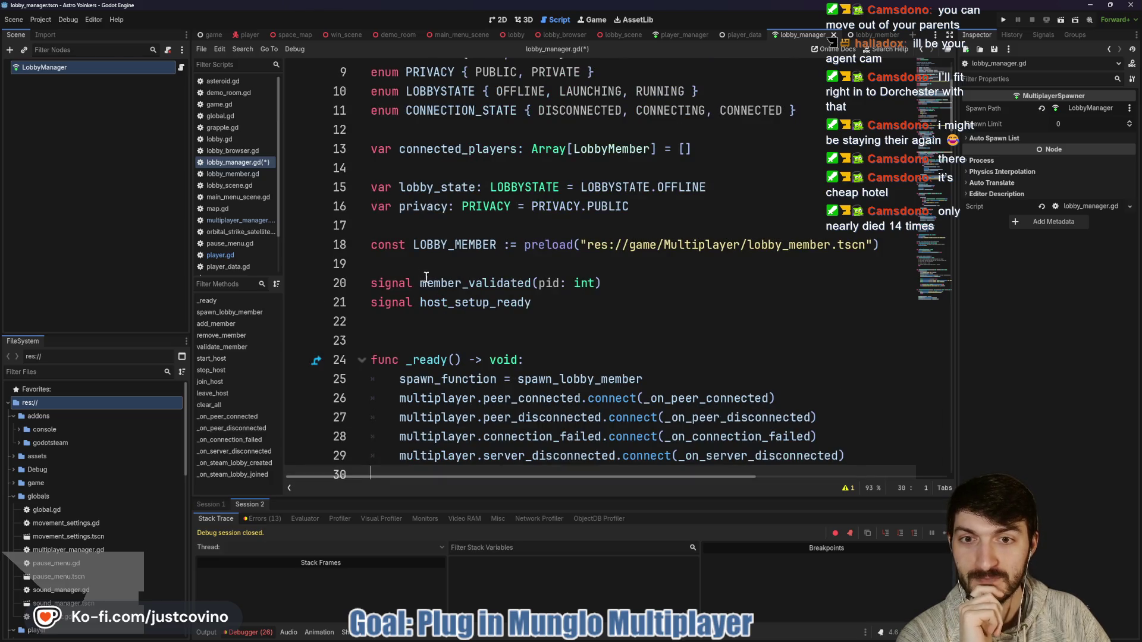
scroll(427, 277, up, 1)
scroll(427, 284, down, 1)
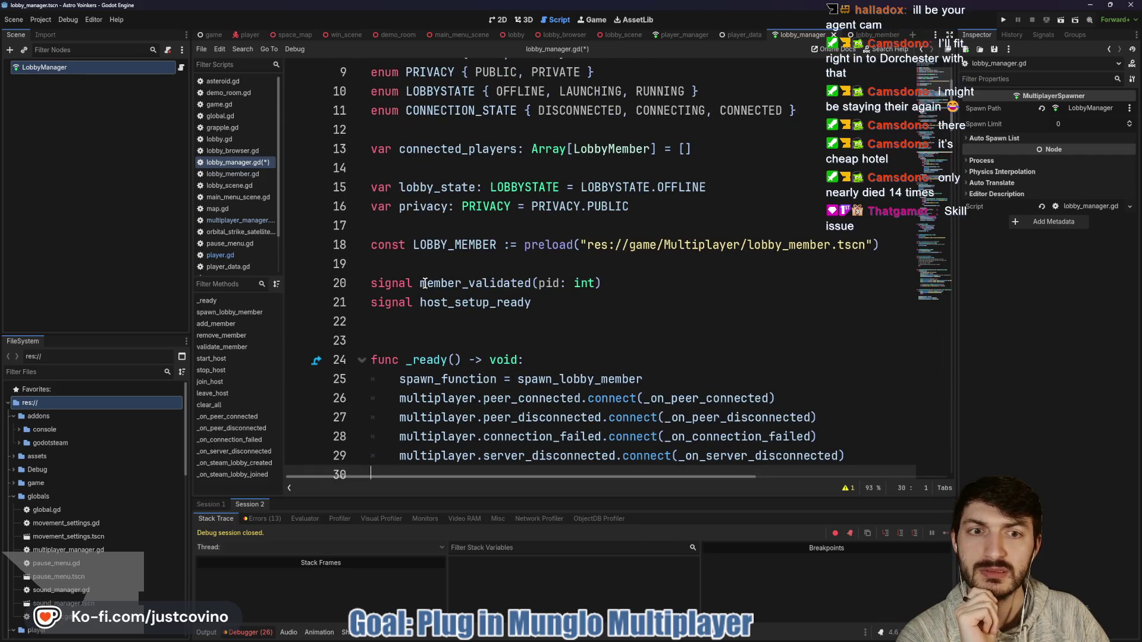
scroll(429, 283, down, 1)
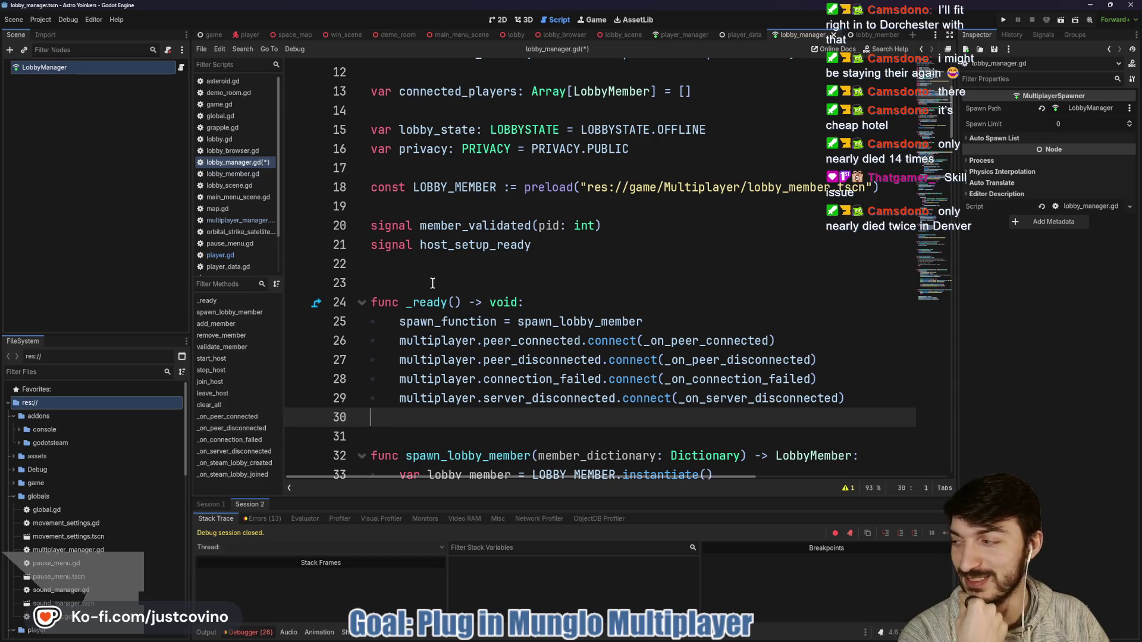
scroll(600, 263, down, 1)
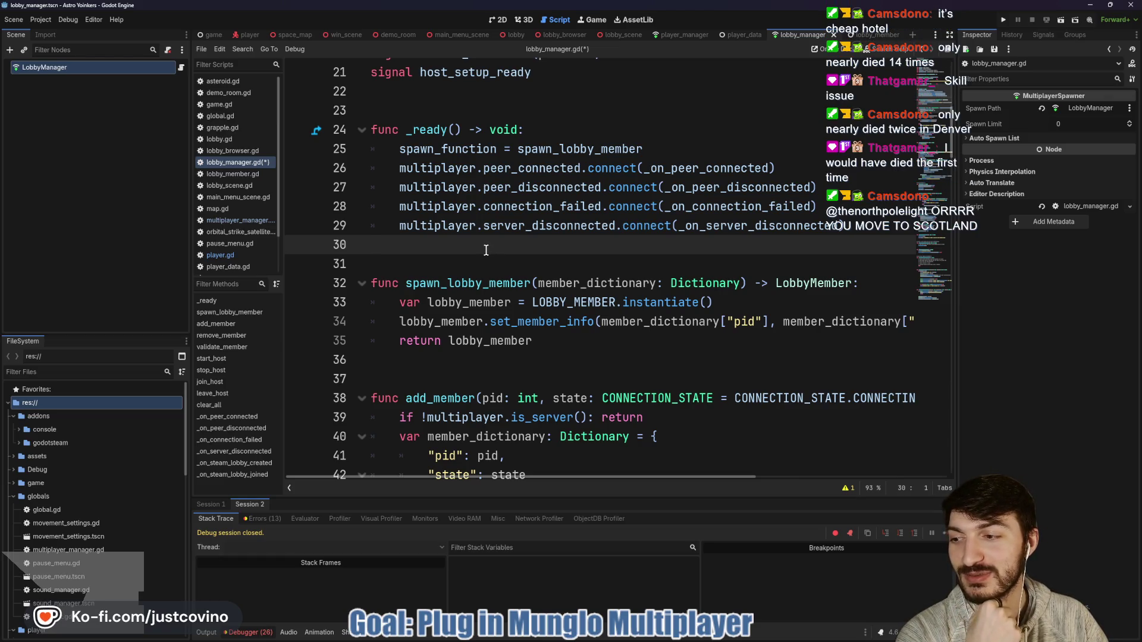
scroll(485, 250, down, 2)
click(485, 251)
scroll(482, 256, down, 2)
click(479, 262)
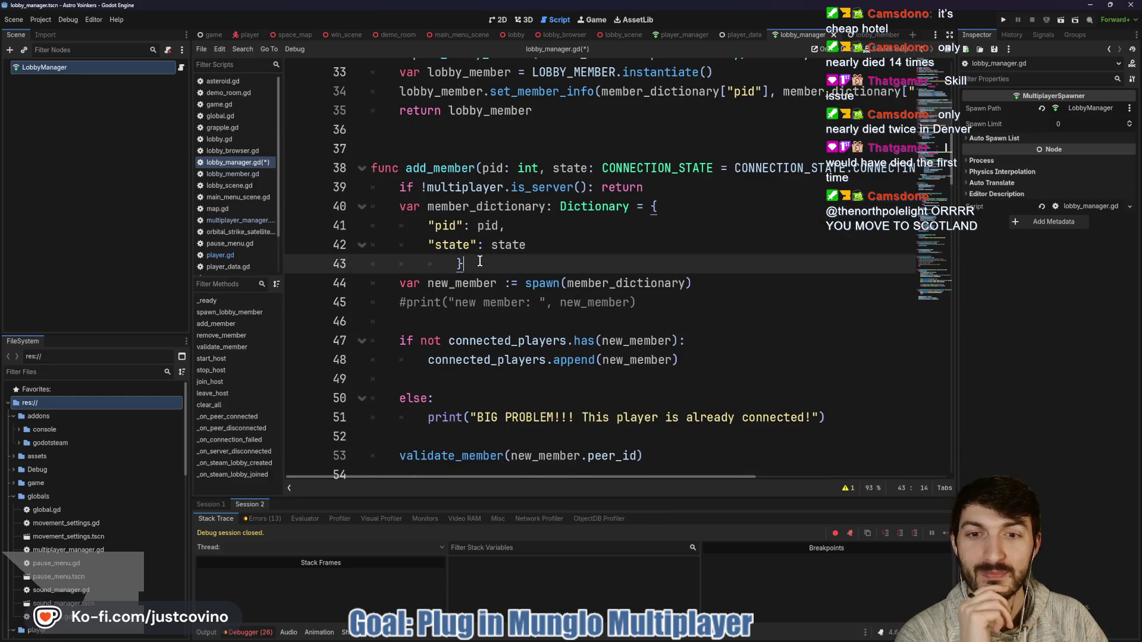
Delete the #print("new member: ", new_member) line and its blank line in add_member, then save lobby_manager.gd.
scroll(479, 261, down, 1)
drag(635, 249, 387, 251)
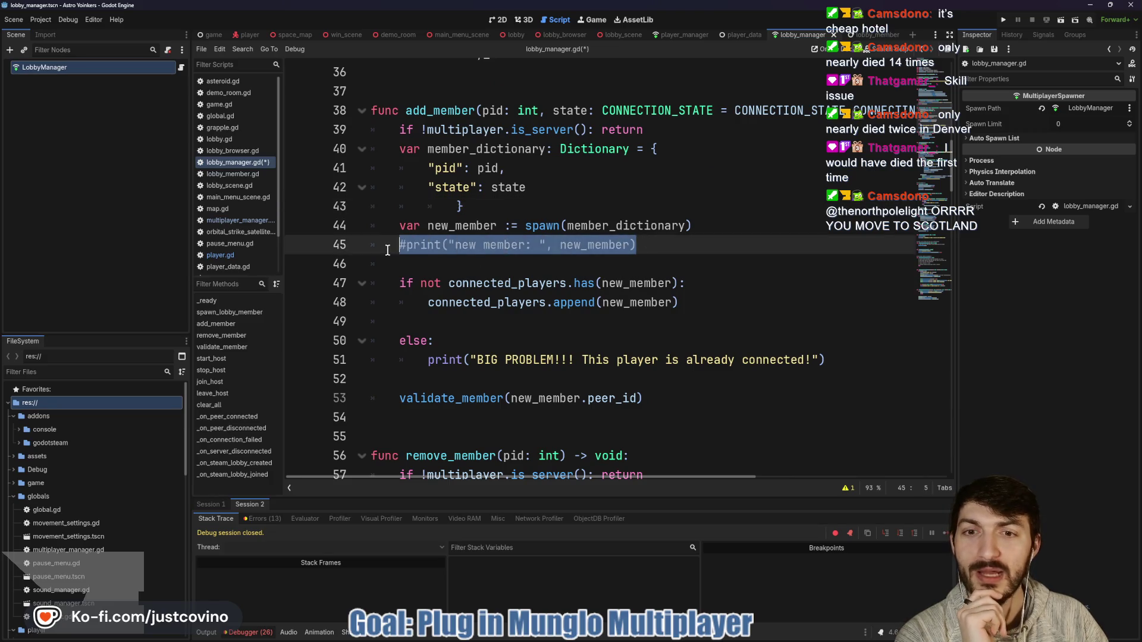
key(BackSpace)
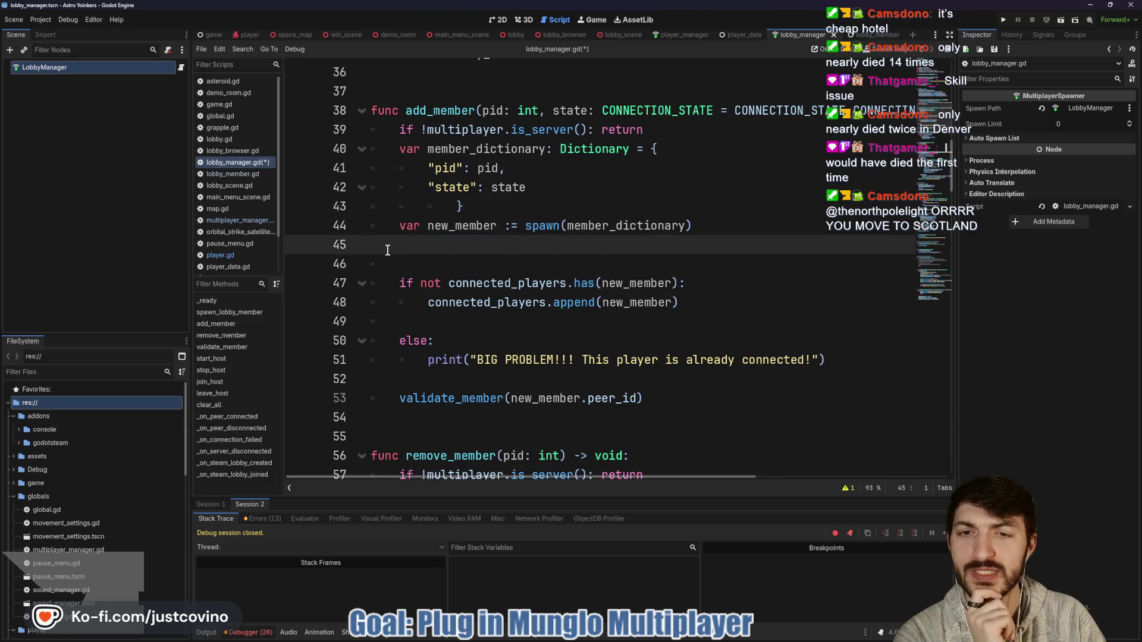
key(BackSpace)
key(BackSpace)
key(ctrl+s)
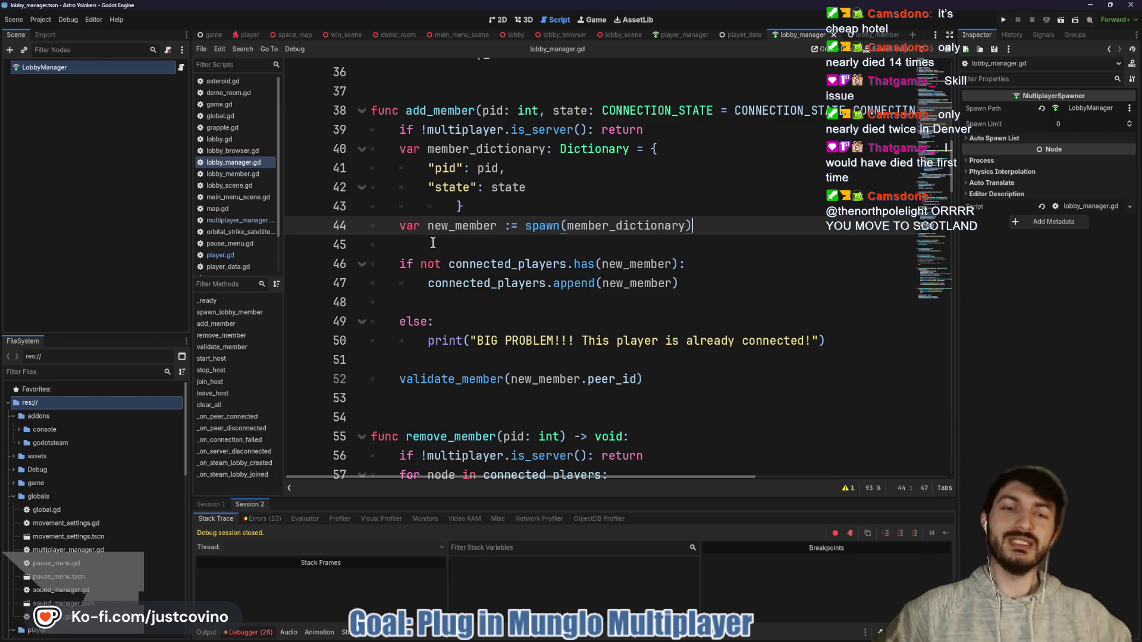
scroll(439, 247, down, 2)
scroll(493, 245, down, 5)
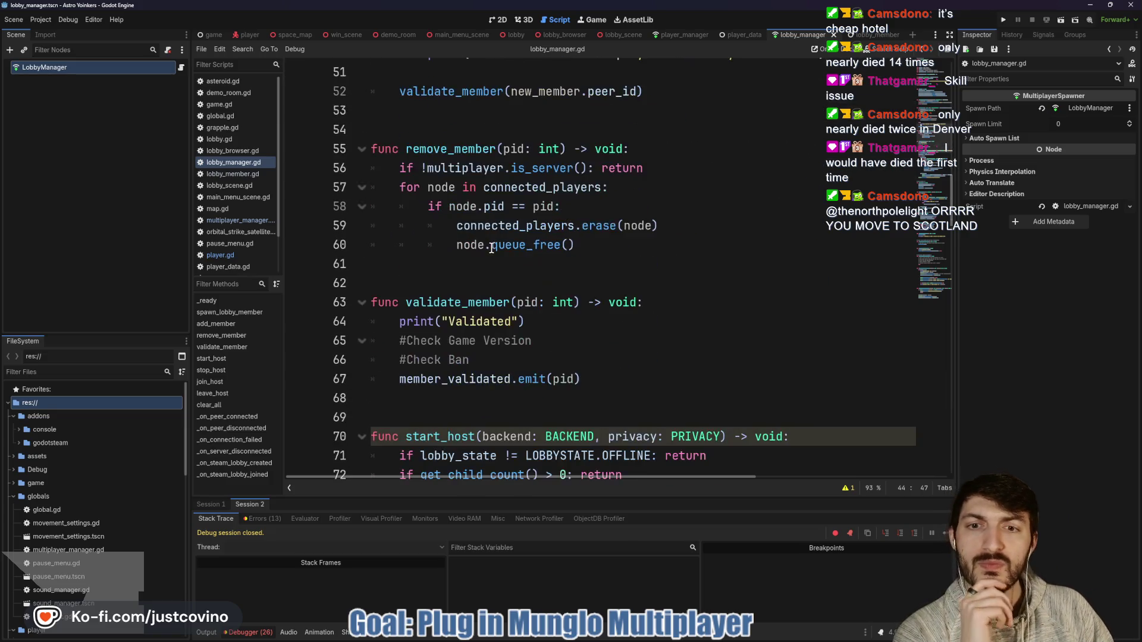
scroll(482, 267, down, 1)
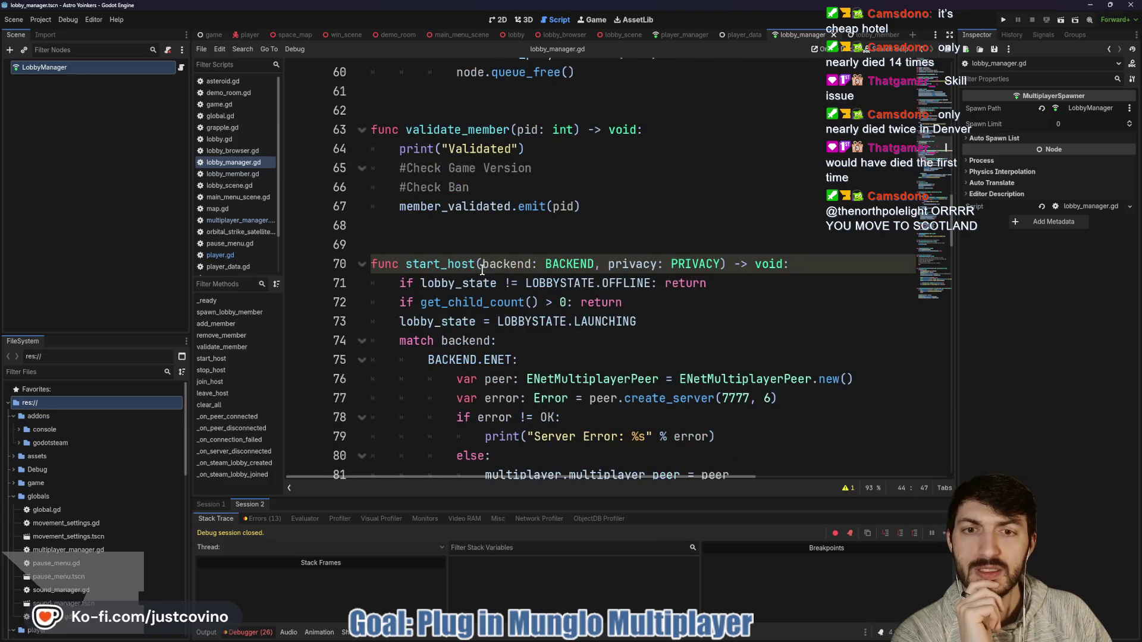
scroll(487, 247, down, 1)
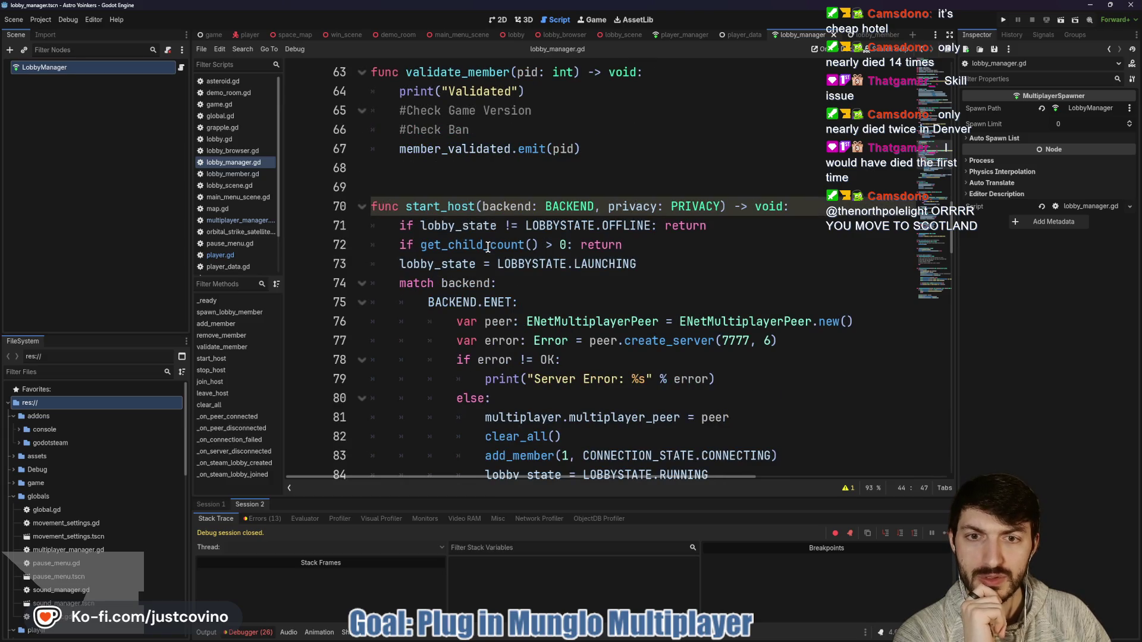
scroll(487, 246, down, 1)
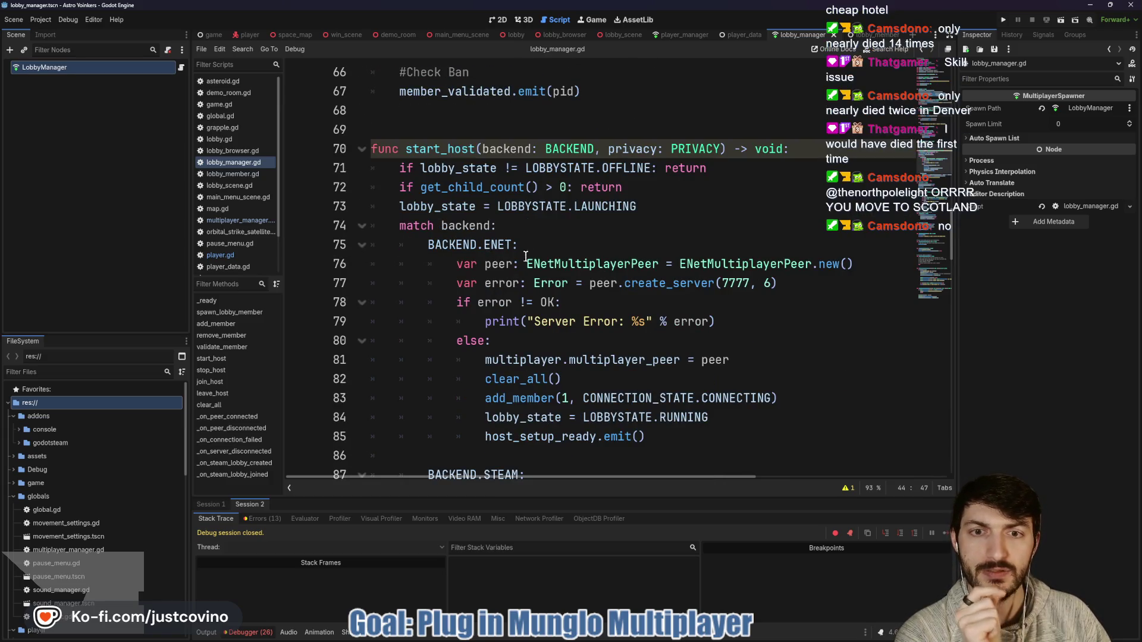
scroll(567, 257, down, 2)
scroll(567, 257, down, 5)
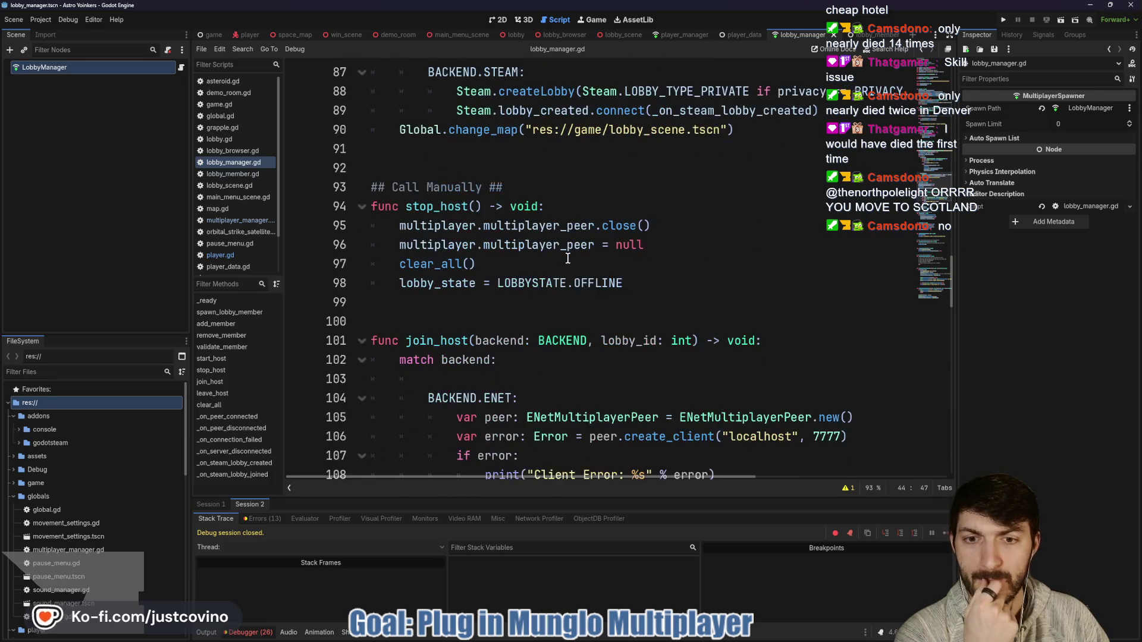
scroll(567, 258, down, 1)
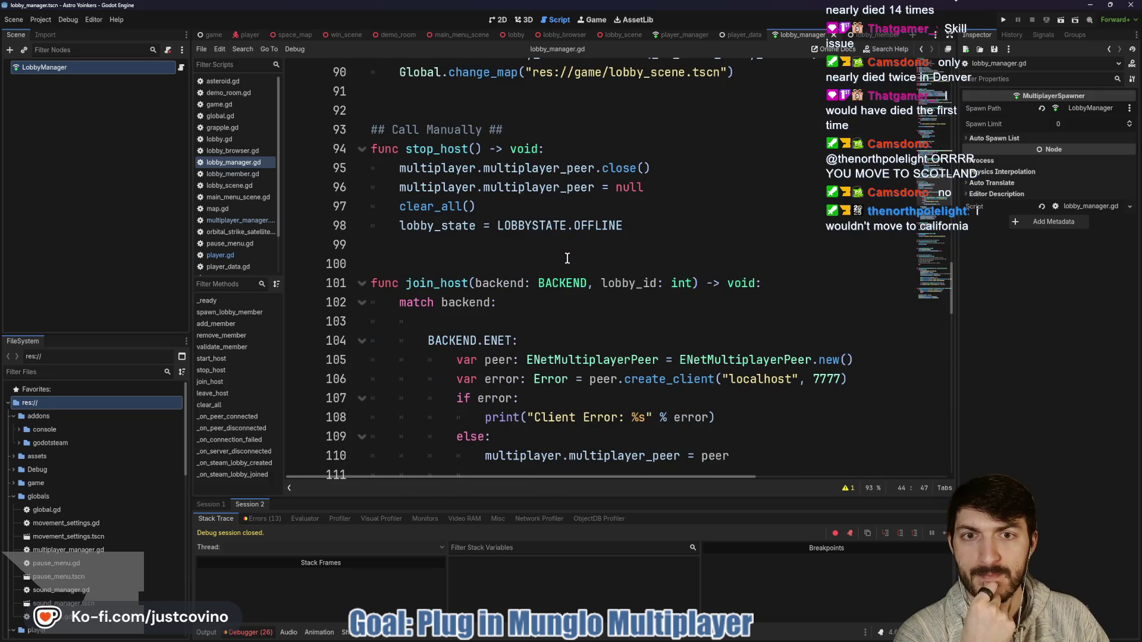
scroll(568, 259, down, 1)
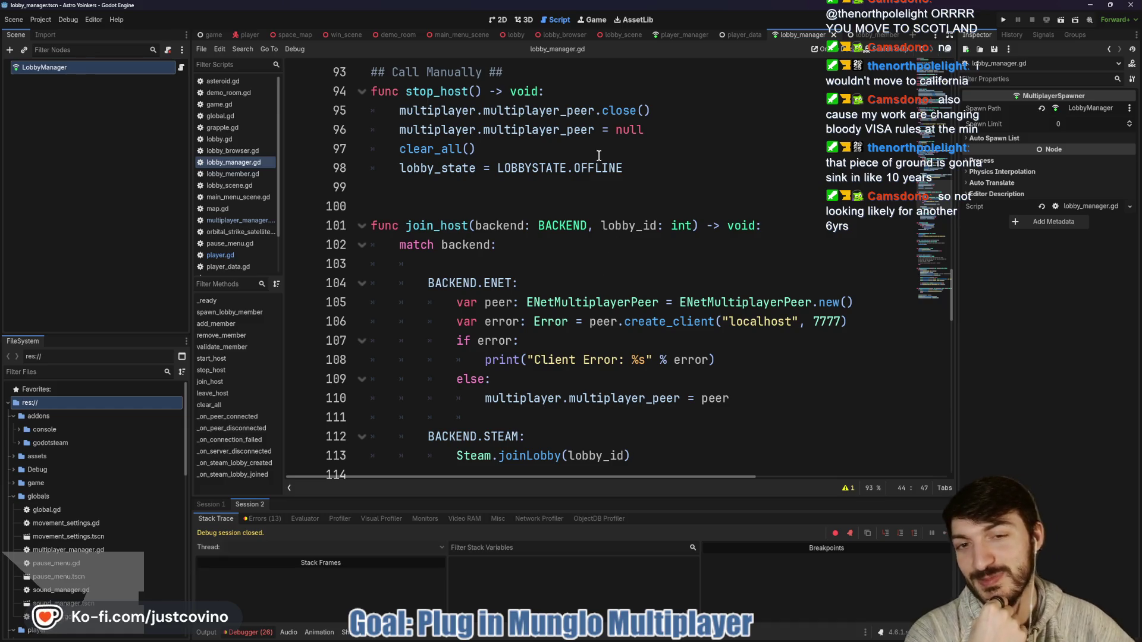
click(554, 188)
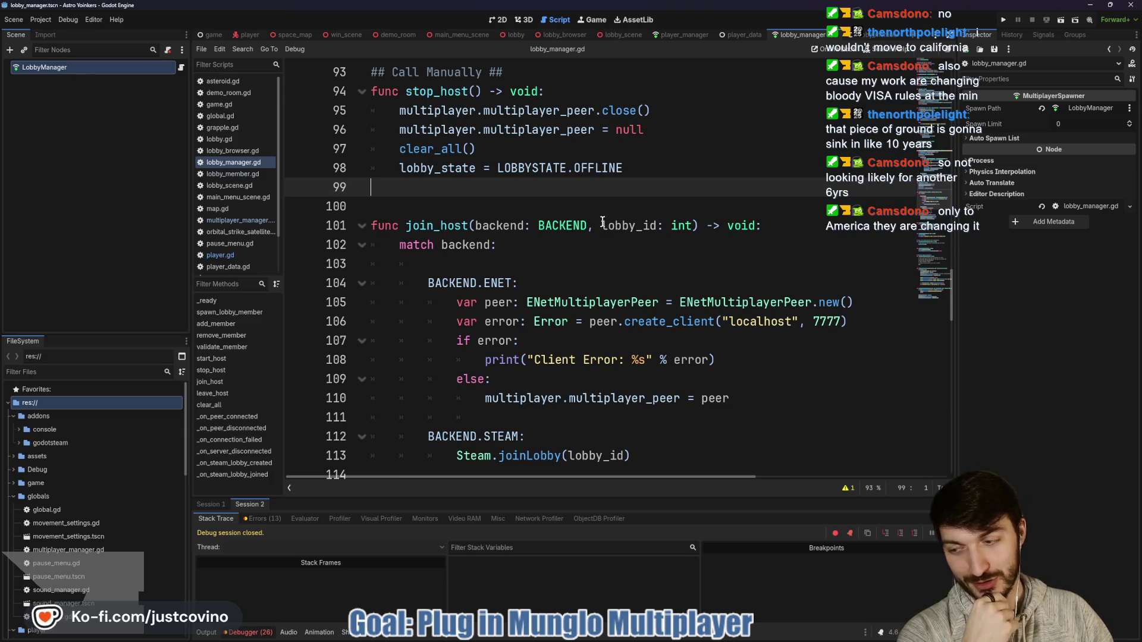
click(584, 202)
click(576, 191)
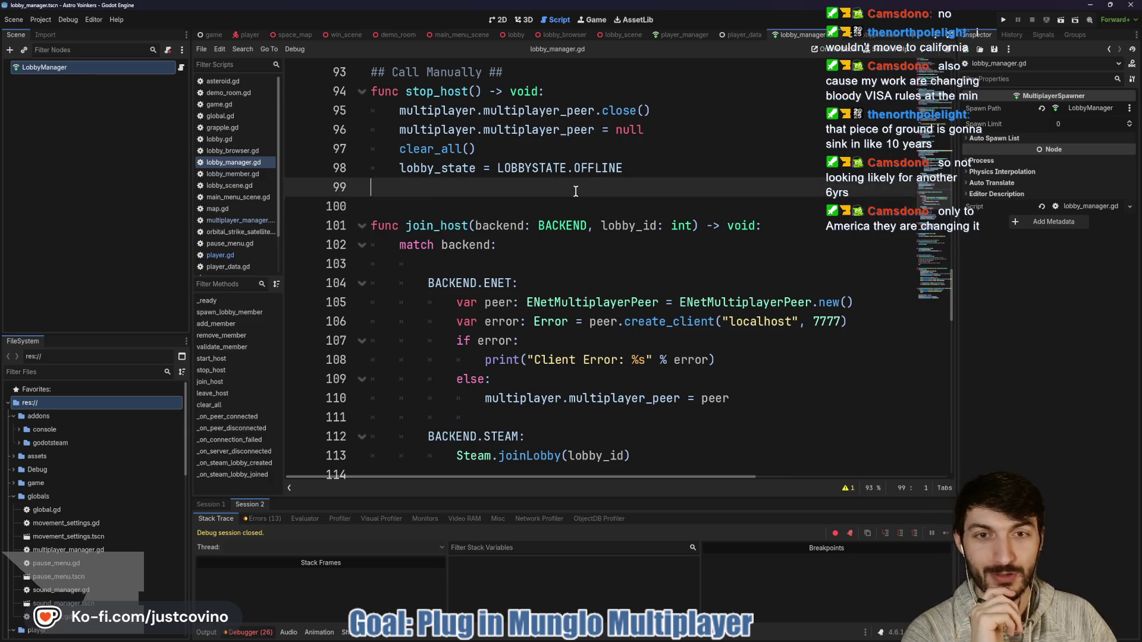
scroll(563, 184, up, 2)
click(564, 167)
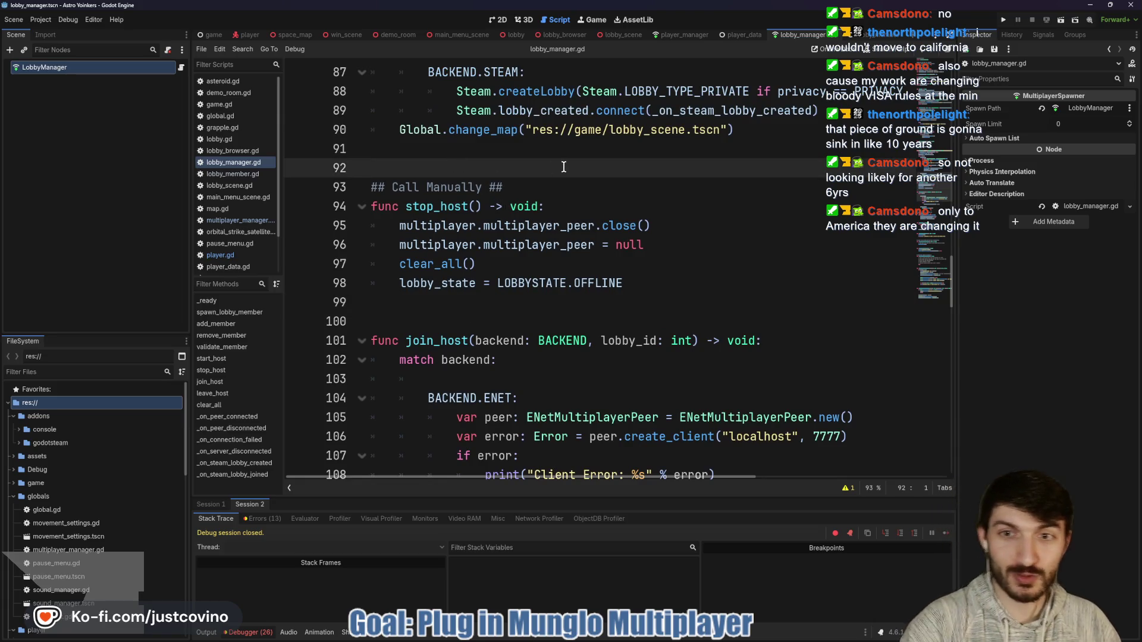
scroll(563, 172, up, 3)
scroll(563, 174, up, 8)
click(518, 212)
scroll(523, 223, up, 3)
scroll(517, 238, up, 7)
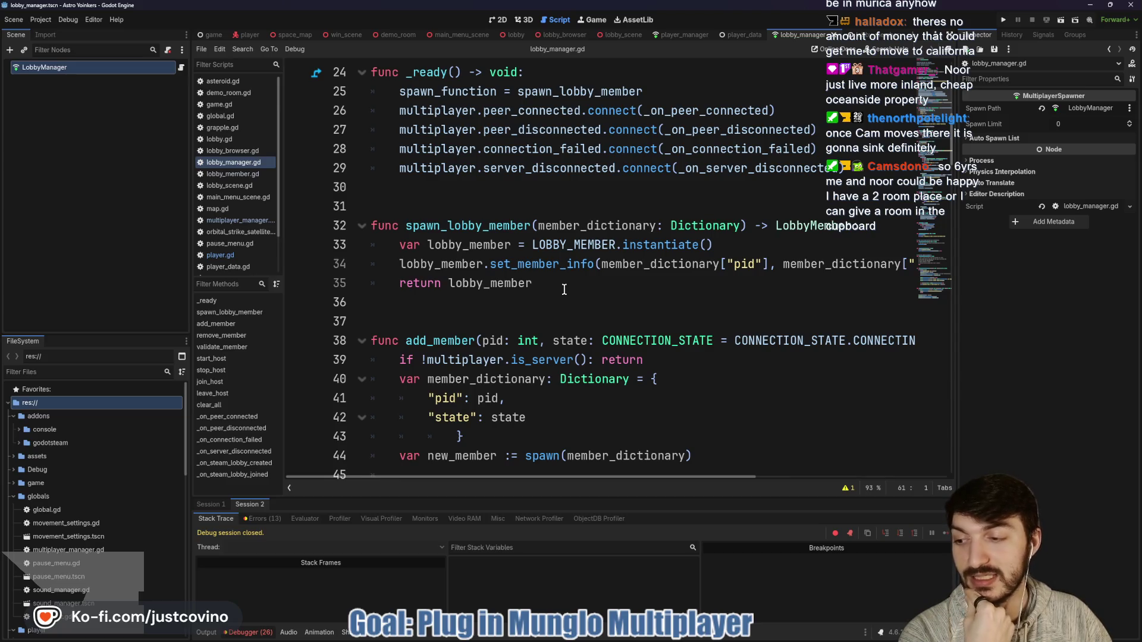
Check the blank lines 30–31 around _ready and select the peer_connected signal hookup on line 26.
scroll(563, 290, up, 2)
click(501, 318)
key(Up)
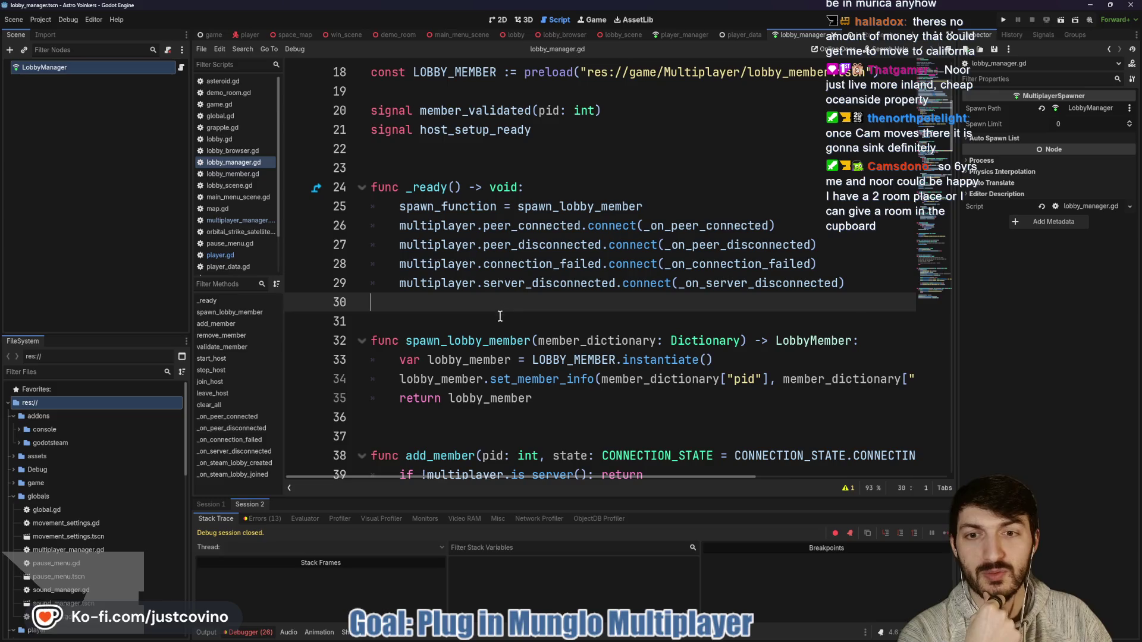
click(466, 318)
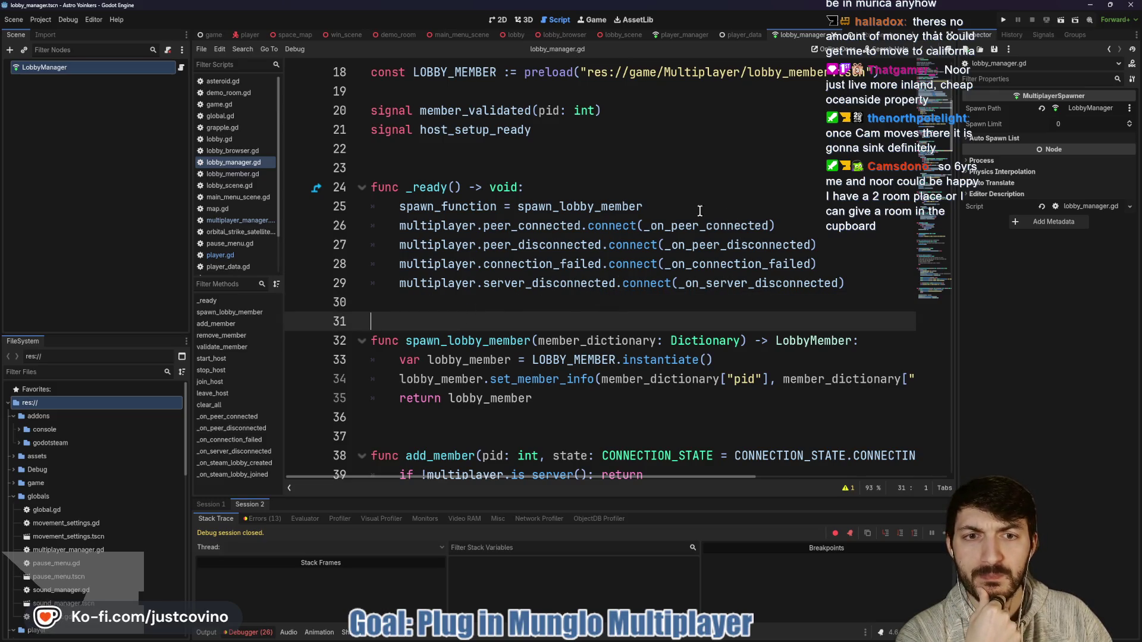
drag(776, 226, 369, 225)
Delete the empty line at the top of join_host's match backend block.
scroll(534, 263, down, 3)
scroll(533, 264, down, 9)
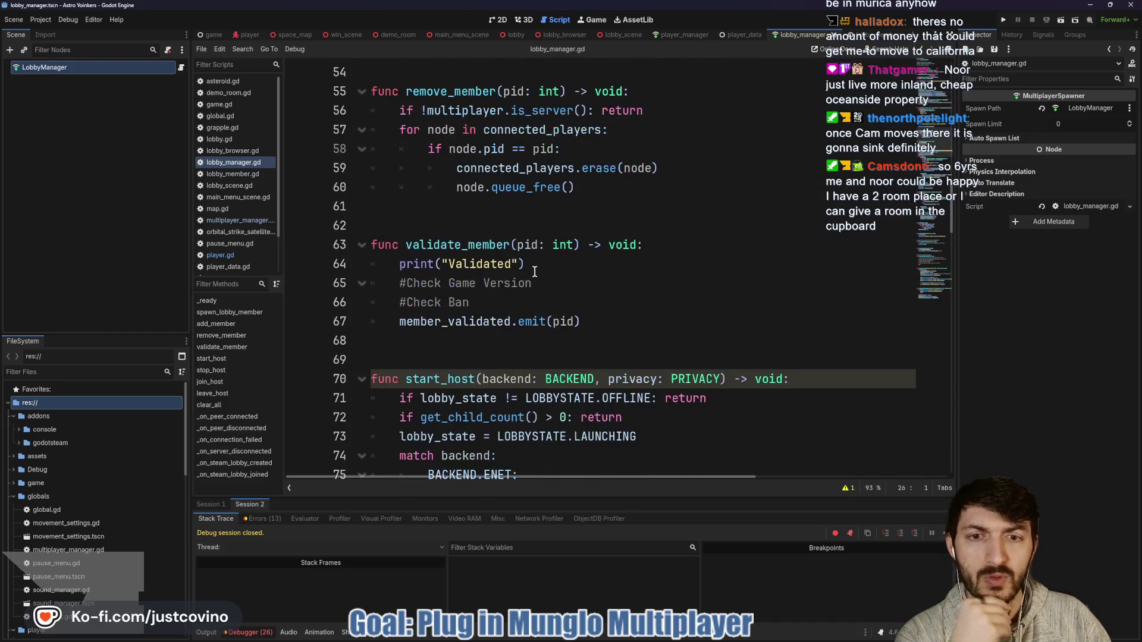
scroll(535, 272, down, 5)
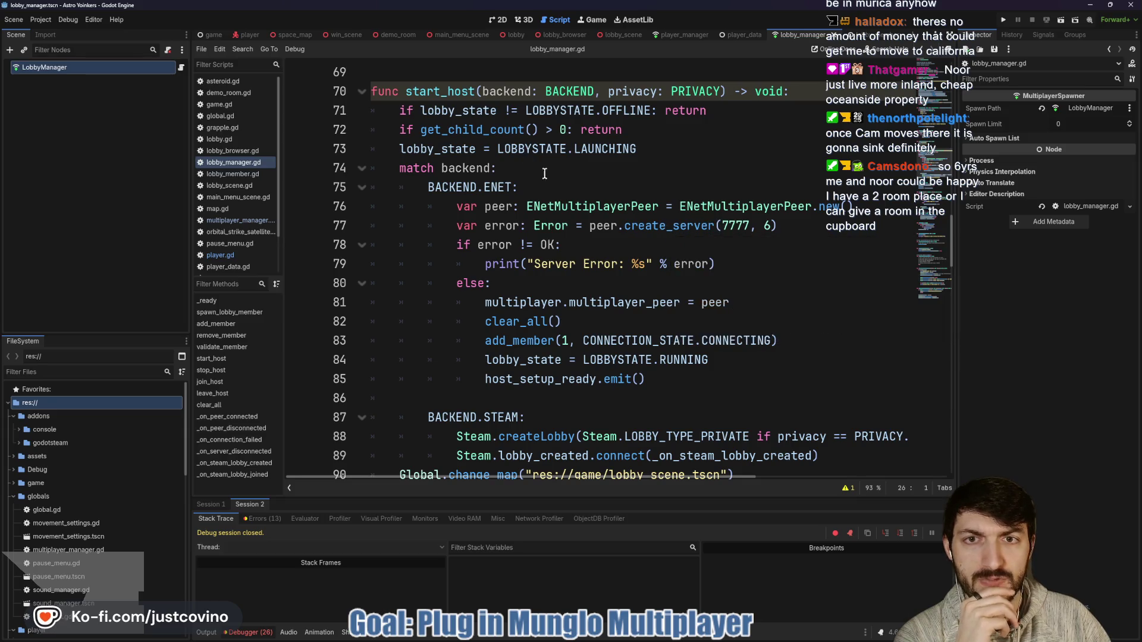
scroll(544, 173, down, 9)
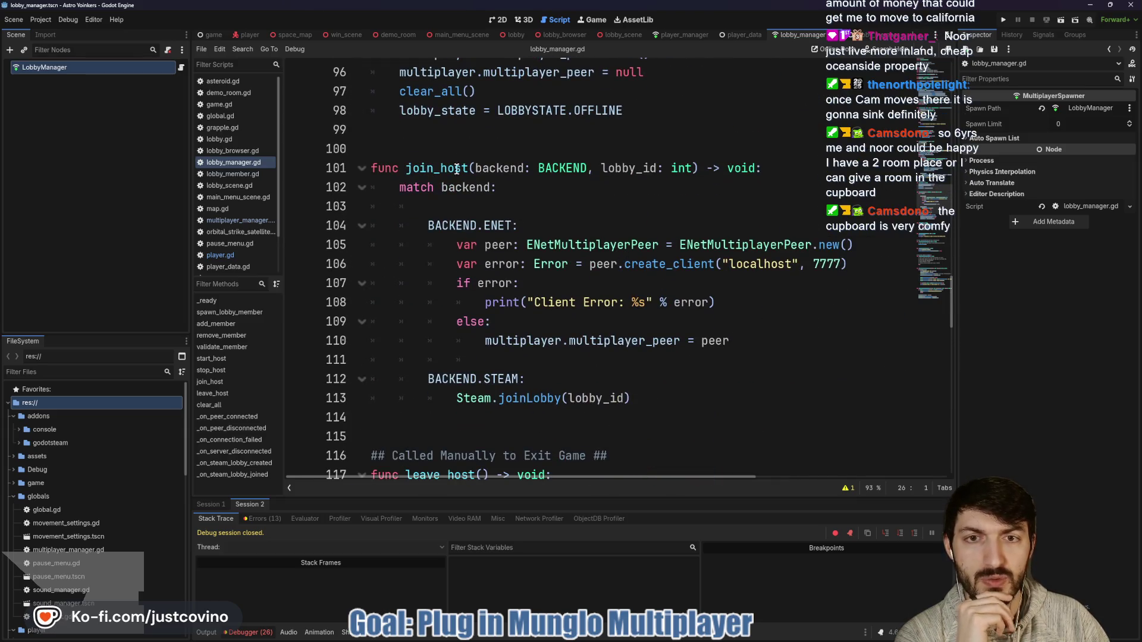
click(481, 205)
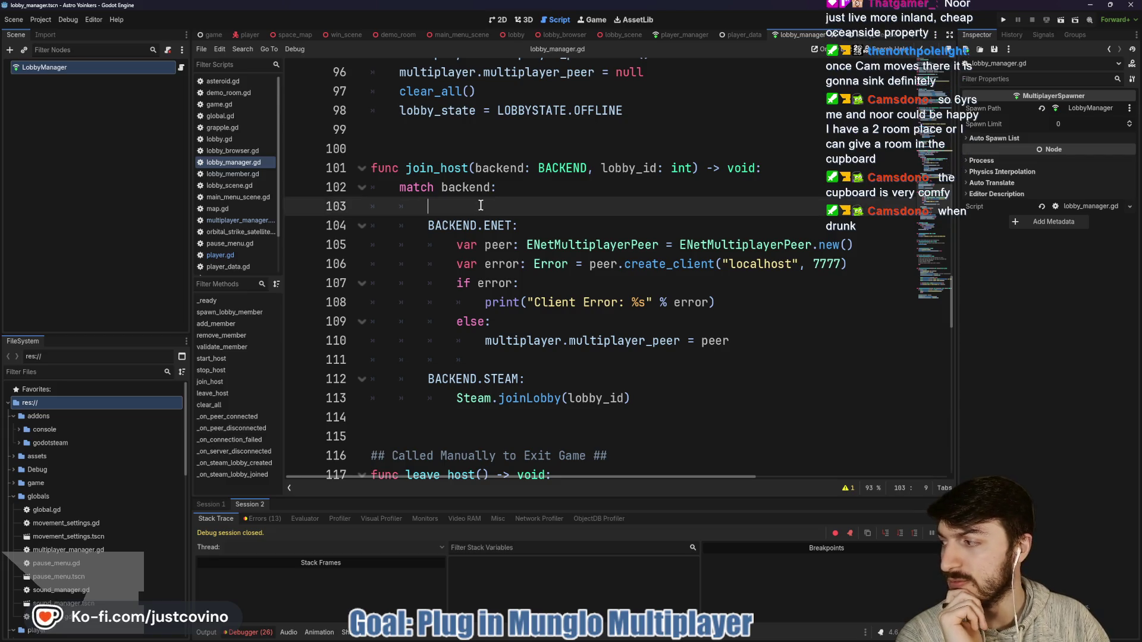
key(BackSpace)
key(BackSpace)
key(BackSpace)
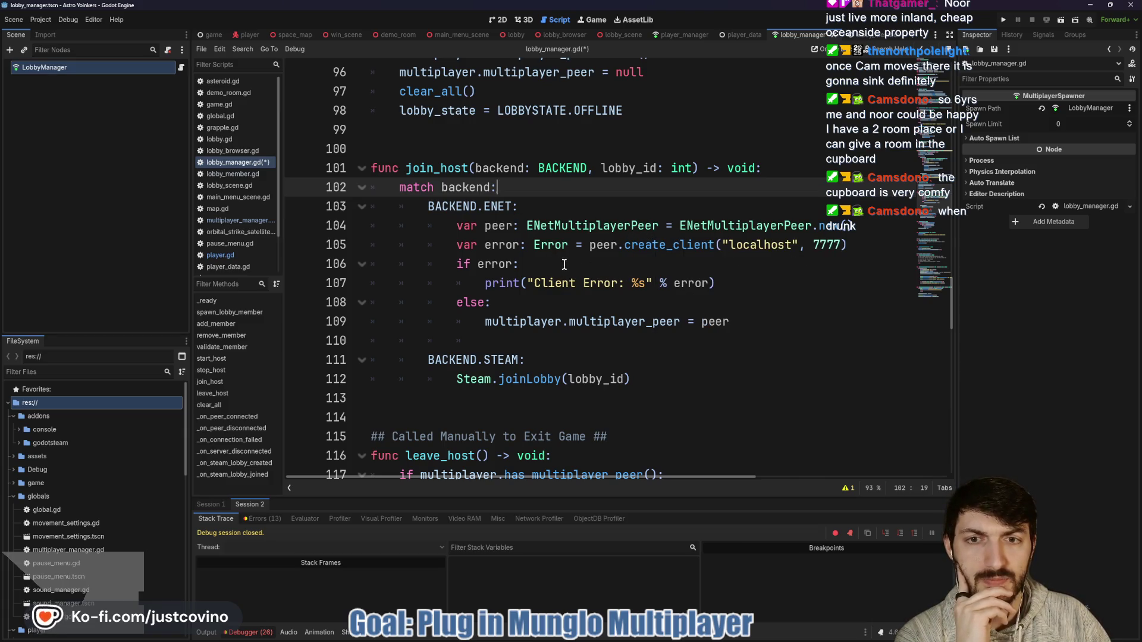
mouse_move(488, 207)
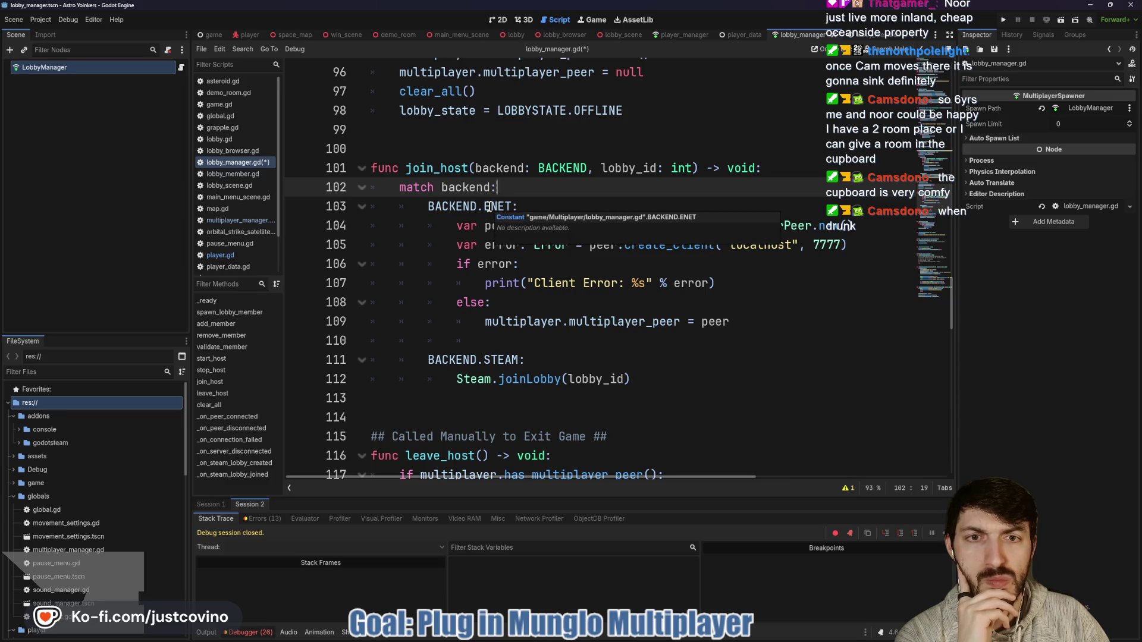
double_click(431, 170)
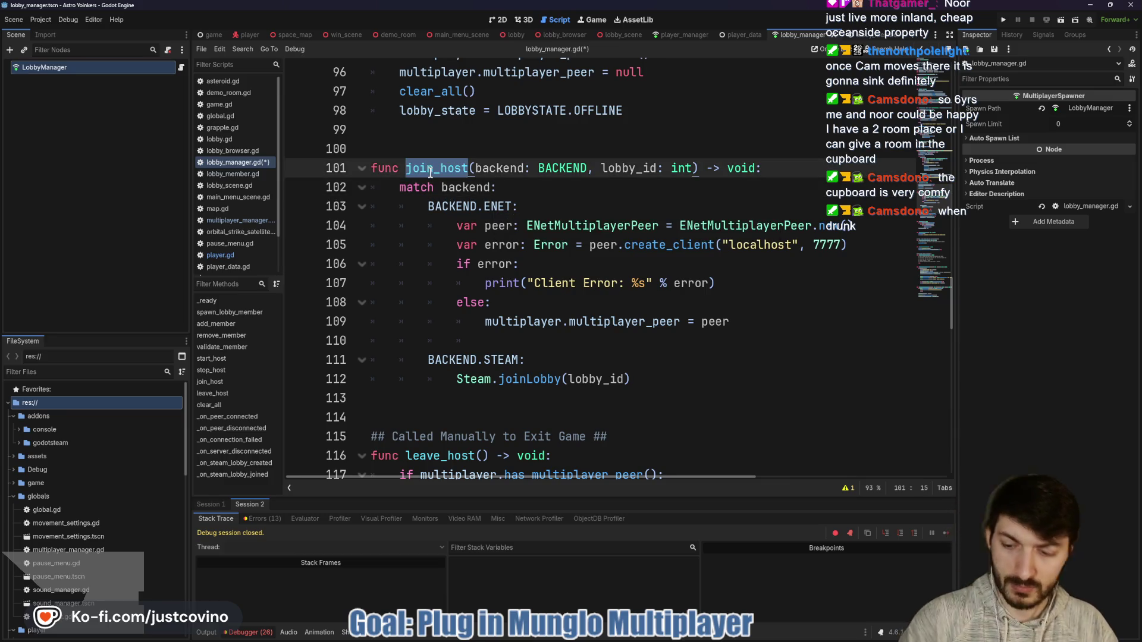
key(ctrl+shift+f)
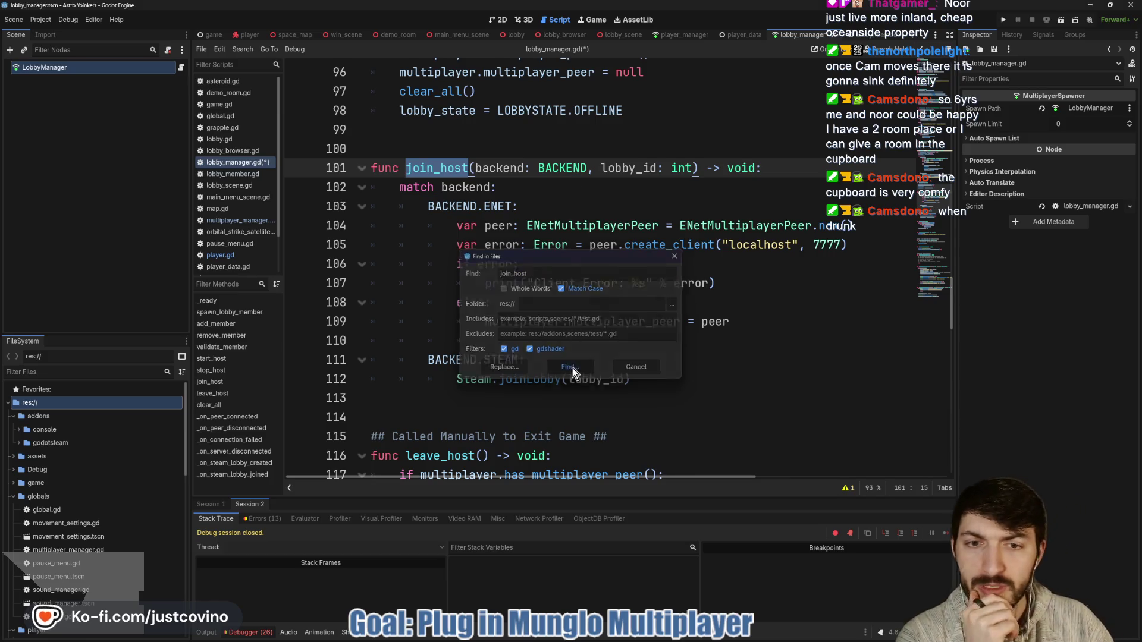
click(571, 370)
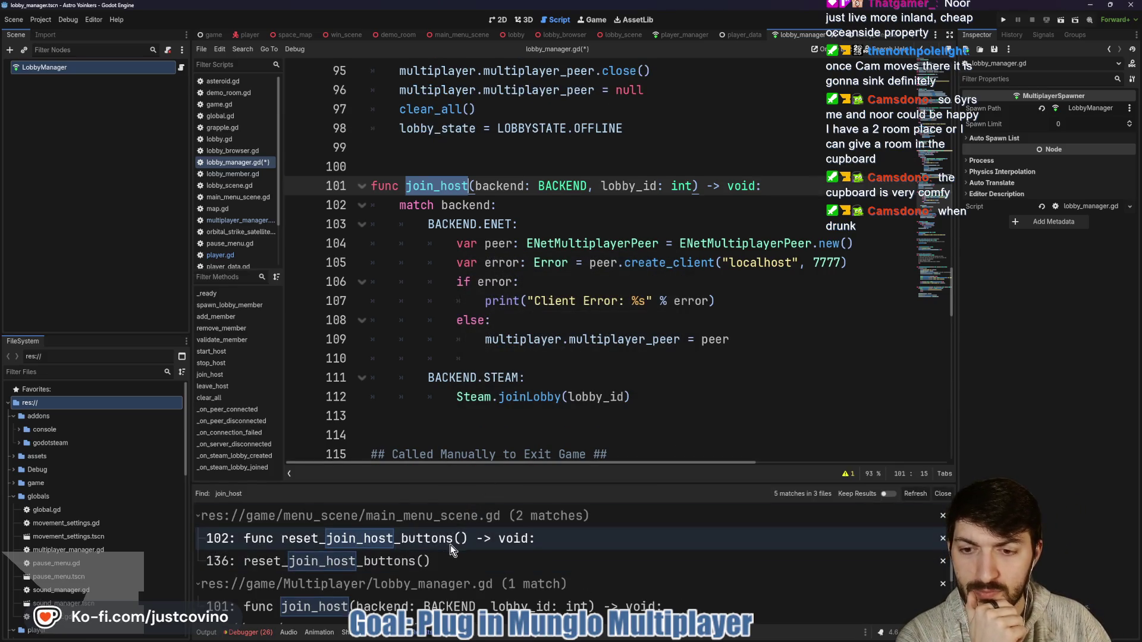
scroll(455, 553, down, 3)
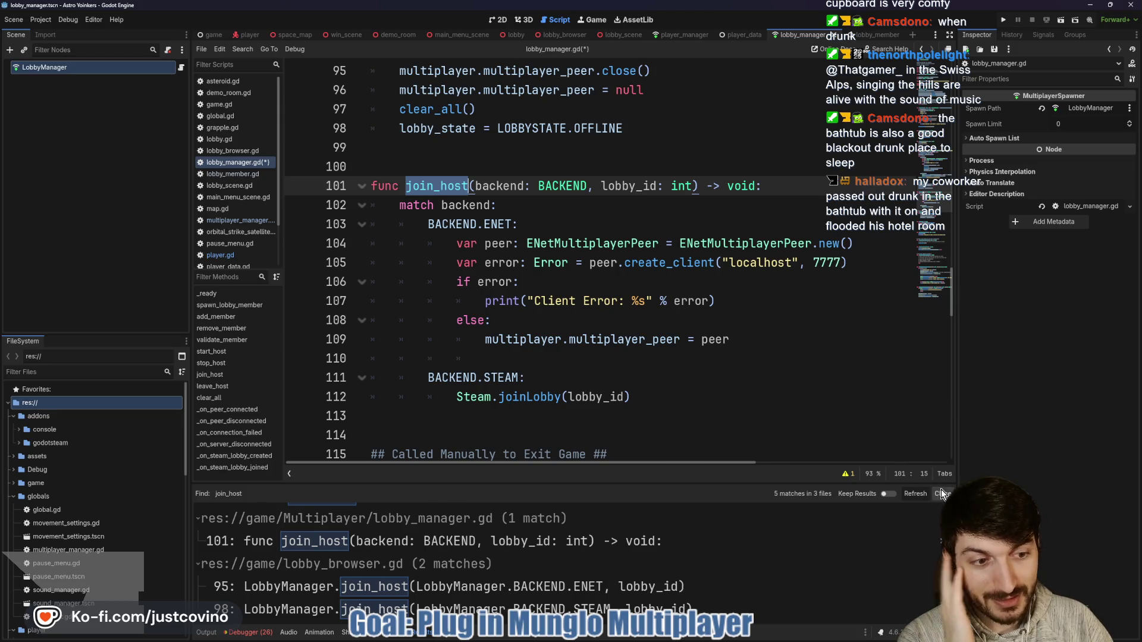
key(ctrl+j)
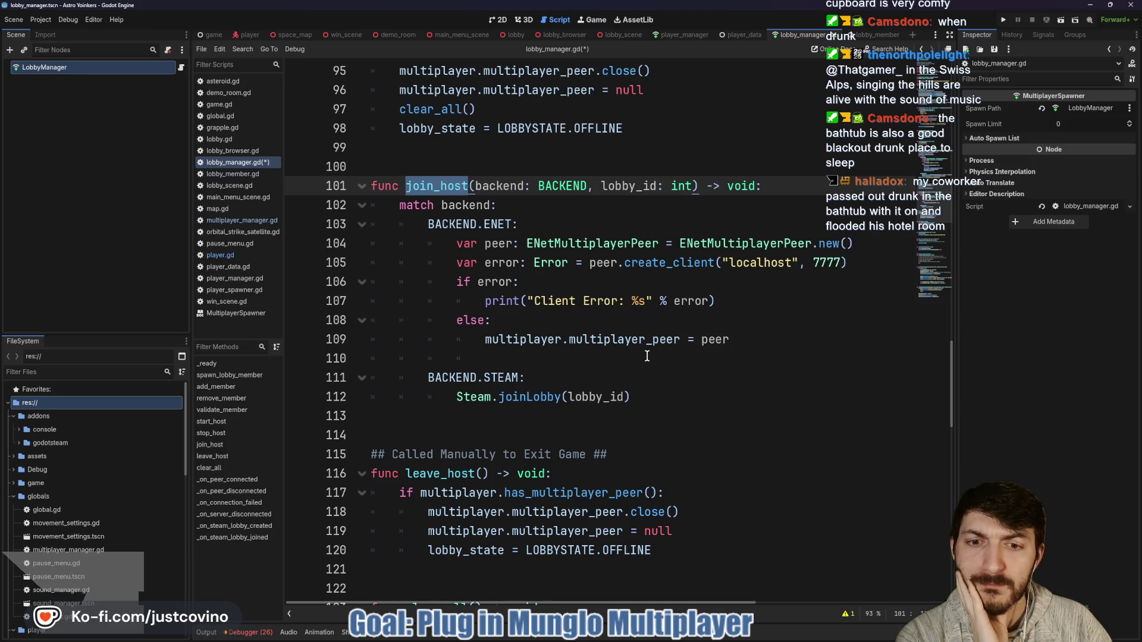
mouse_move(779, 336)
mouse_down()
mouse_move(595, 306)
mouse_move(382, 229)
mouse_up()
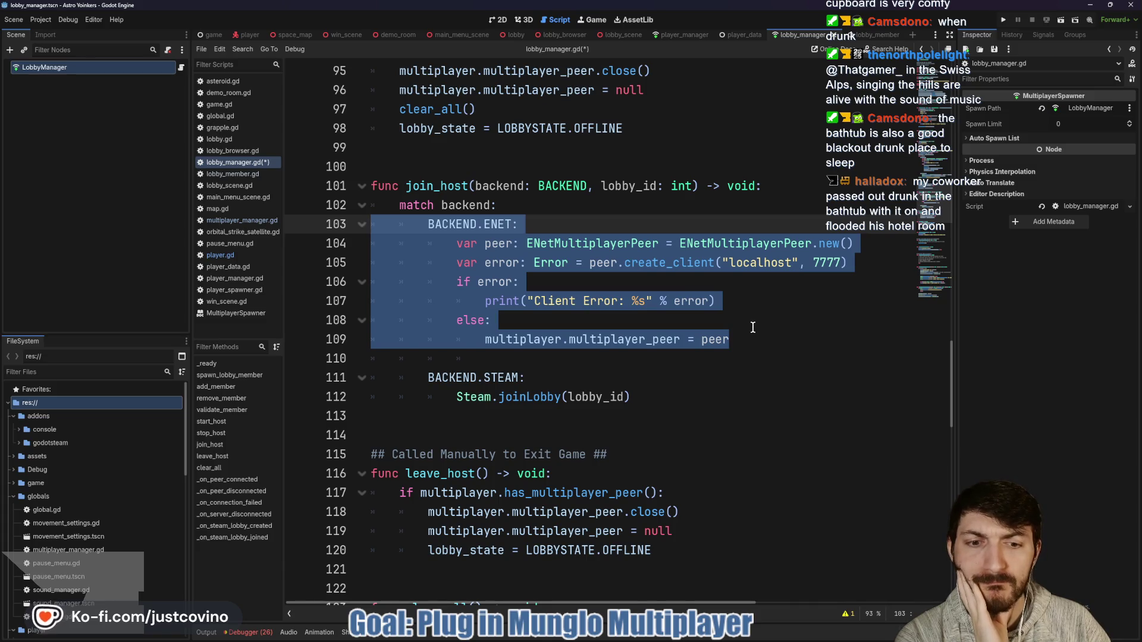
scroll(752, 327, down, 3)
scroll(751, 327, down, 3)
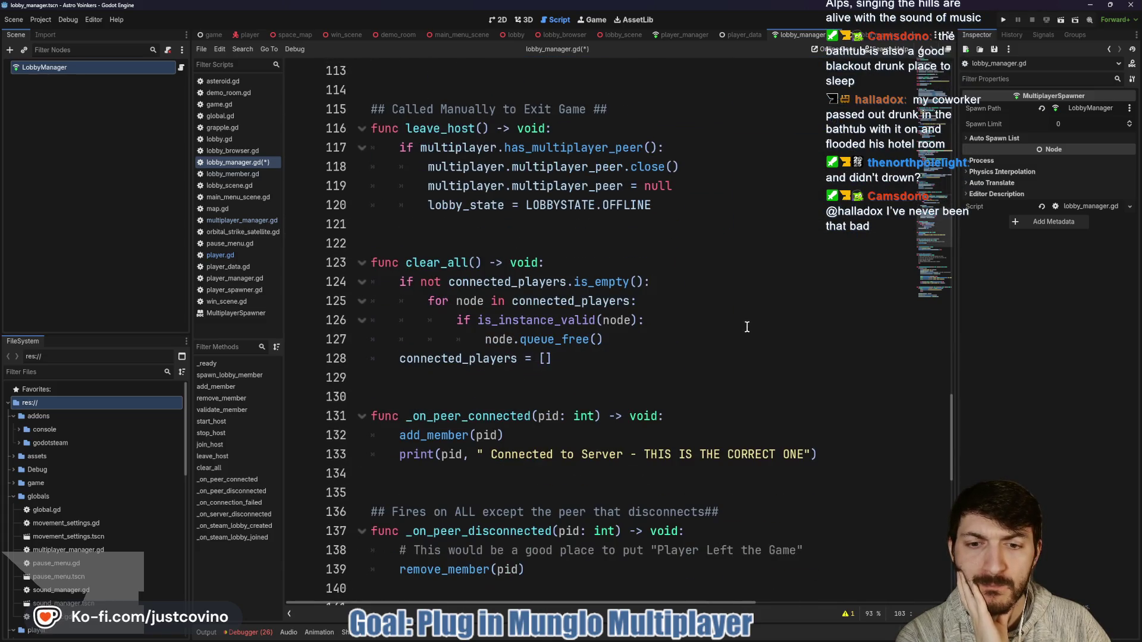
scroll(736, 327, down, 1)
double_click(438, 378)
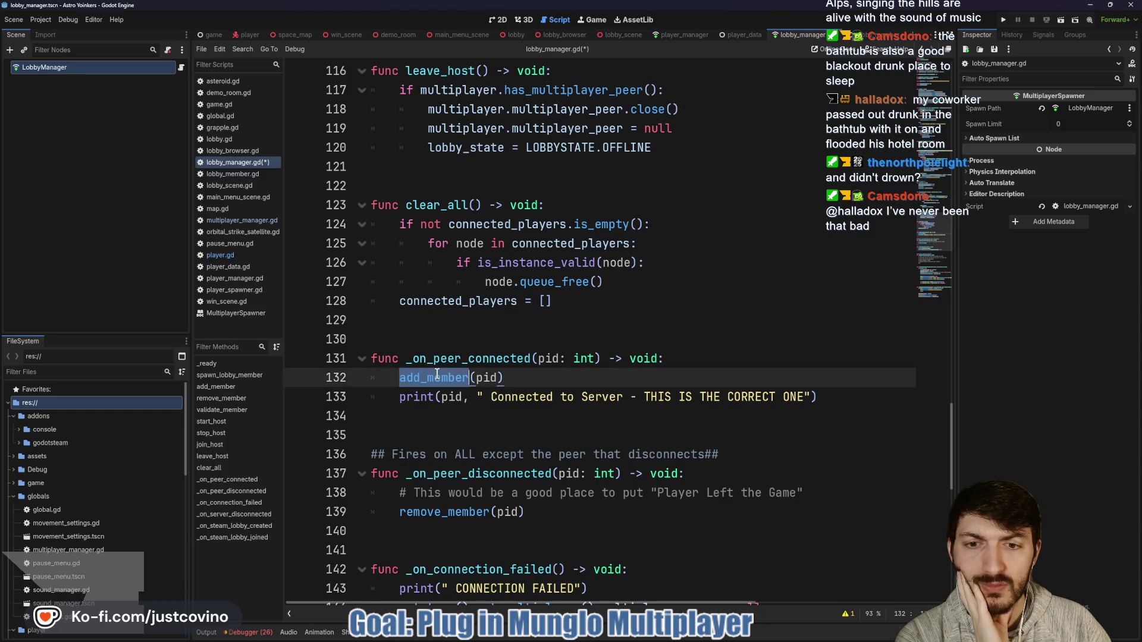
double_click(452, 358)
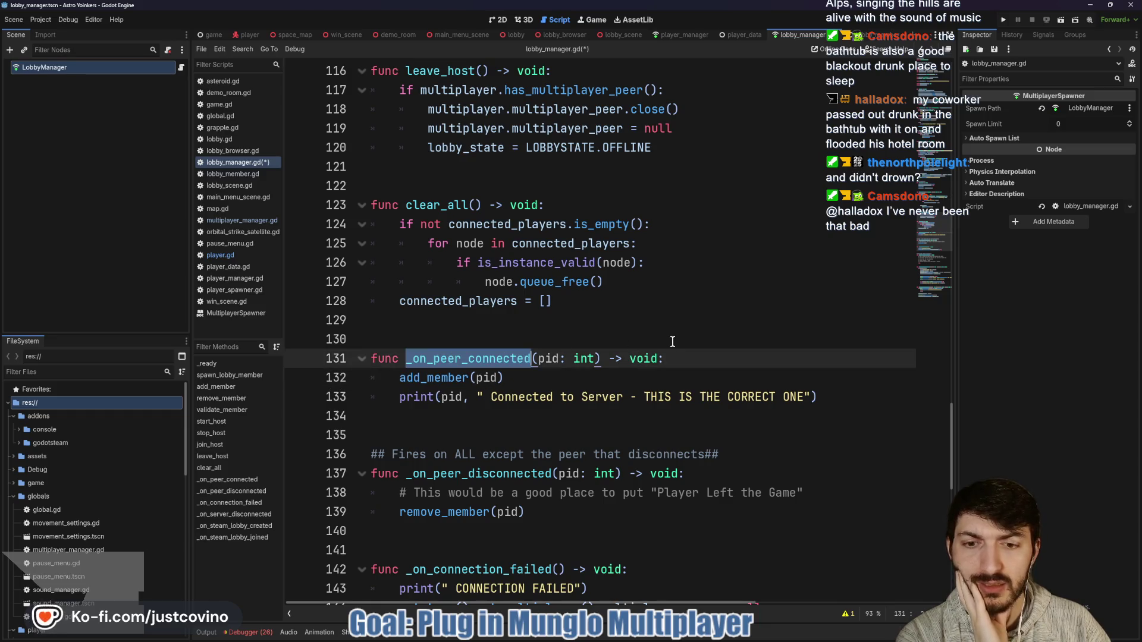
scroll(704, 360, up, 5)
scroll(699, 379, up, 17)
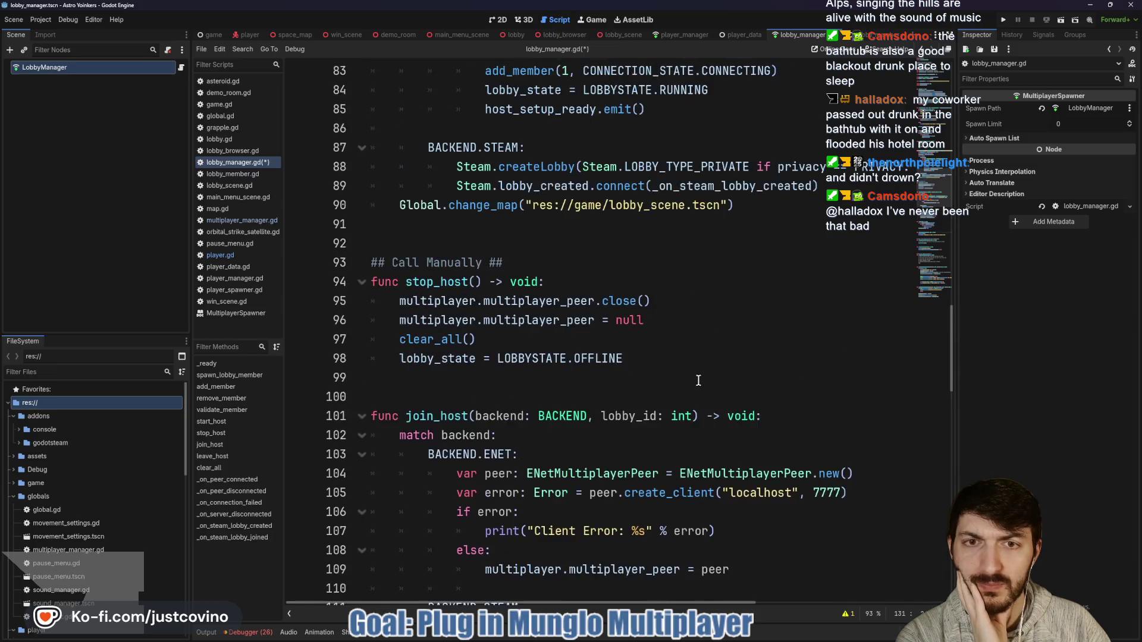
scroll(697, 381, up, 5)
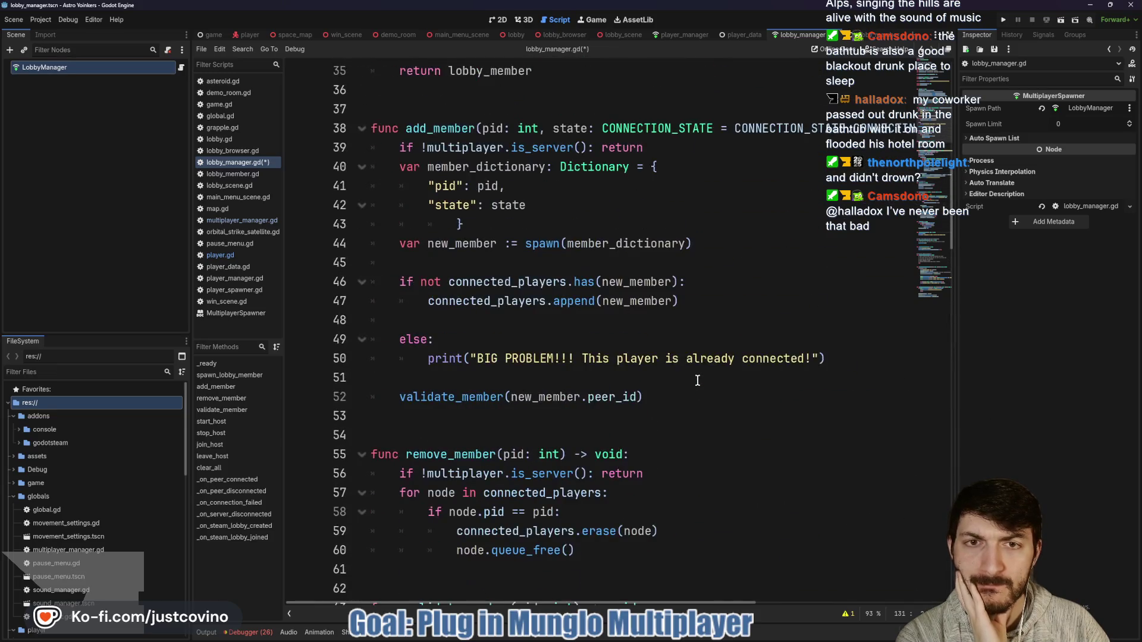
scroll(693, 380, up, 4)
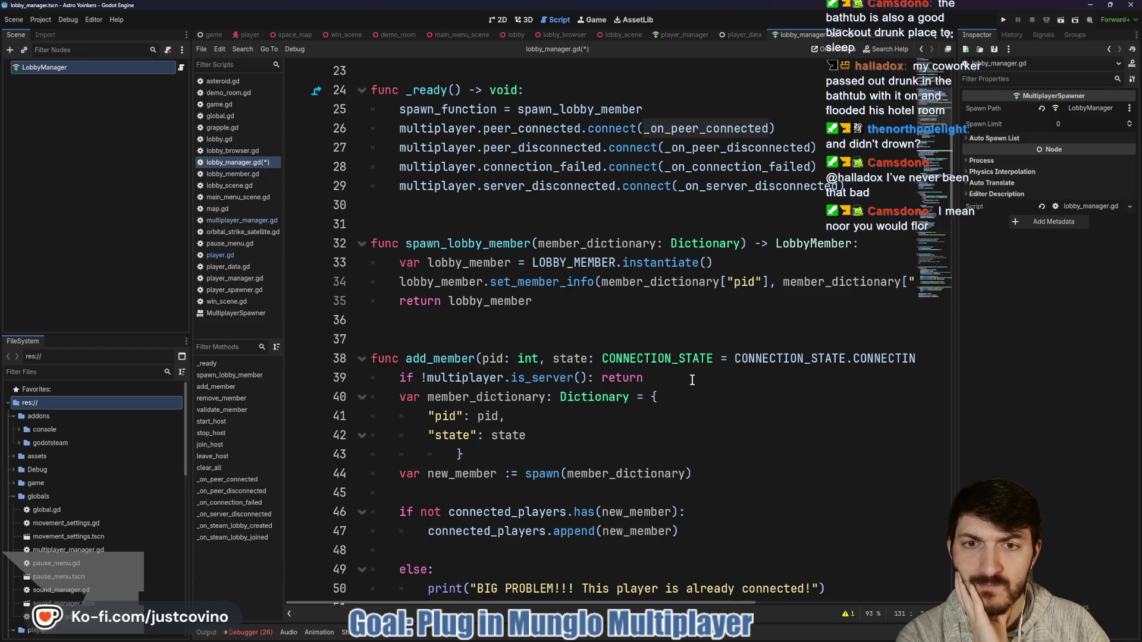
scroll(691, 380, up, 1)
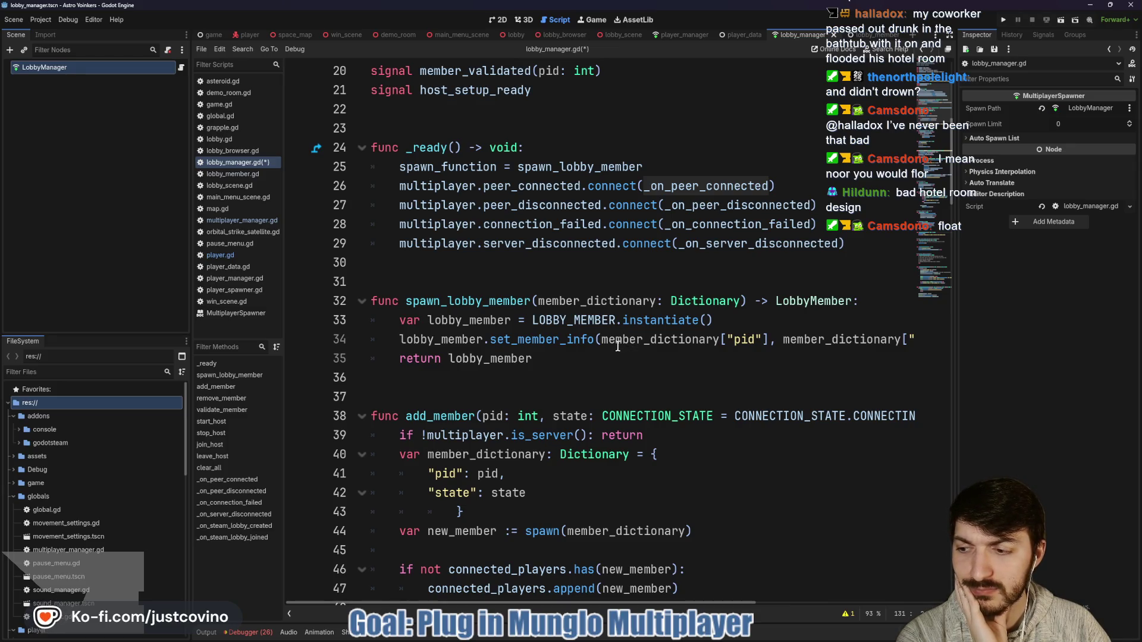
double_click(688, 186)
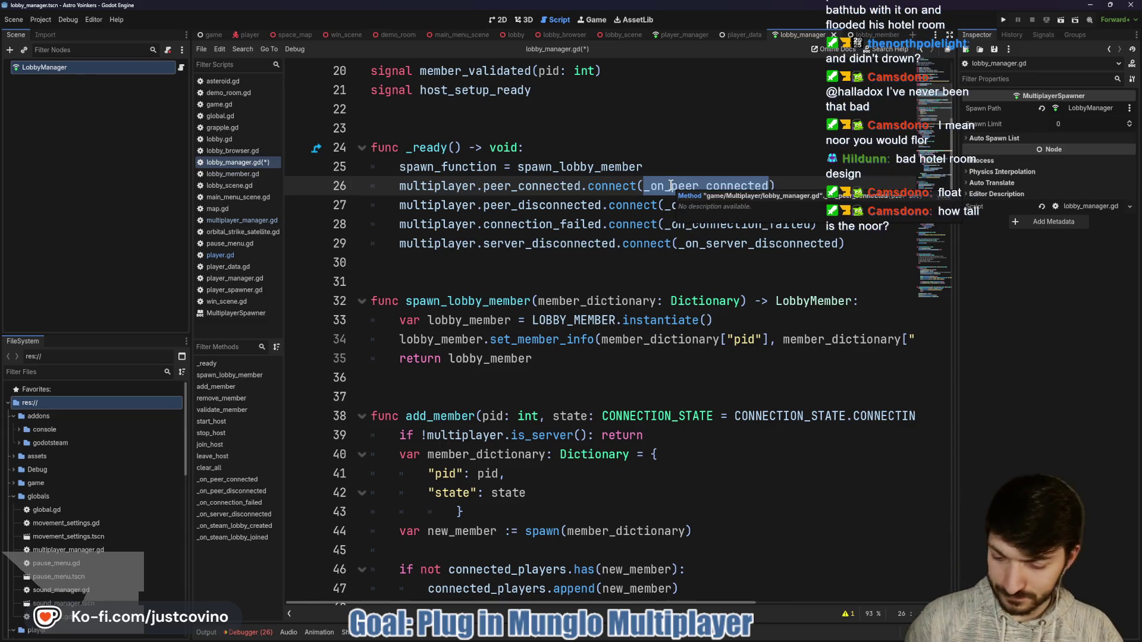
key(ctrl+shift+f)
Search the project for _on_peer_connected and open the line 25 match in multiplayer_manager.gd.
click(570, 364)
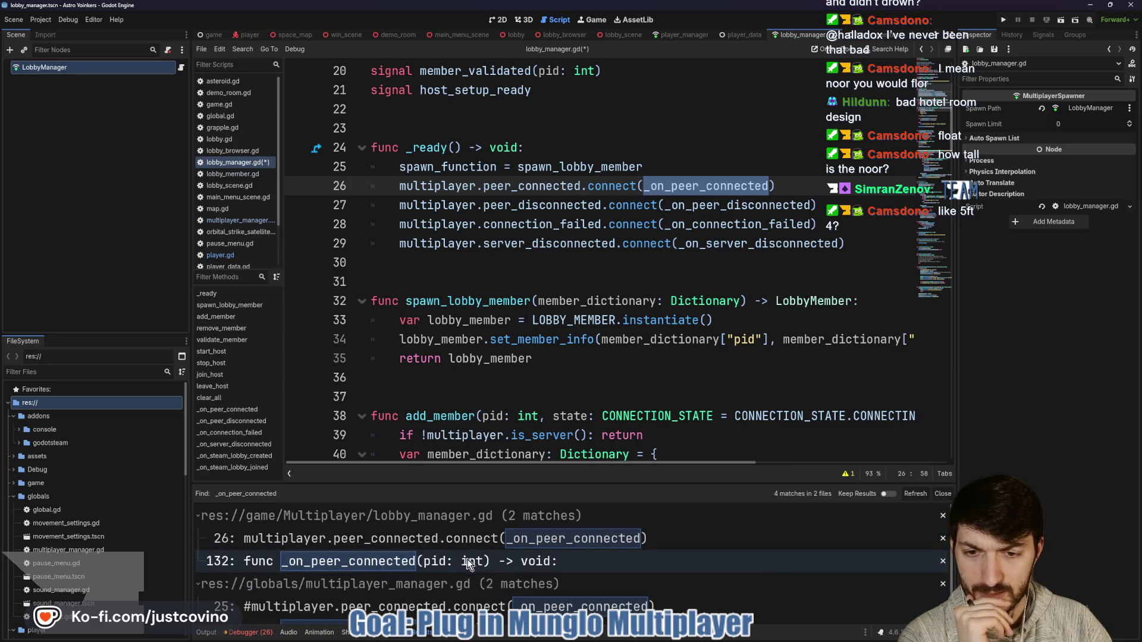
drag(579, 483, 571, 313)
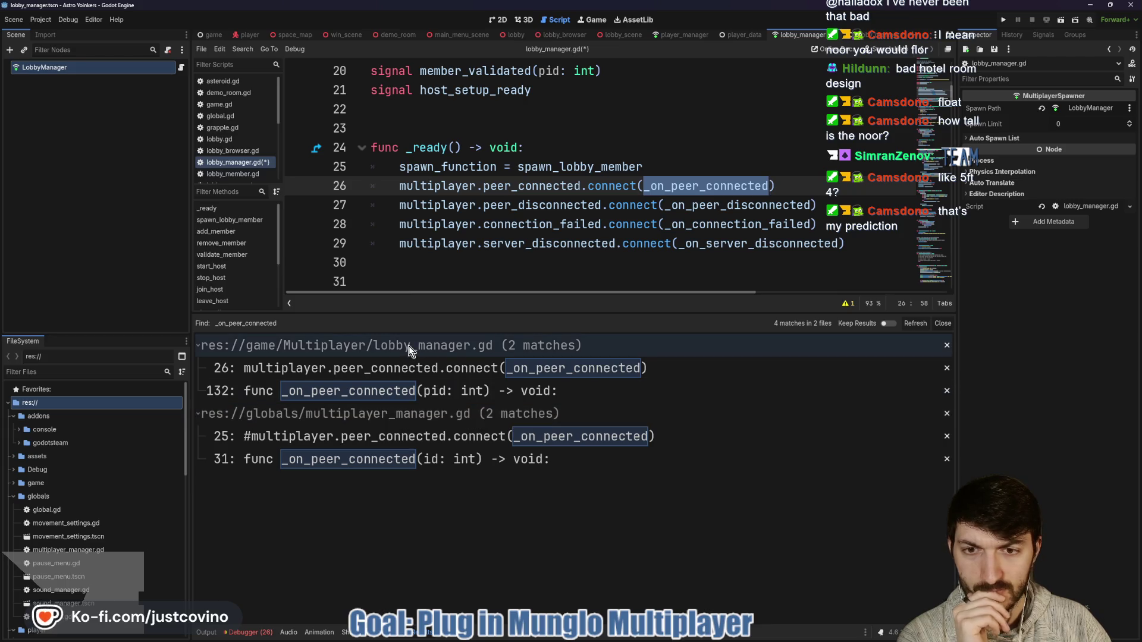
click(398, 437)
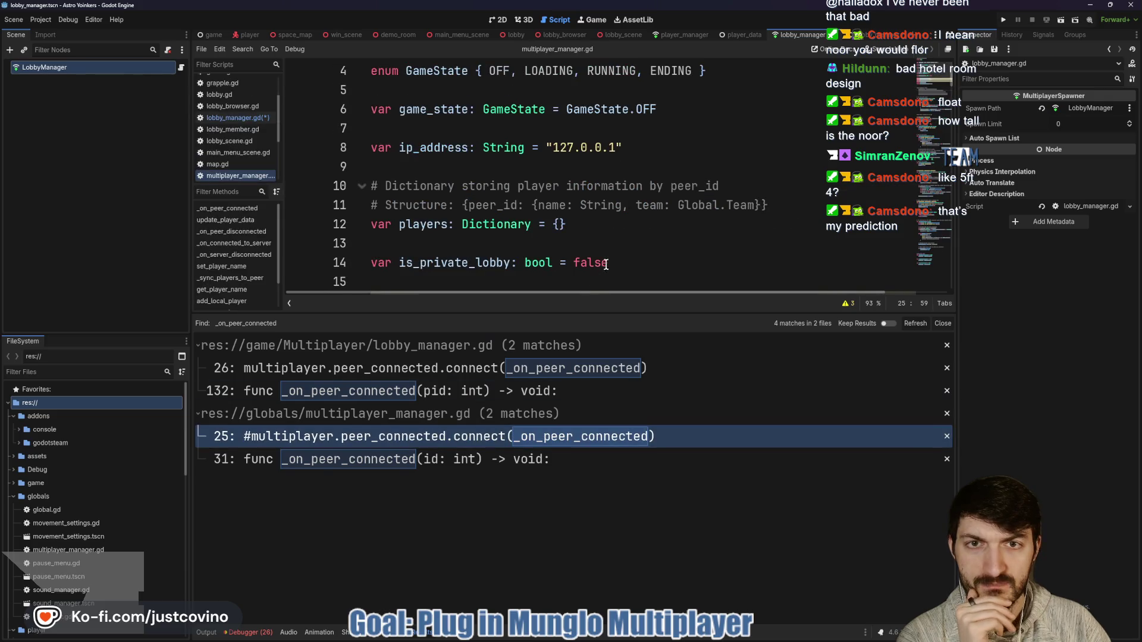
Give the code editor more room and scroll through _on_peer_connected to its closing brace on line 38.
drag(613, 303, 612, 510)
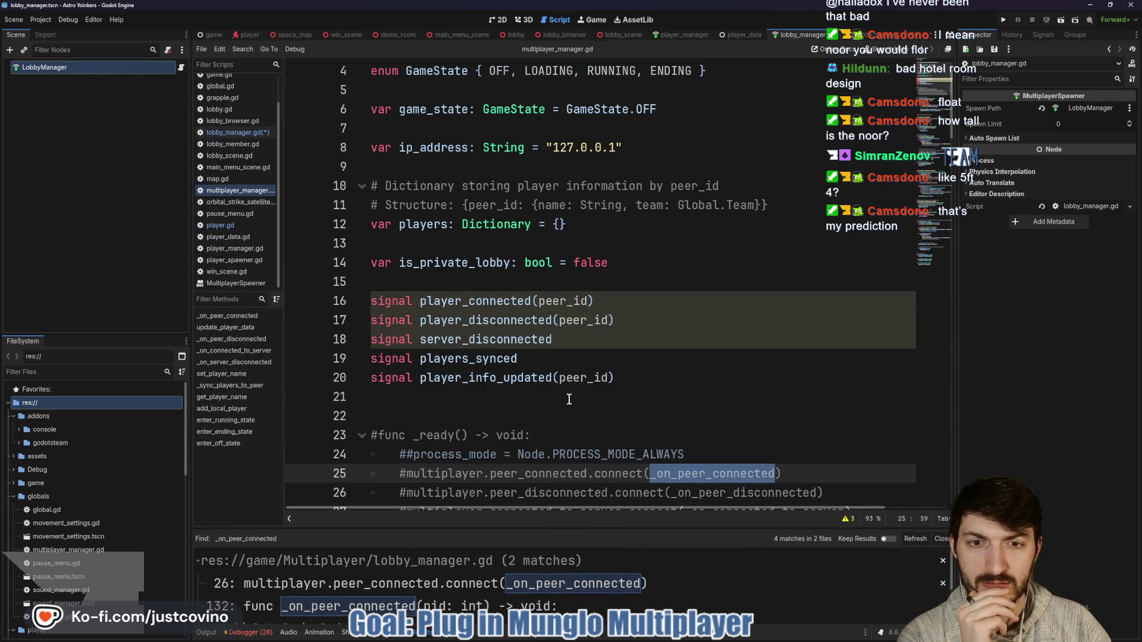
scroll(568, 399, down, 4)
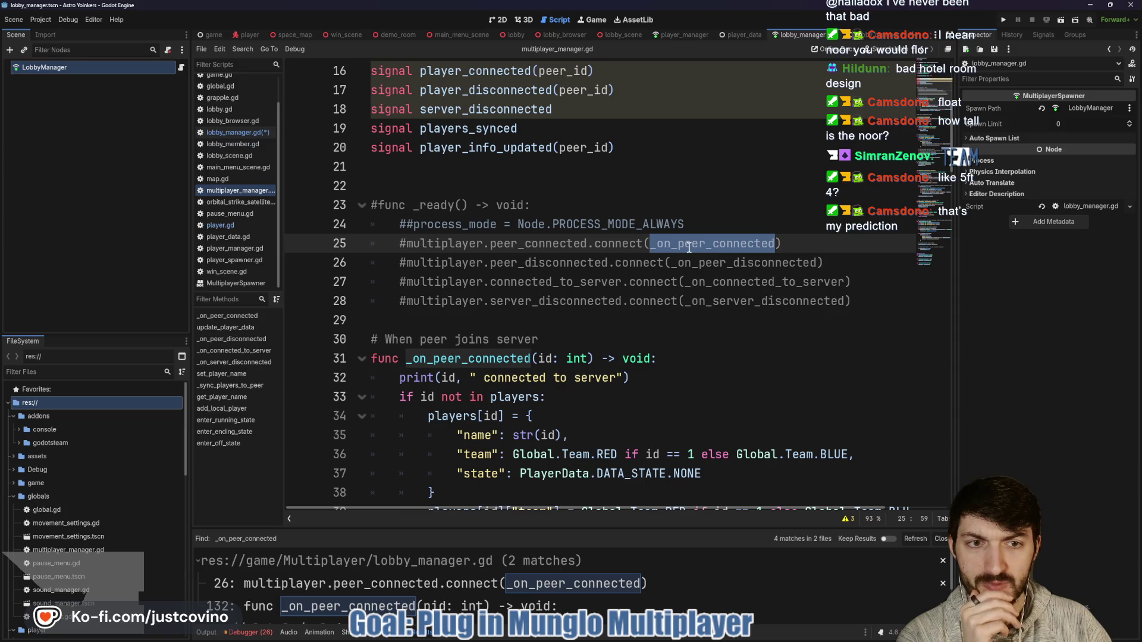
scroll(656, 287, down, 2)
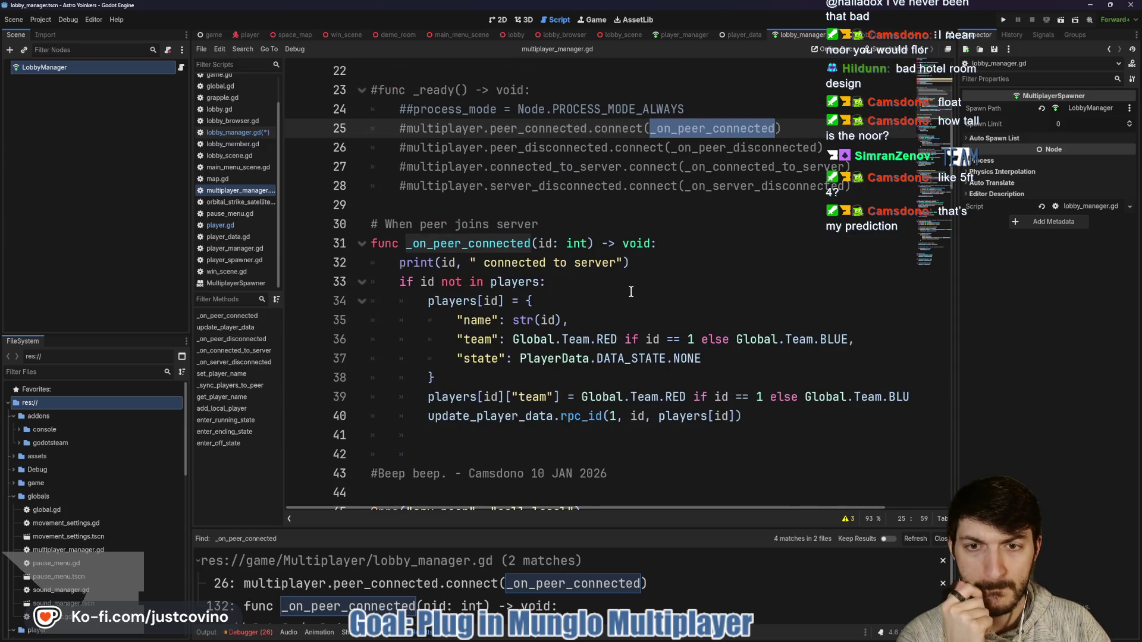
scroll(629, 292, down, 1)
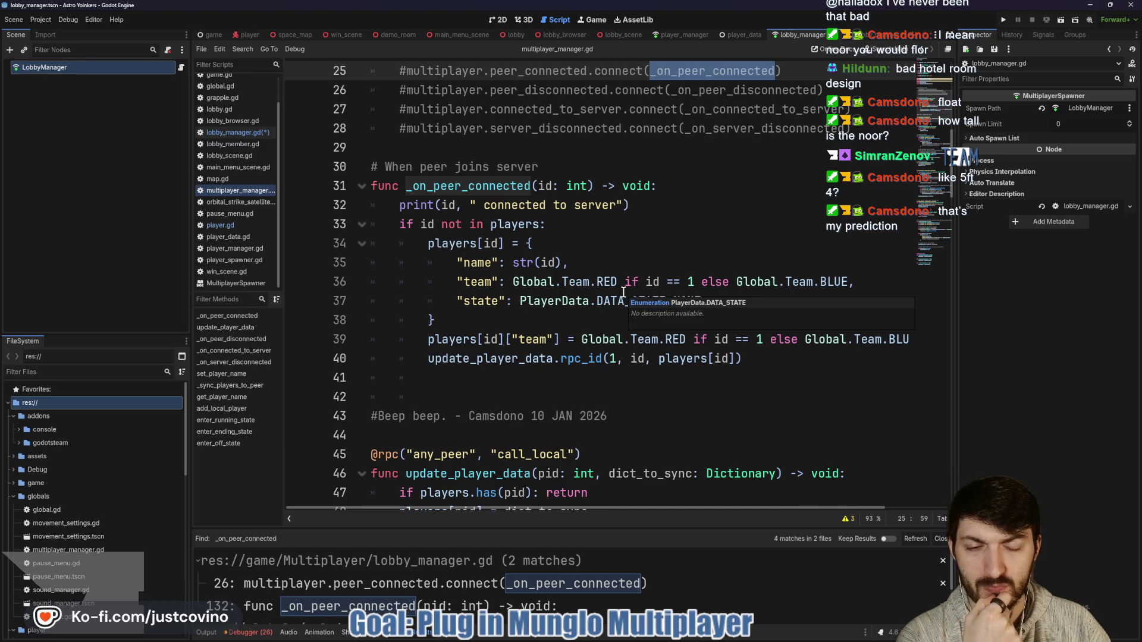
scroll(586, 238, down, 1)
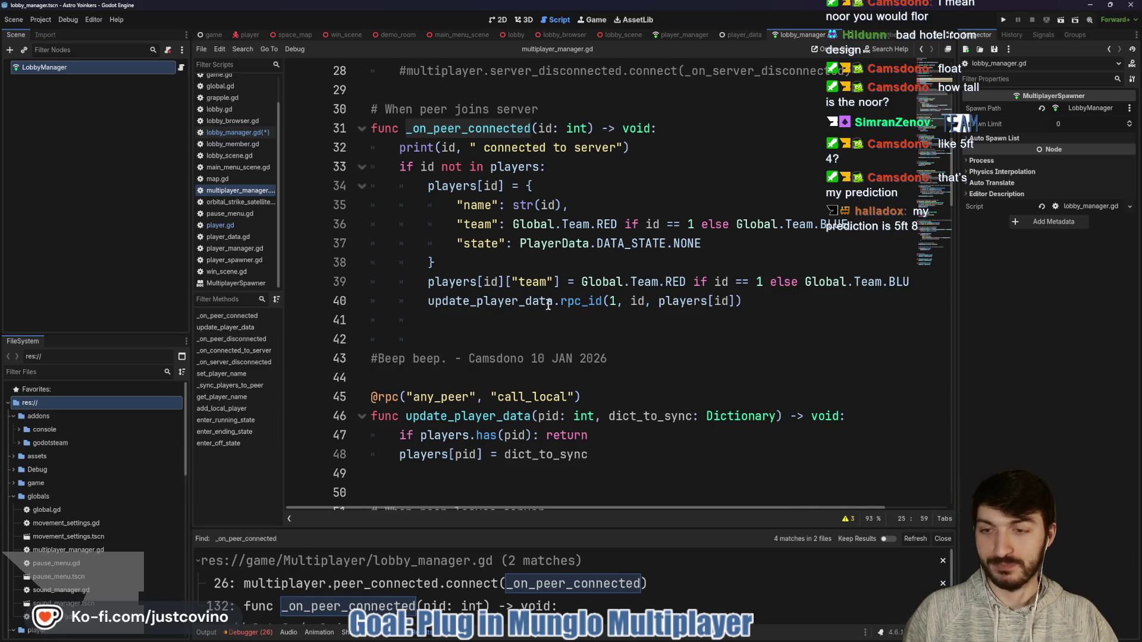
click(553, 263)
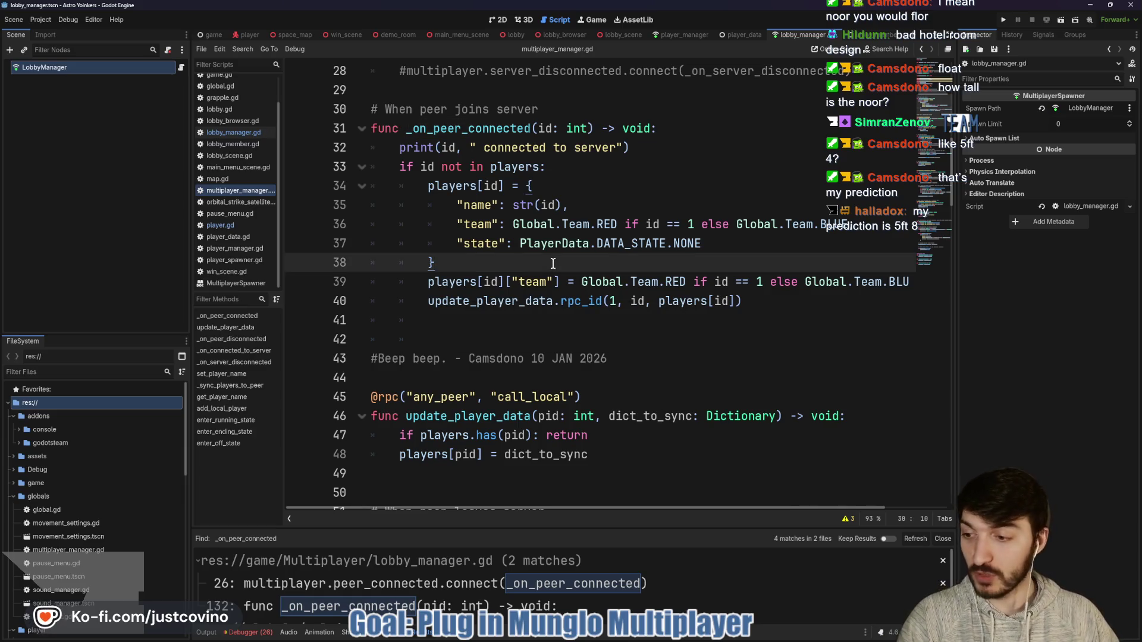
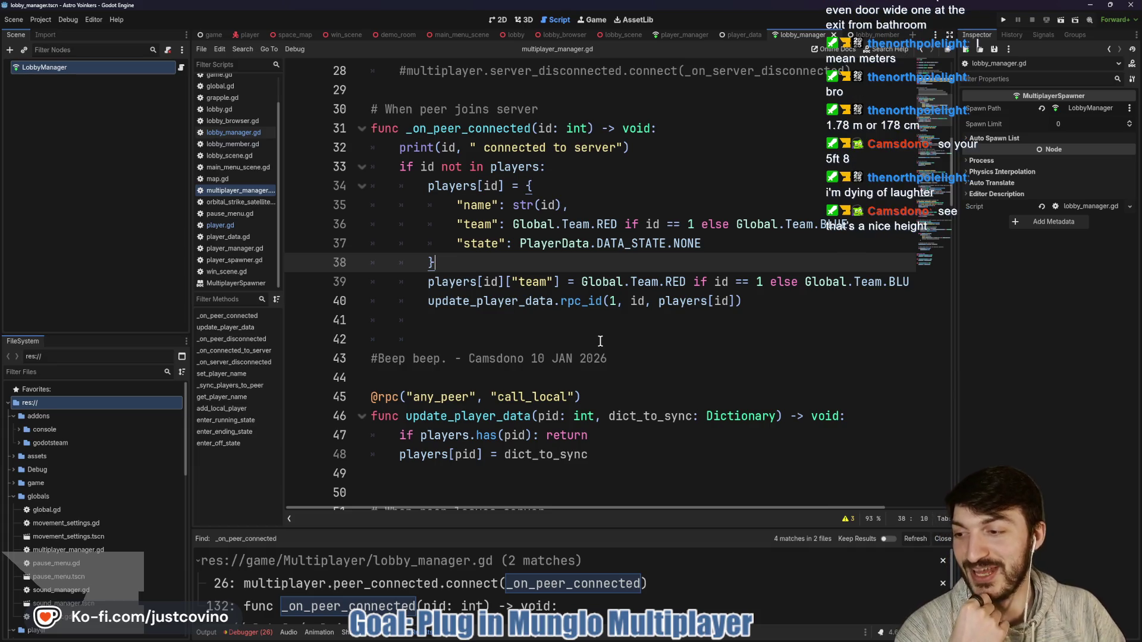
Scroll through the current script around the blank line after the rpc call.
click(569, 323)
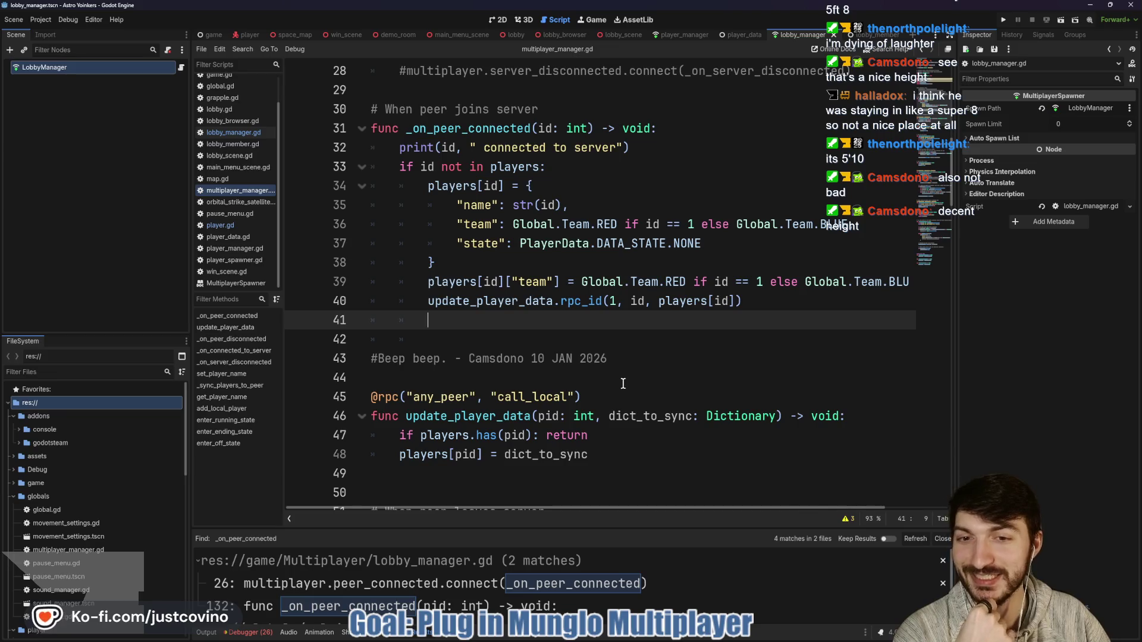
scroll(522, 323, down, 1)
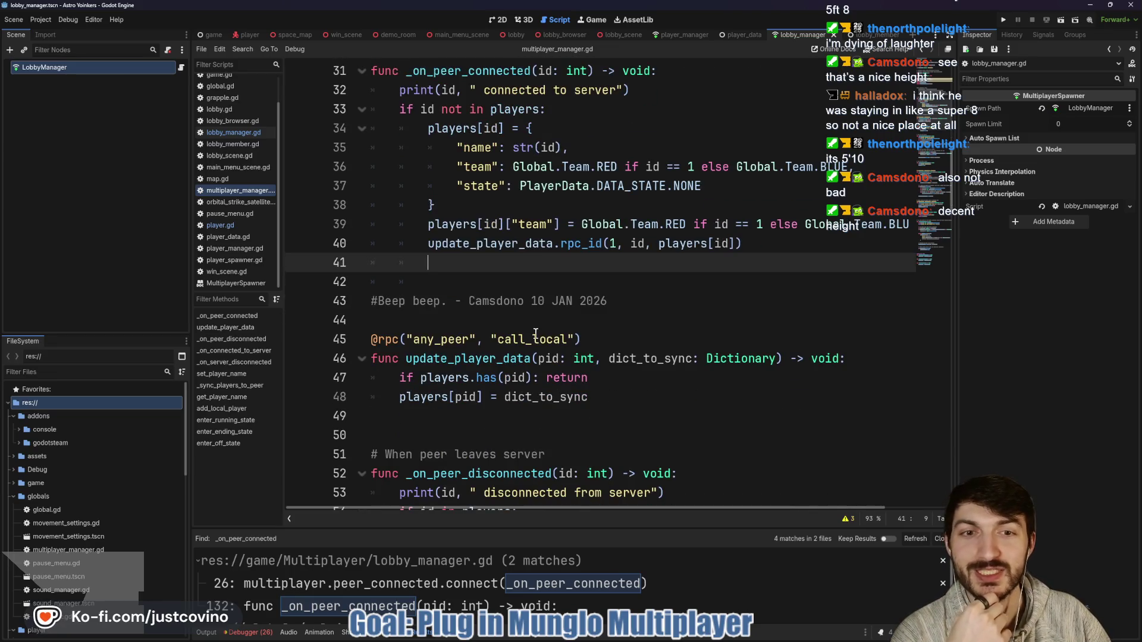
scroll(538, 318, down, 5)
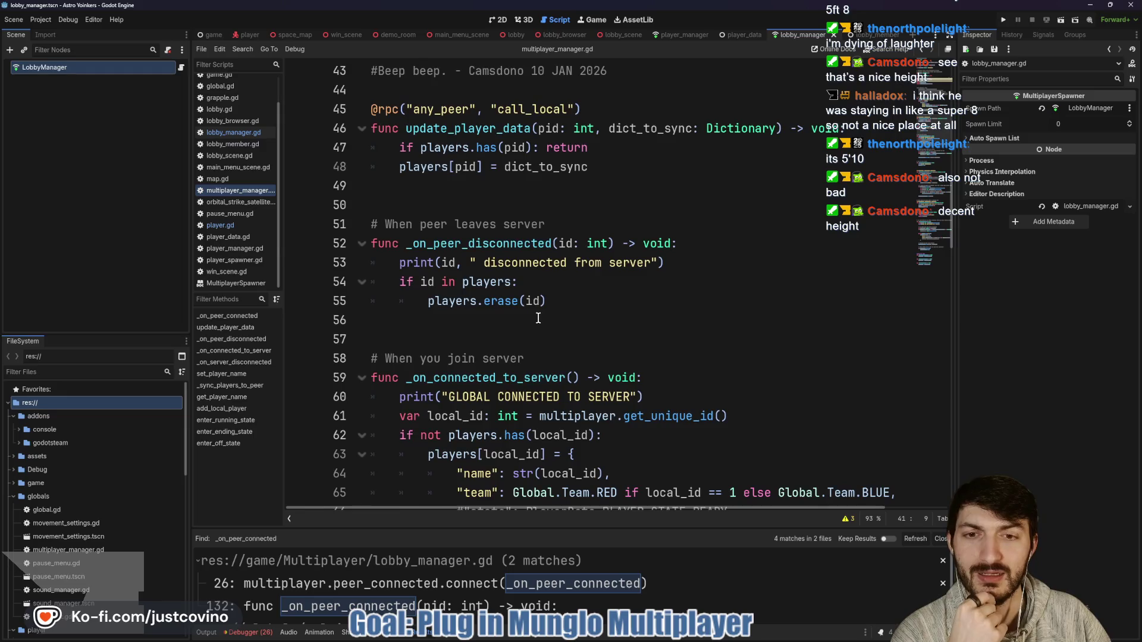
scroll(538, 318, down, 3)
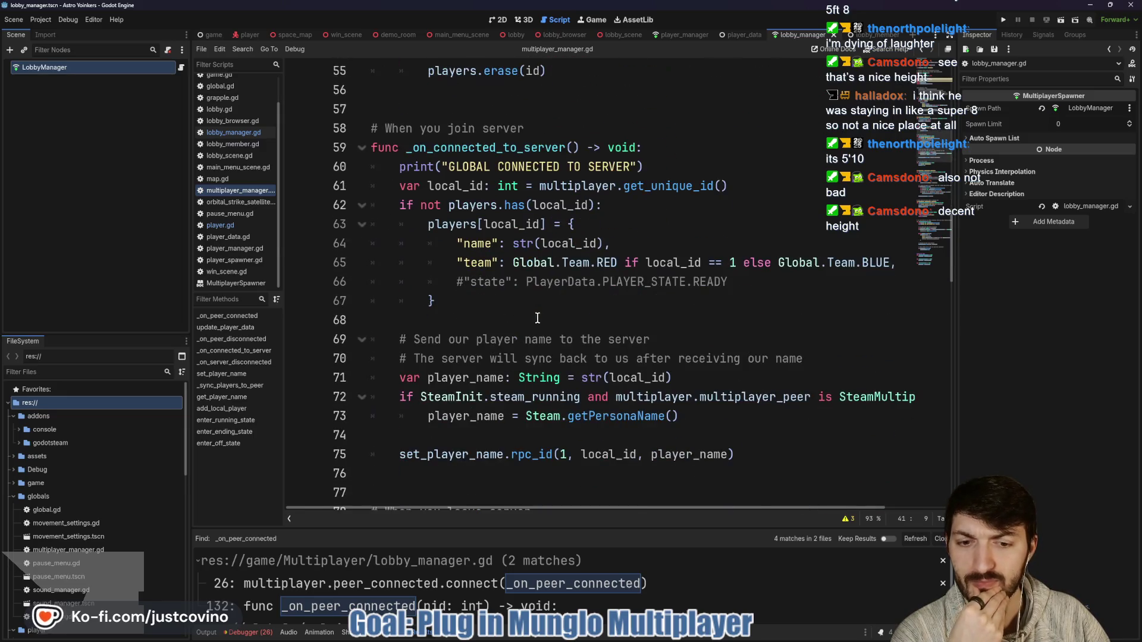
scroll(561, 385, up, 9)
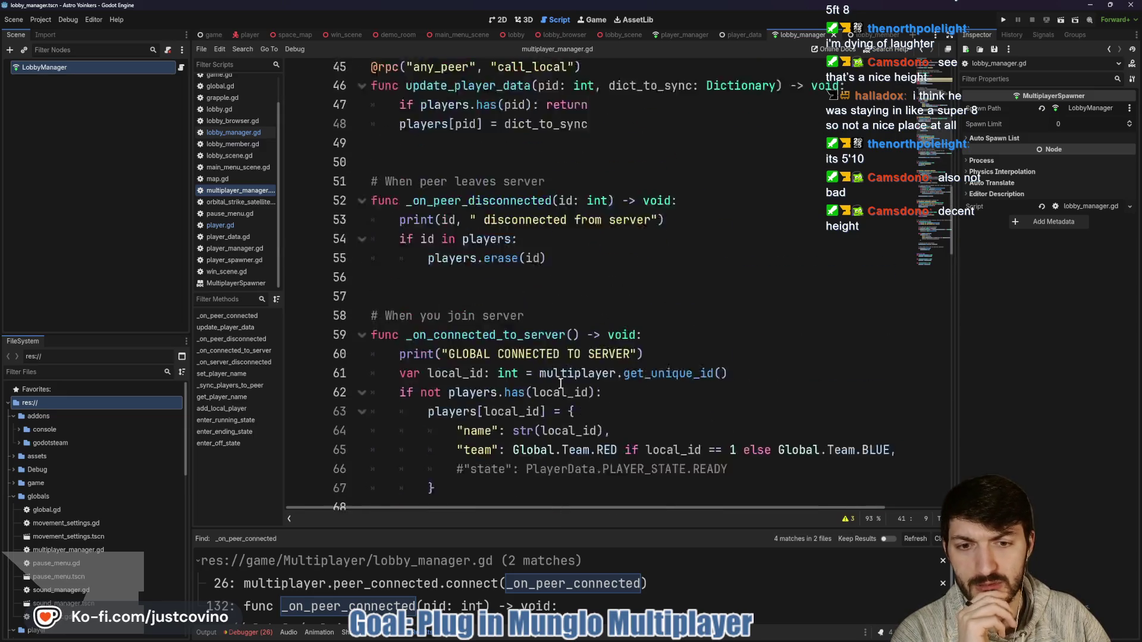
scroll(562, 385, up, 4)
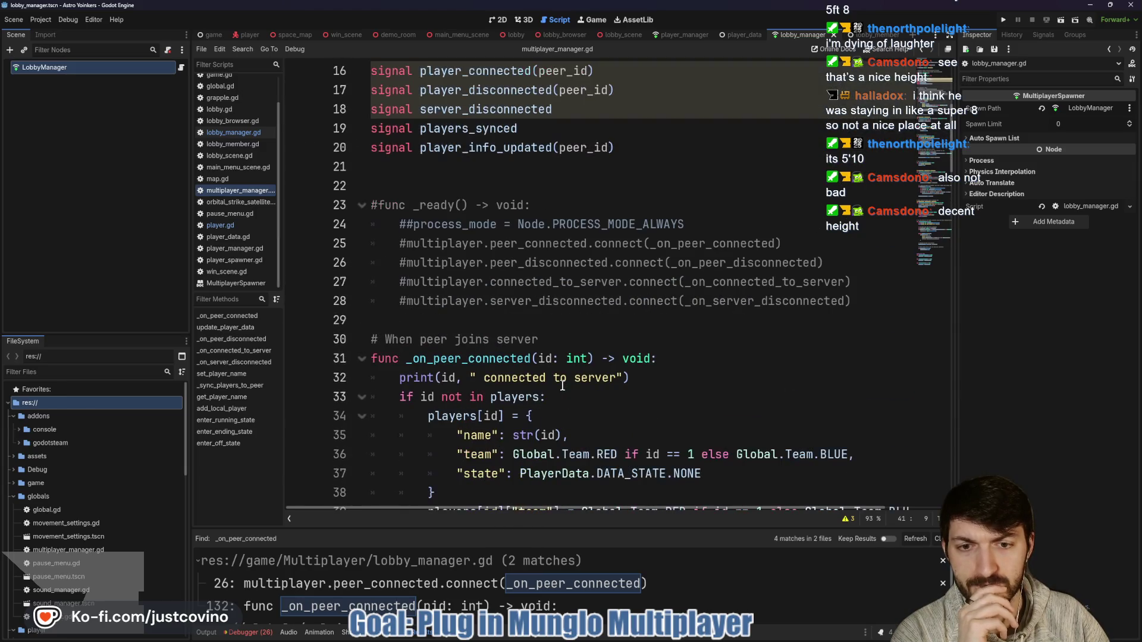
scroll(570, 388, up, 4)
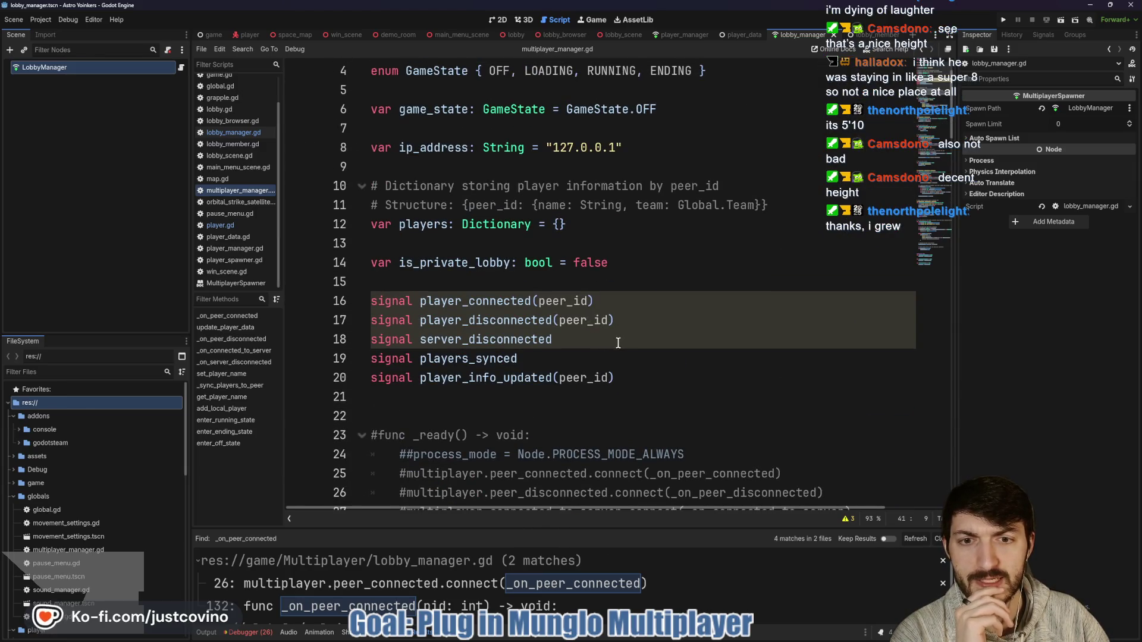
scroll(633, 361, down, 4)
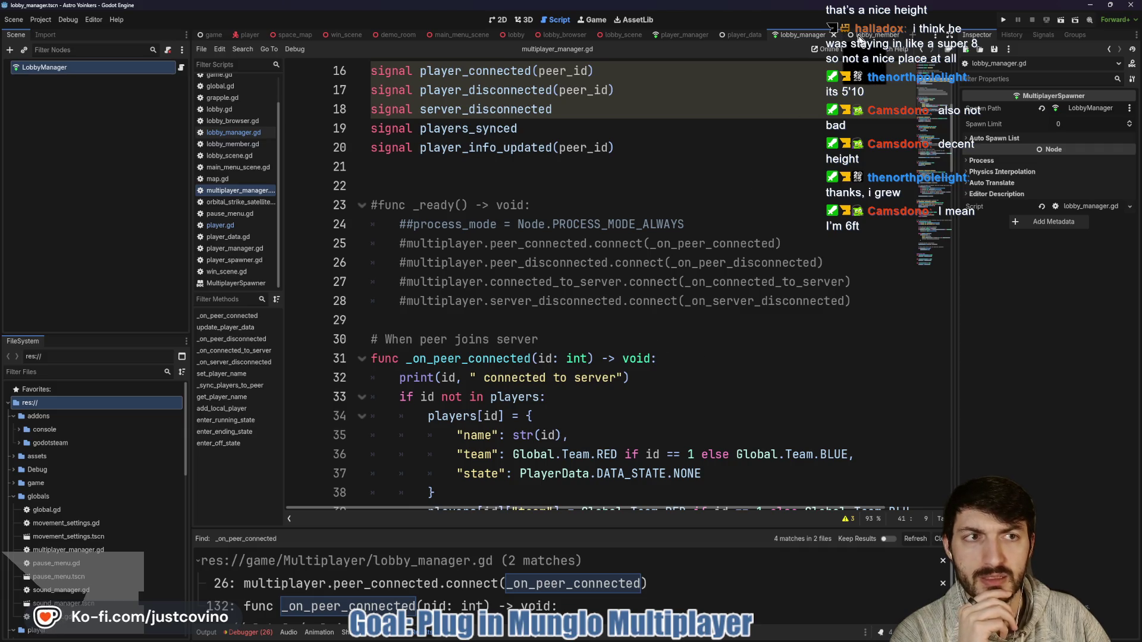
Jump to the _on_peer_connected match in lobby_manager.gd and glance at the lobby_member script.
click(738, 34)
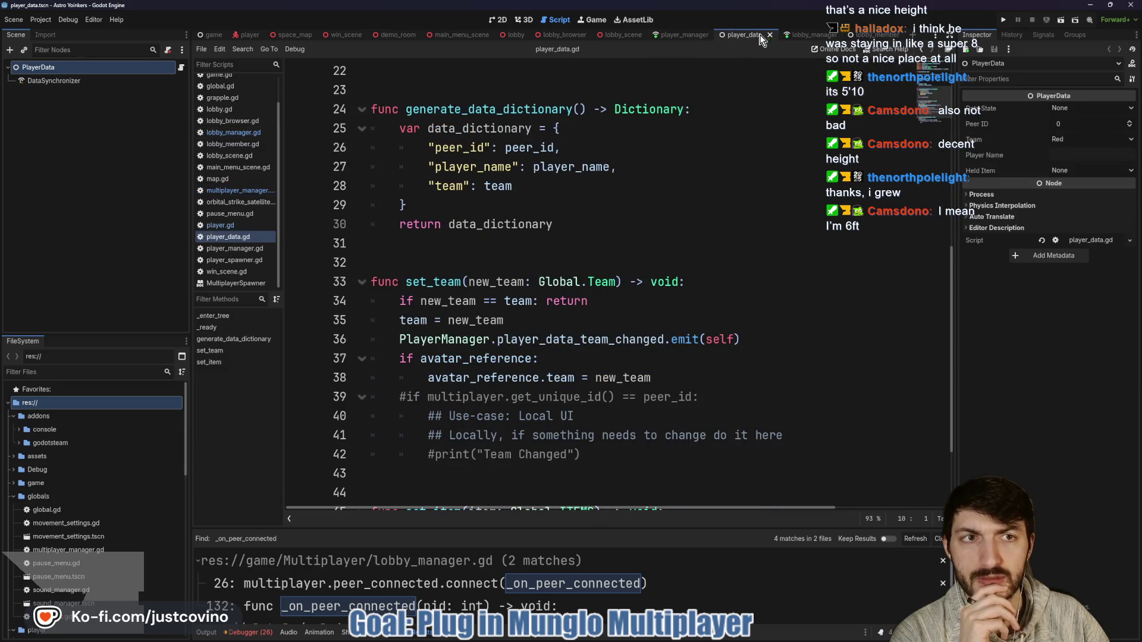
click(800, 35)
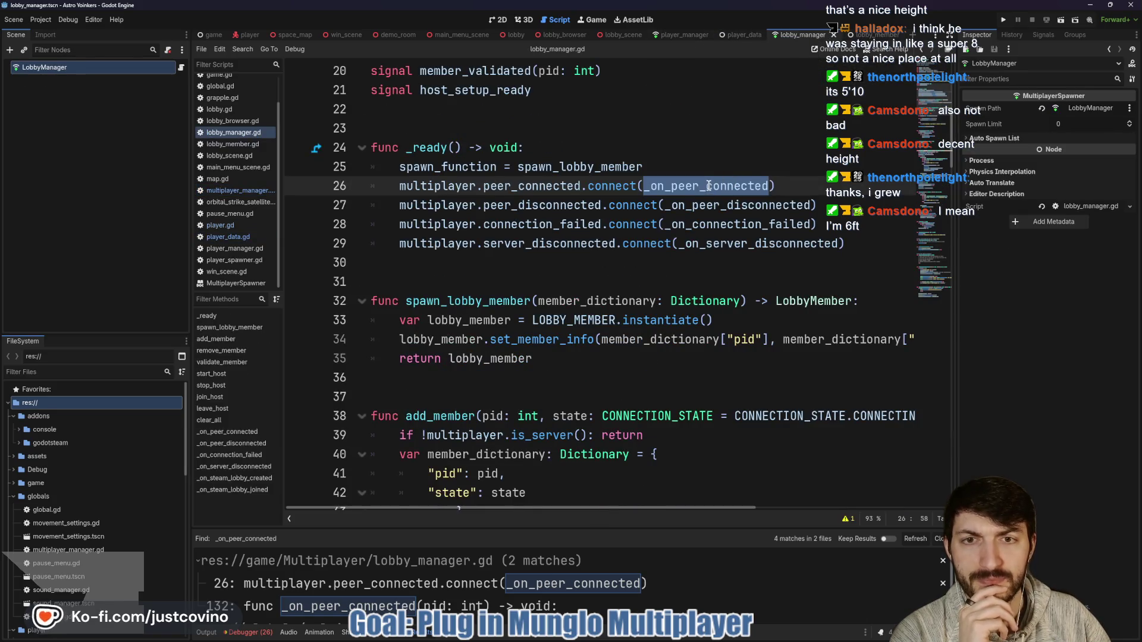
mouse_move(707, 185)
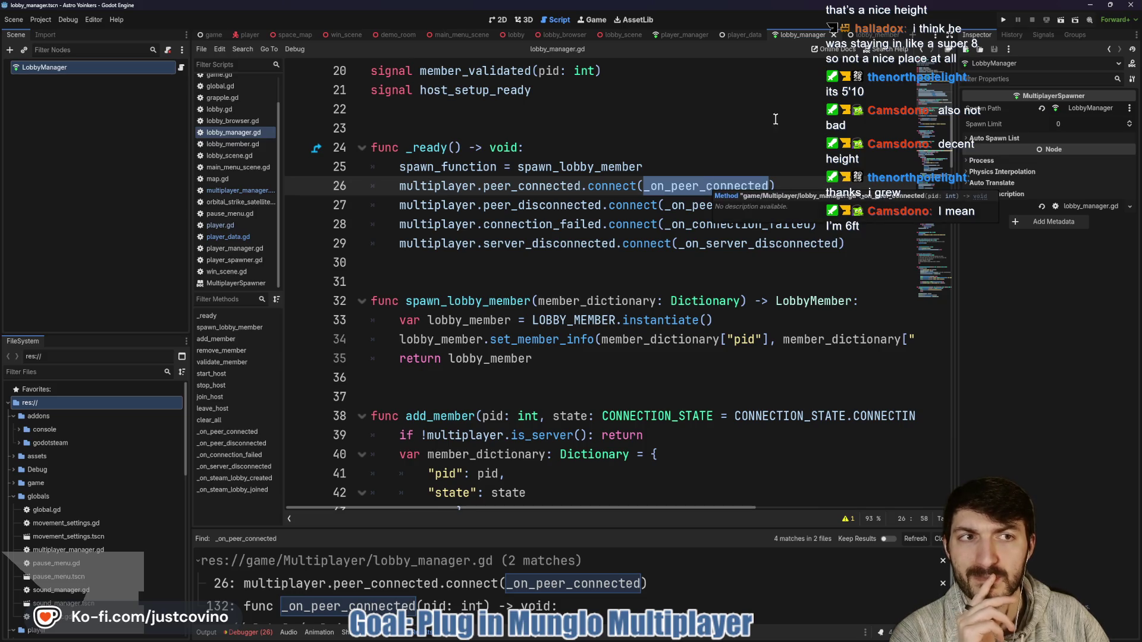
click(865, 34)
click(798, 38)
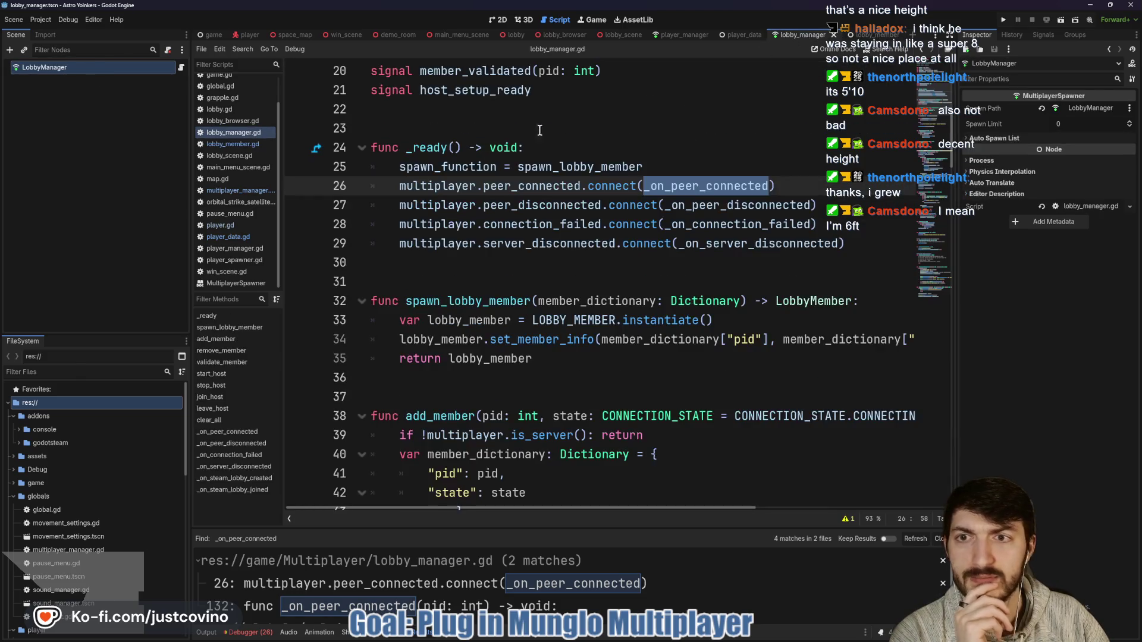
Compare multiplayer_manager.gd's code, then return to lobby_manager.gd's peer_connected connection.
click(250, 192)
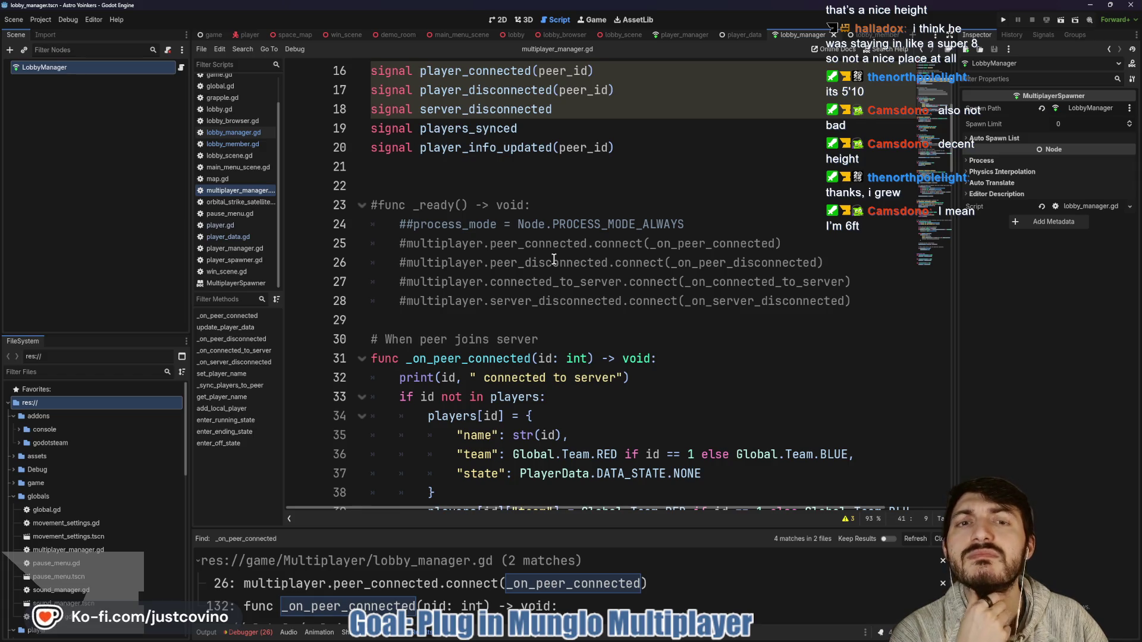
scroll(553, 260, down, 2)
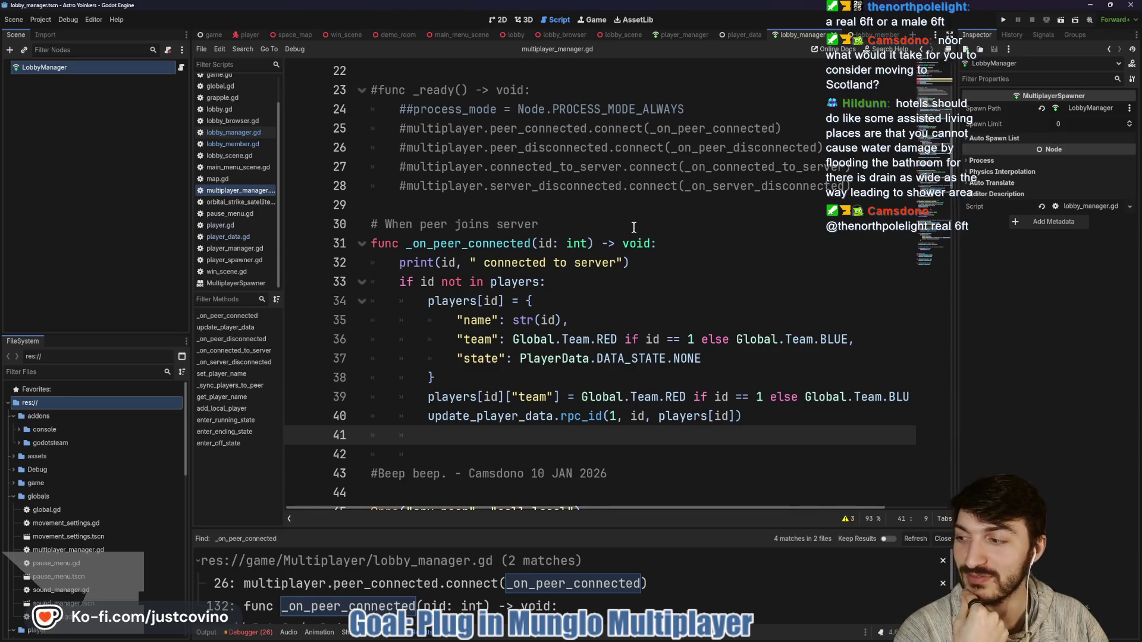
scroll(625, 222, down, 1)
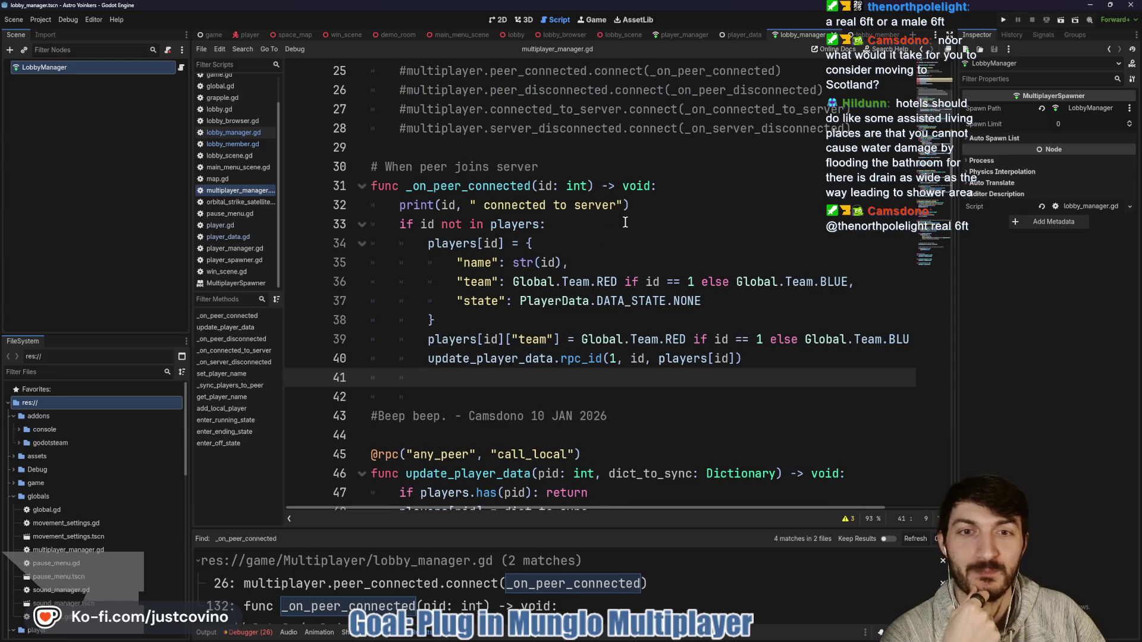
scroll(620, 222, down, 1)
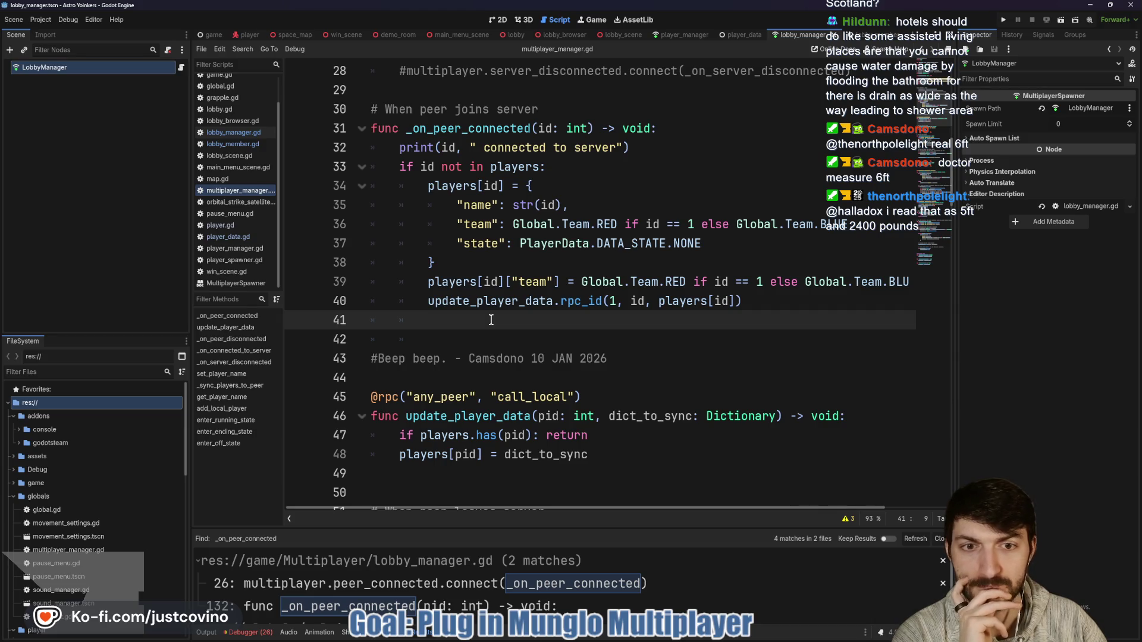
scroll(726, 300, down, 1)
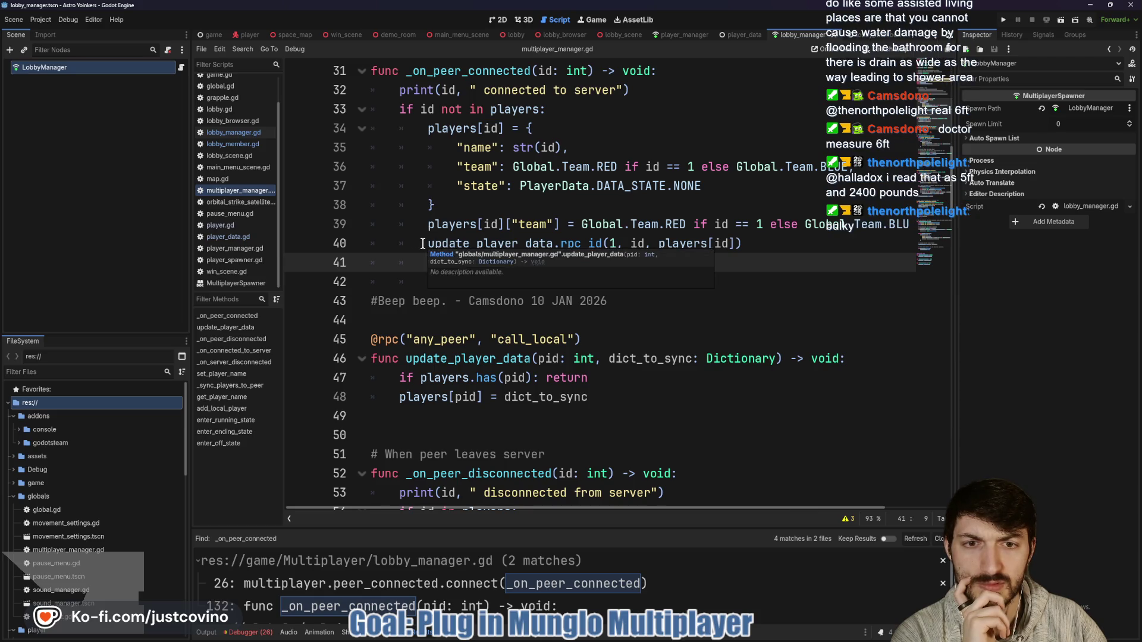
scroll(530, 307, up, 4)
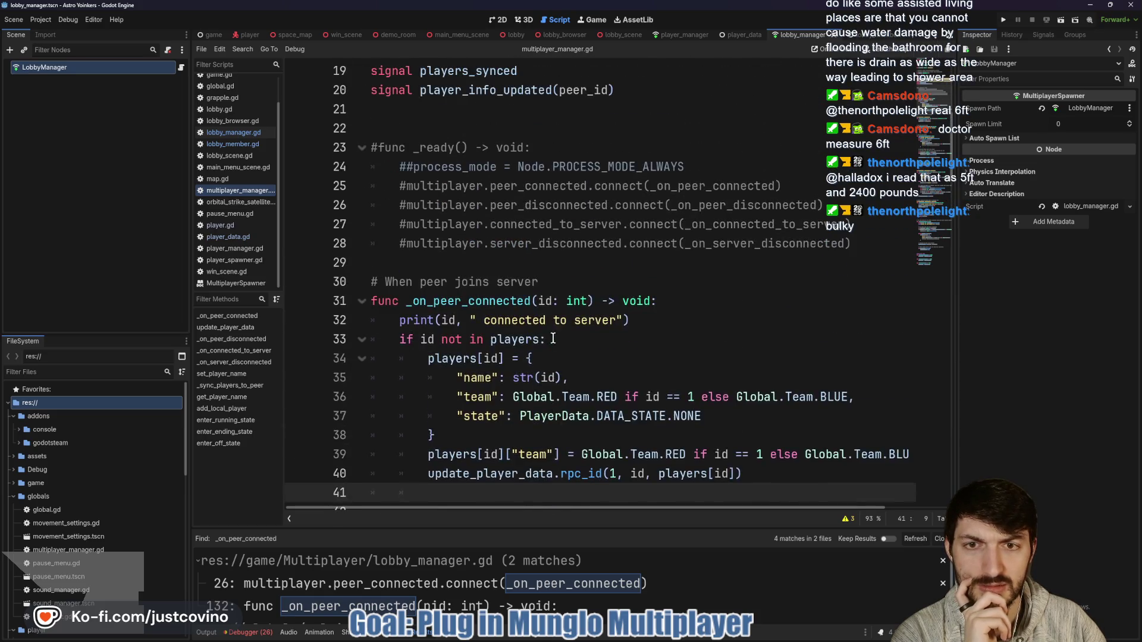
scroll(461, 342, down, 1)
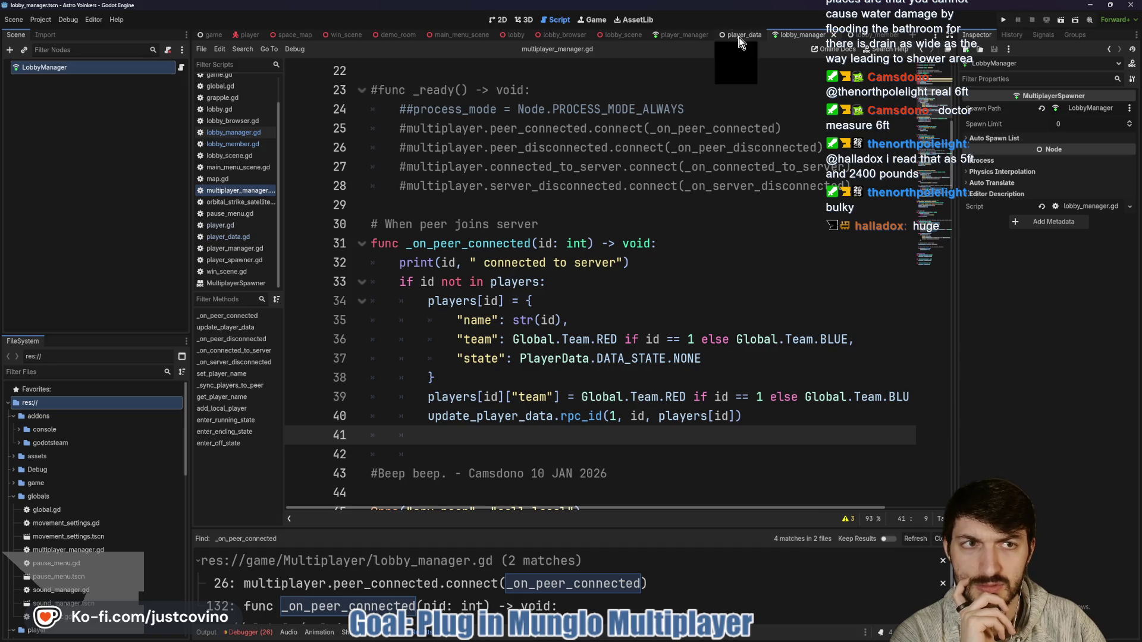
key(alt+Left)
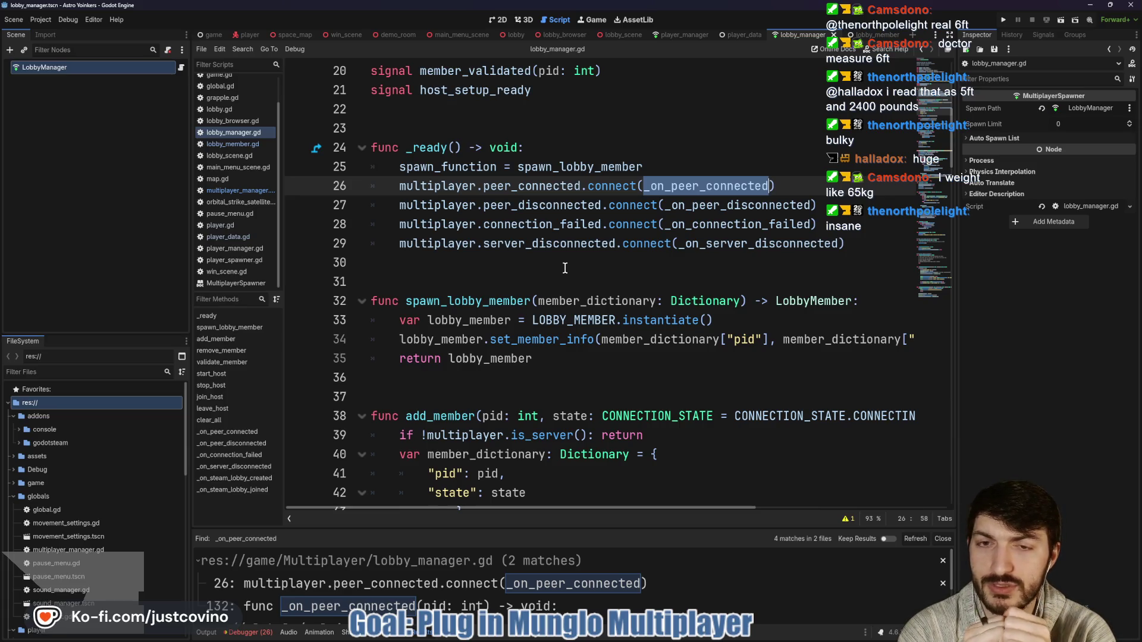
Inspect the _ready connections, selecting the _on_peer_connected and _on_peer_disconnected handler names.
scroll(565, 268, down, 1)
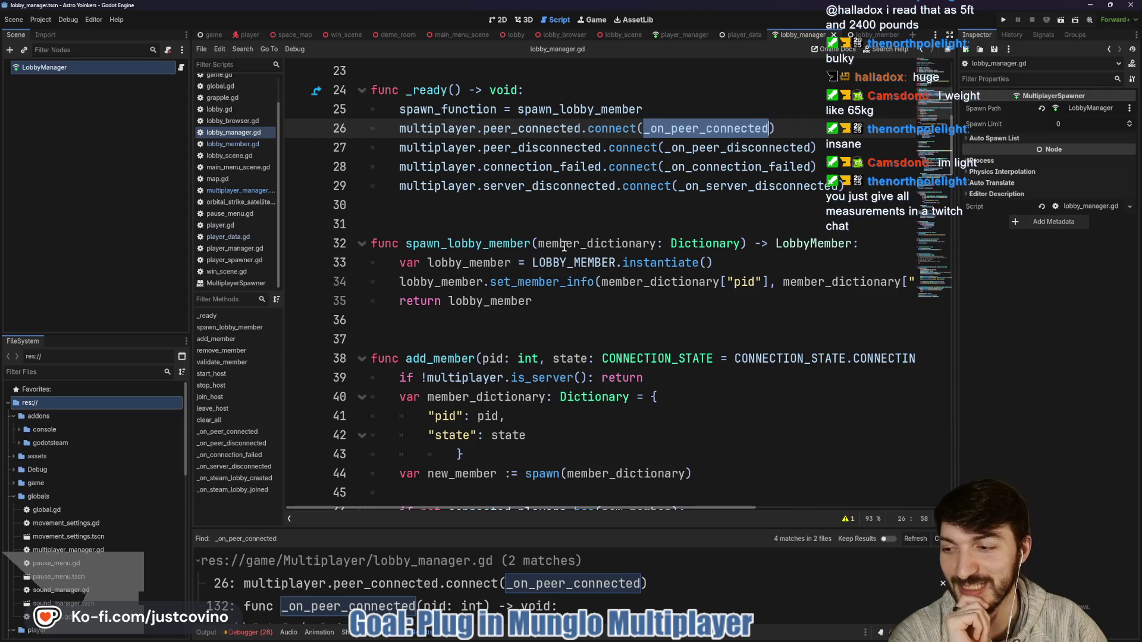
click(494, 221)
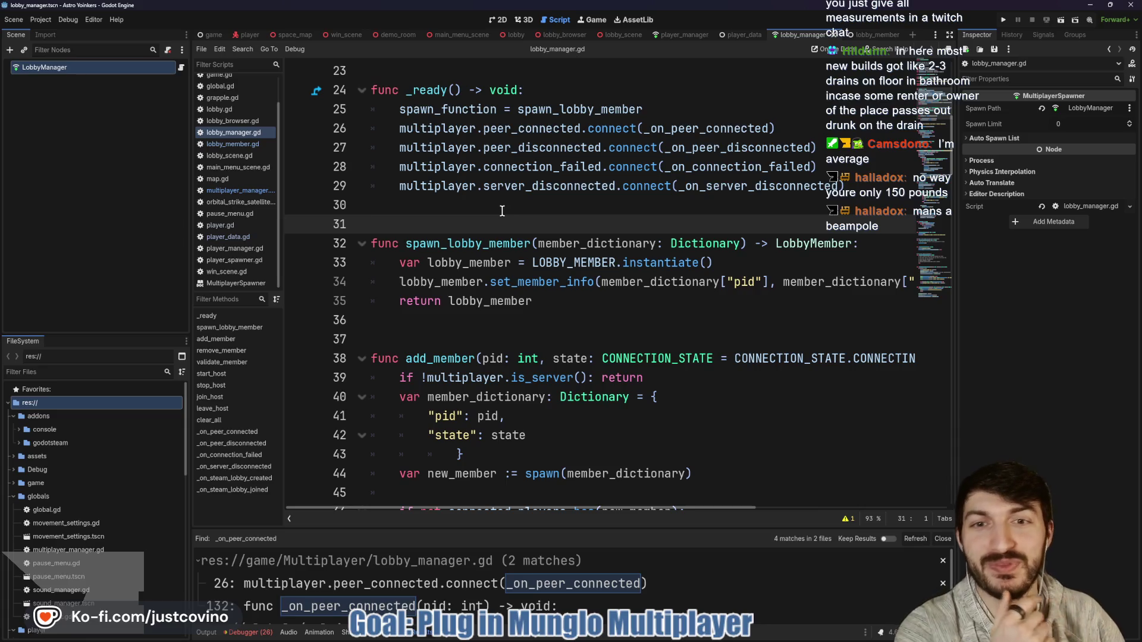
click(498, 203)
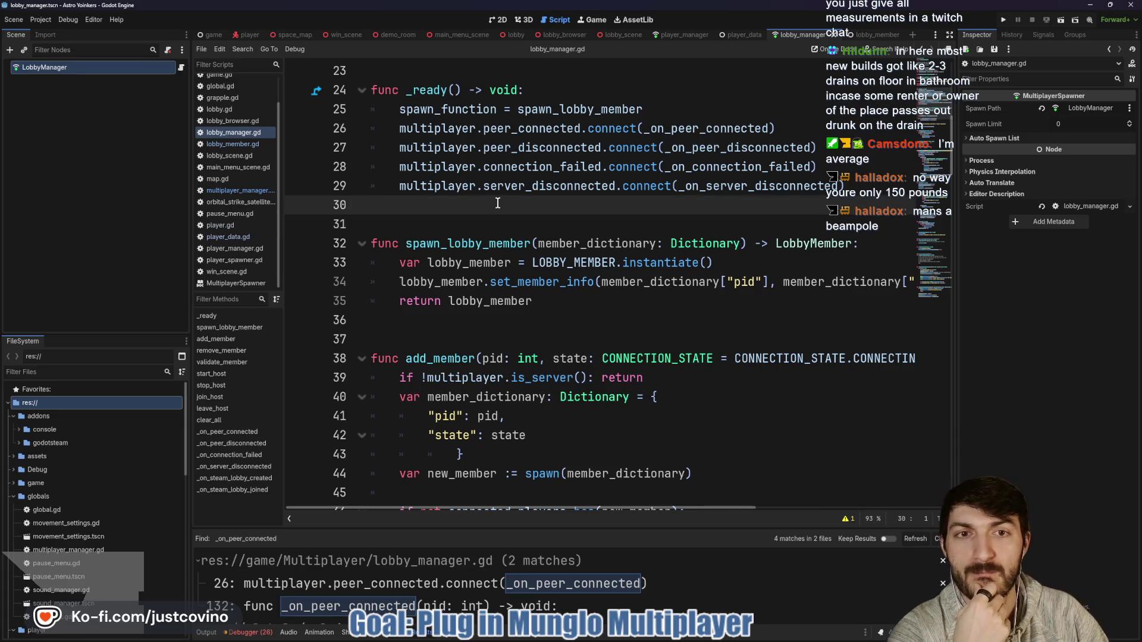
click(706, 127)
double_click(706, 128)
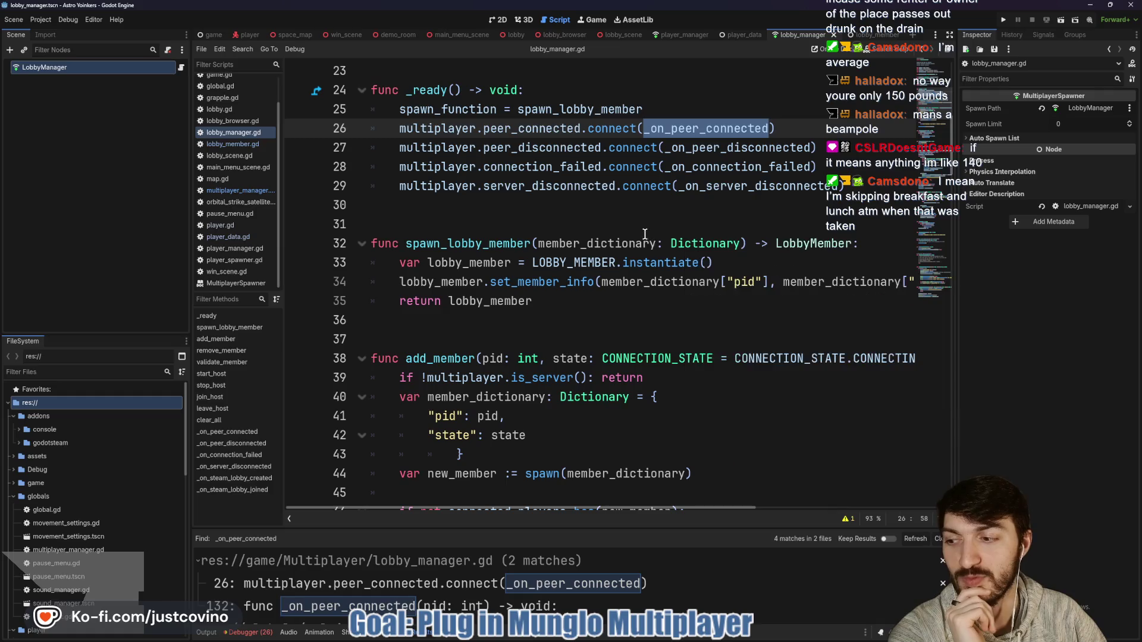
click(544, 208)
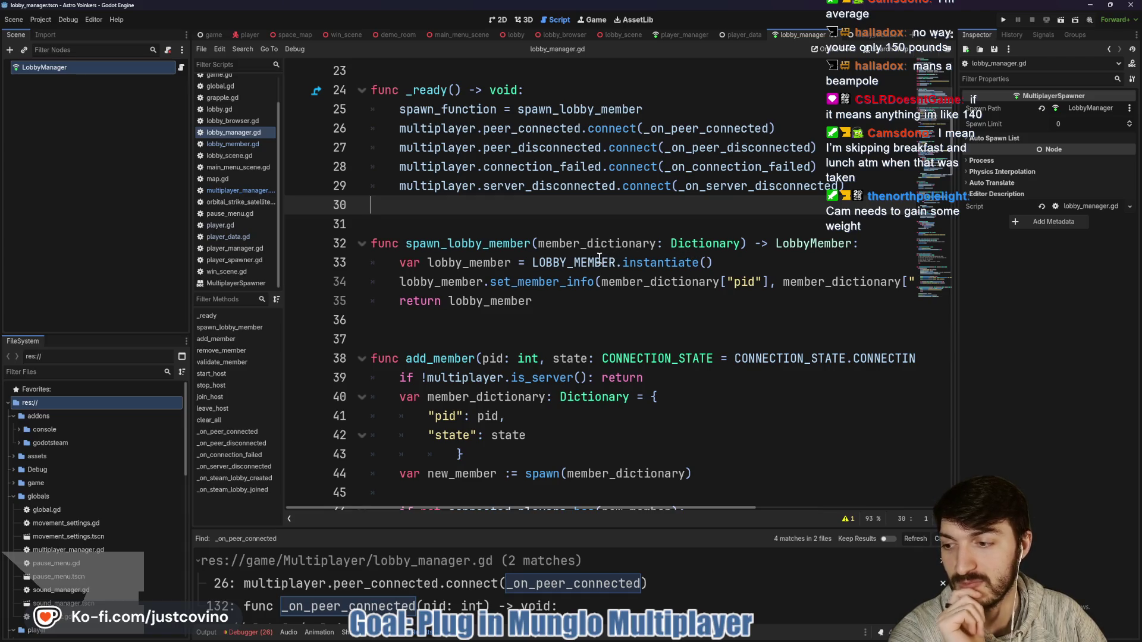
mouse_move(592, 254)
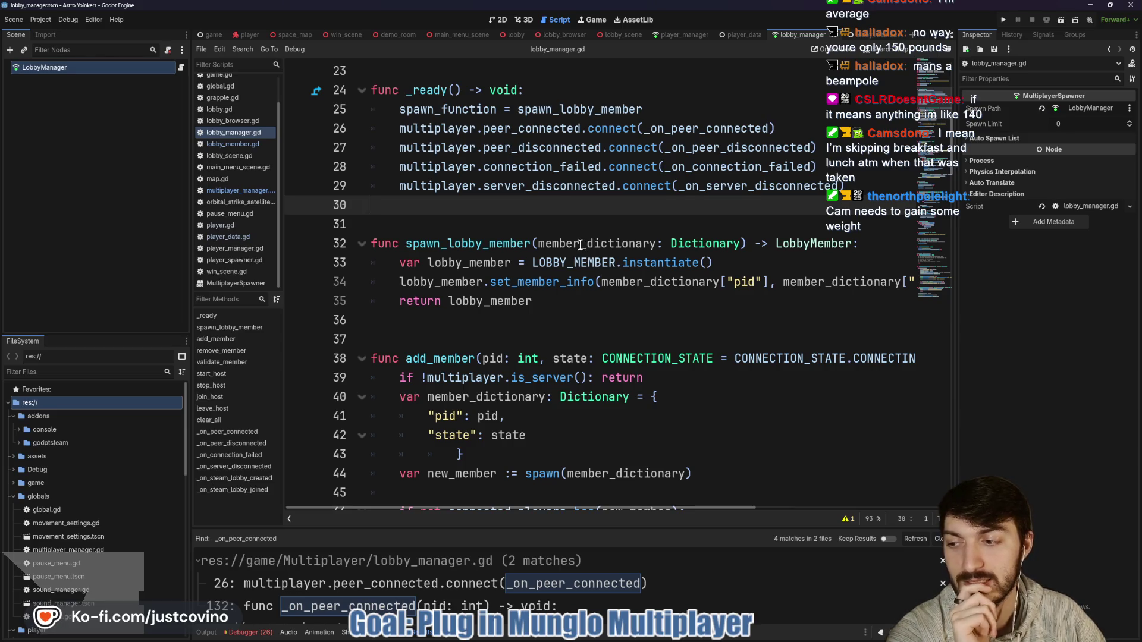
click(705, 147)
double_click(705, 147)
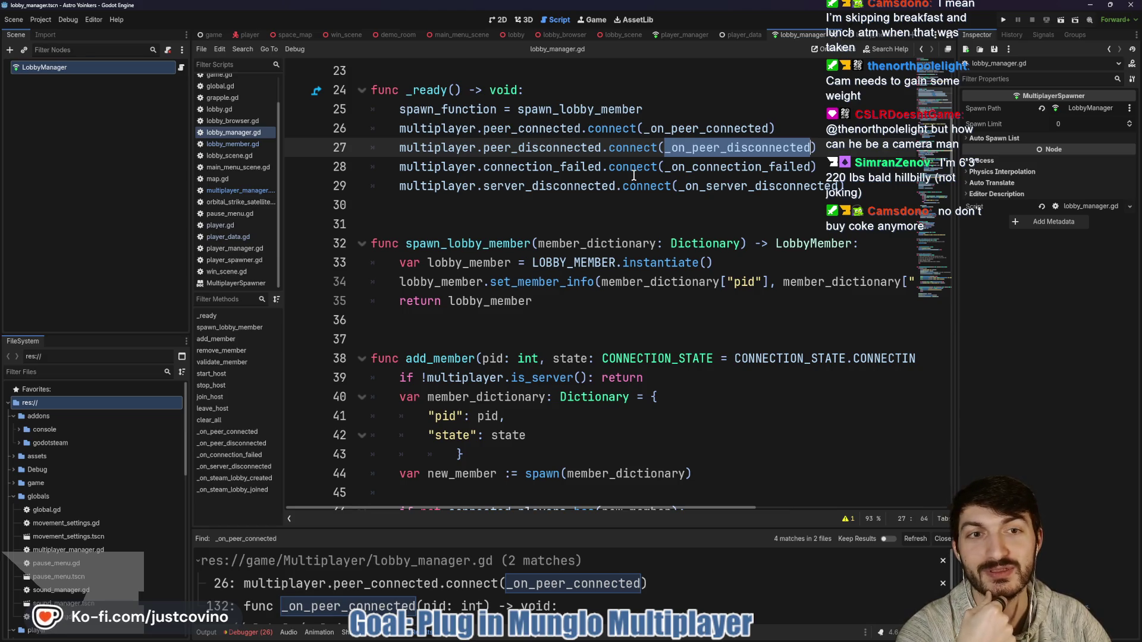
Select peer_disconnected on line 27 and run the project as two debug instances.
scroll(595, 177, down, 1)
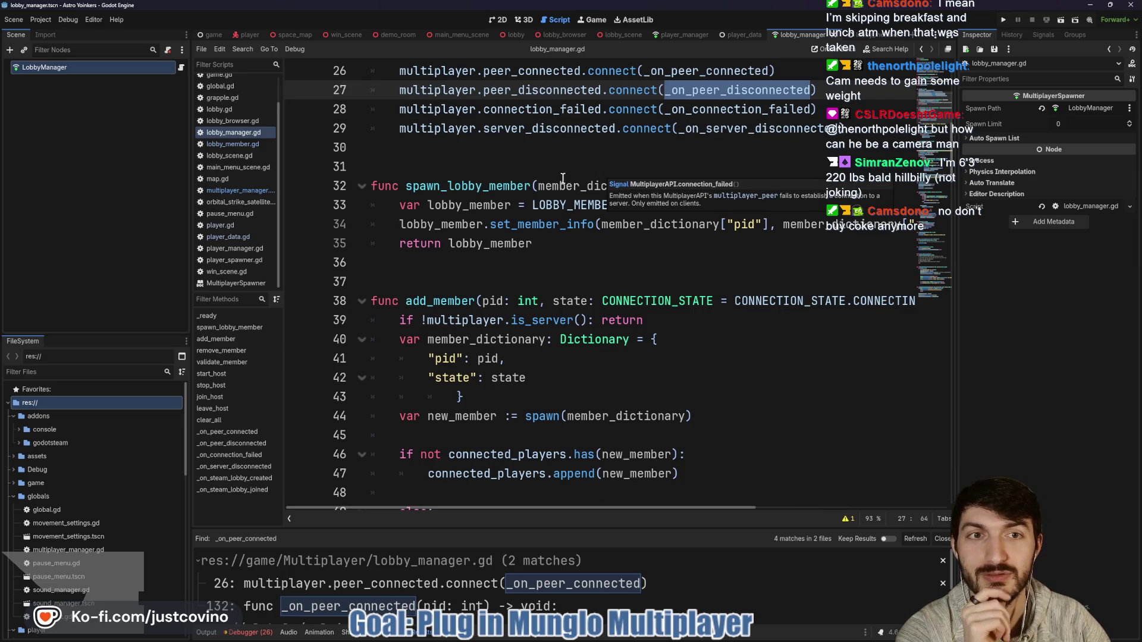
scroll(556, 175, down, 9)
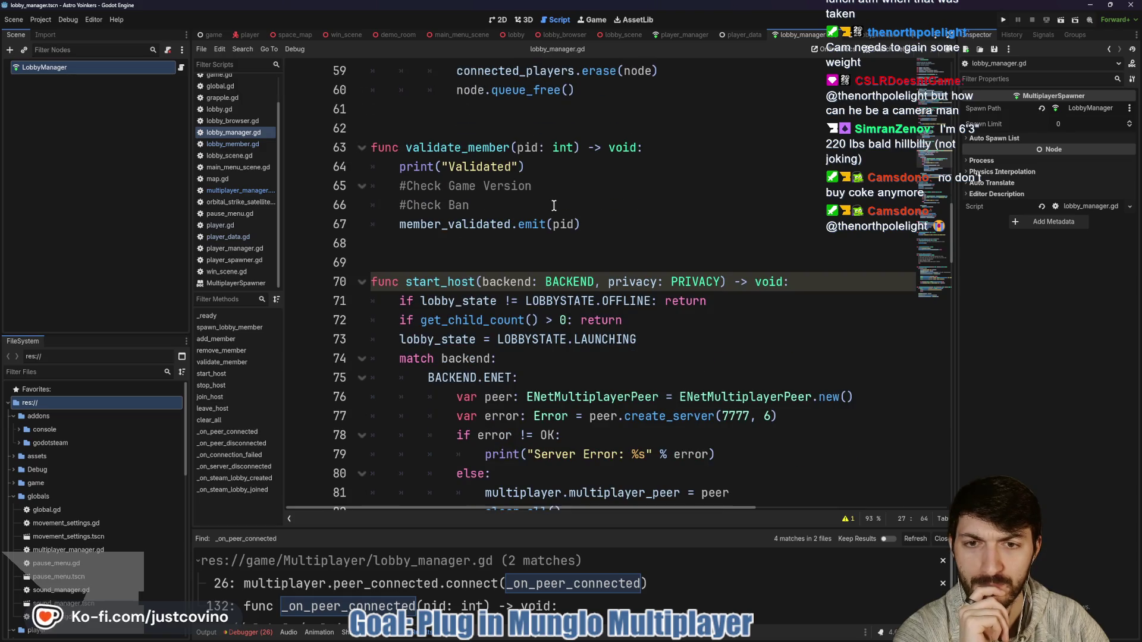
scroll(559, 208, up, 8)
scroll(563, 214, up, 3)
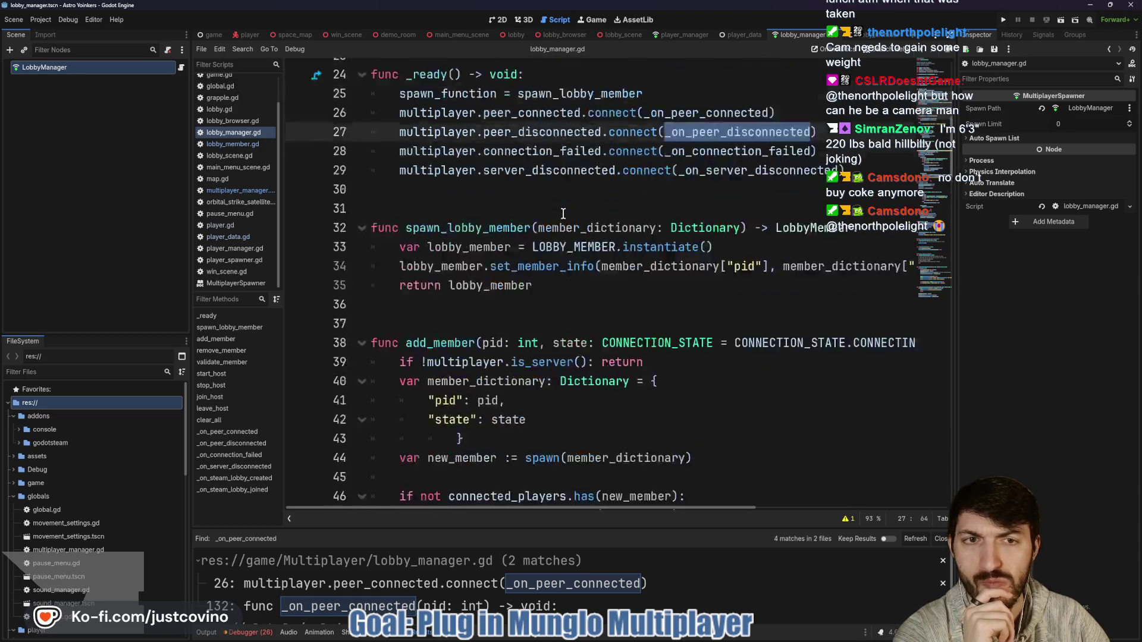
double_click(536, 205)
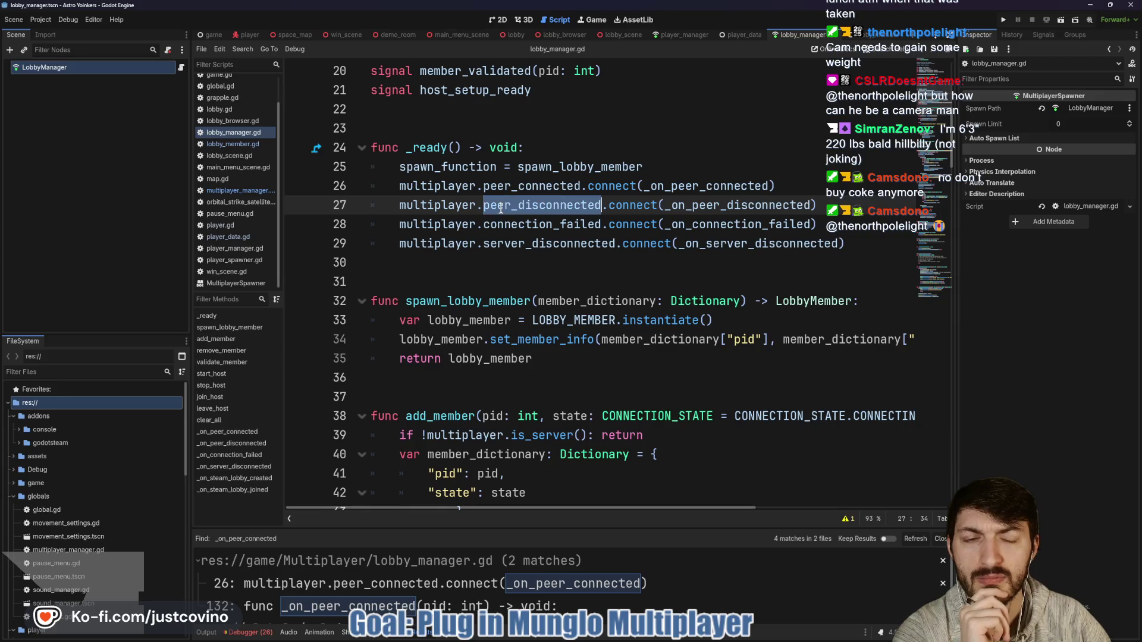
click(1001, 22)
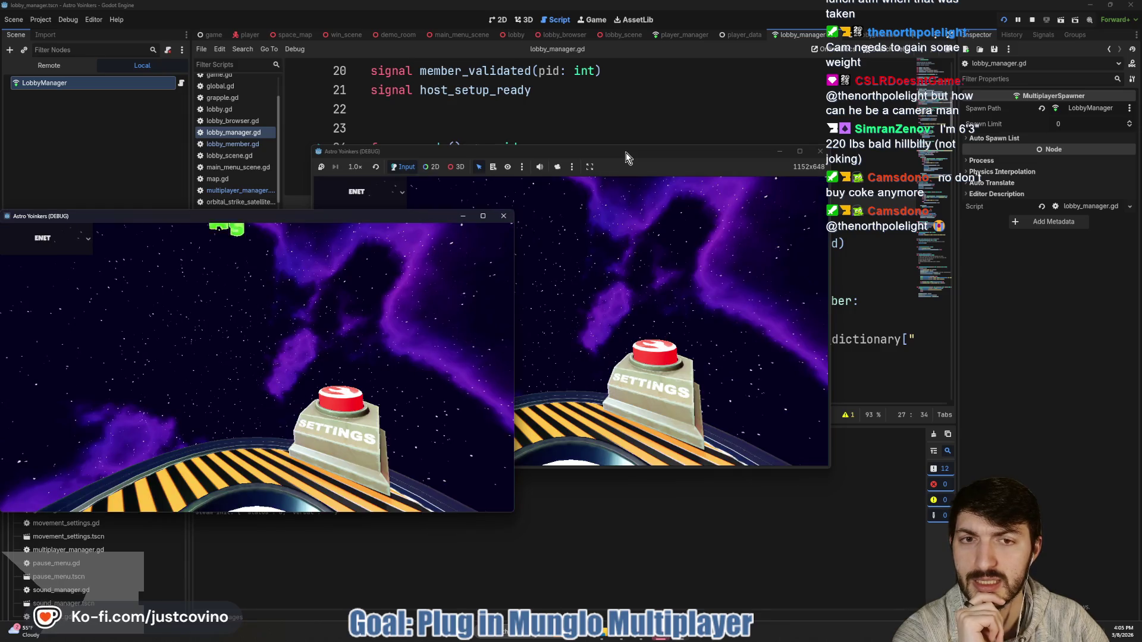
Reposition the second game window and start hosting a lobby from it.
mouse_move(626, 152)
mouse_down()
mouse_move(671, 148)
mouse_move(807, 86)
mouse_up()
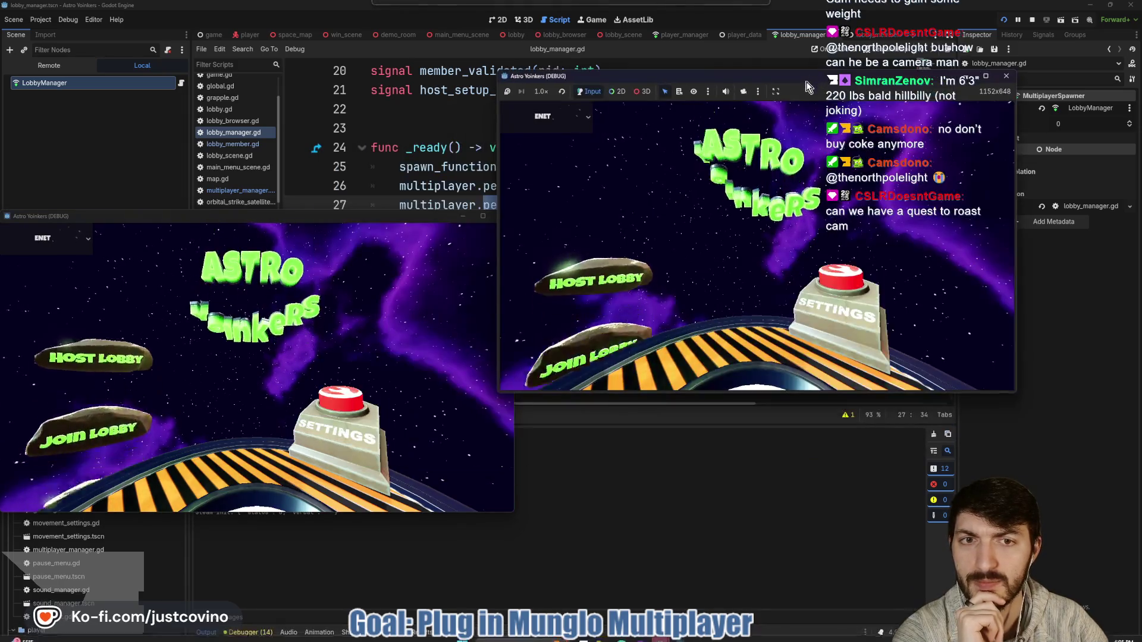
click(606, 178)
click(746, 195)
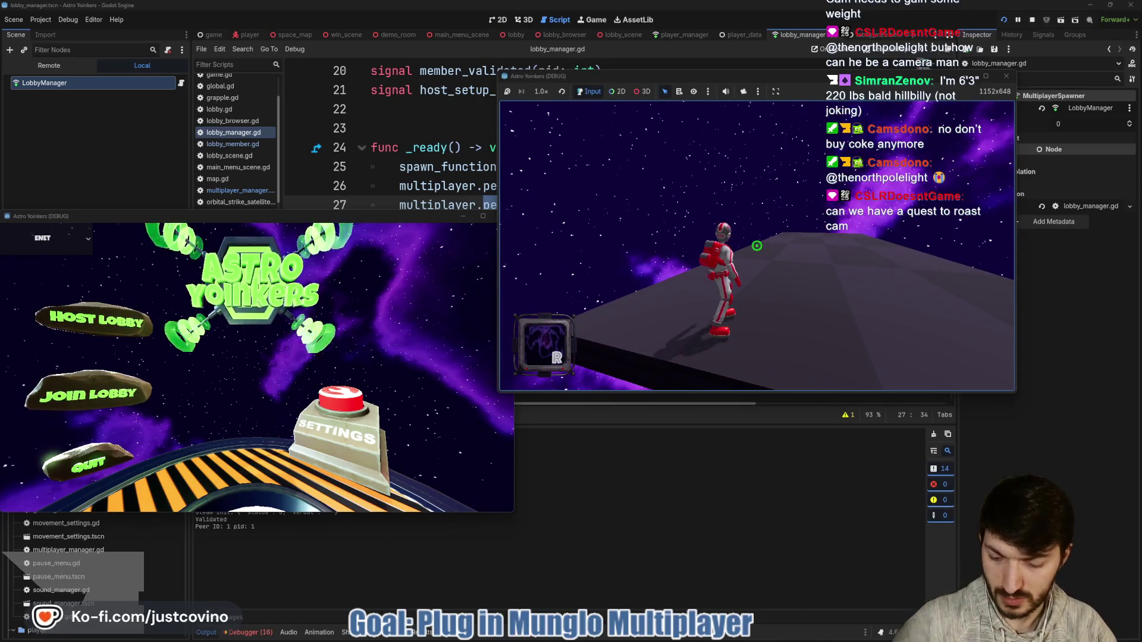
Reposition the first game window, open its lobby browser and join Fake Lobby 78.
drag(316, 215, 339, 106)
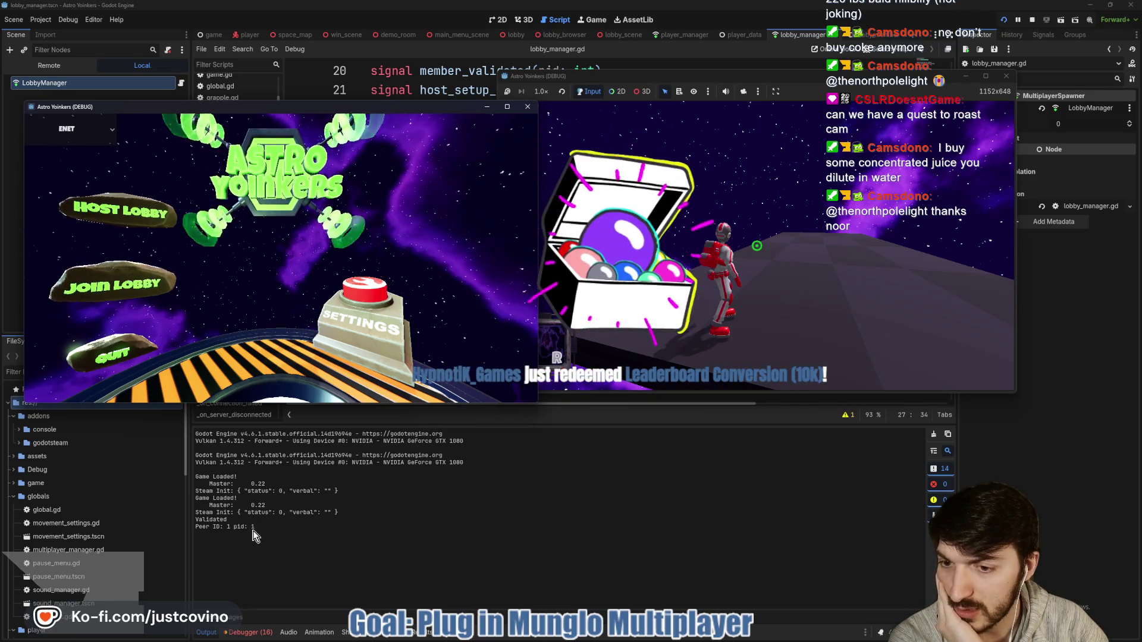
click(137, 278)
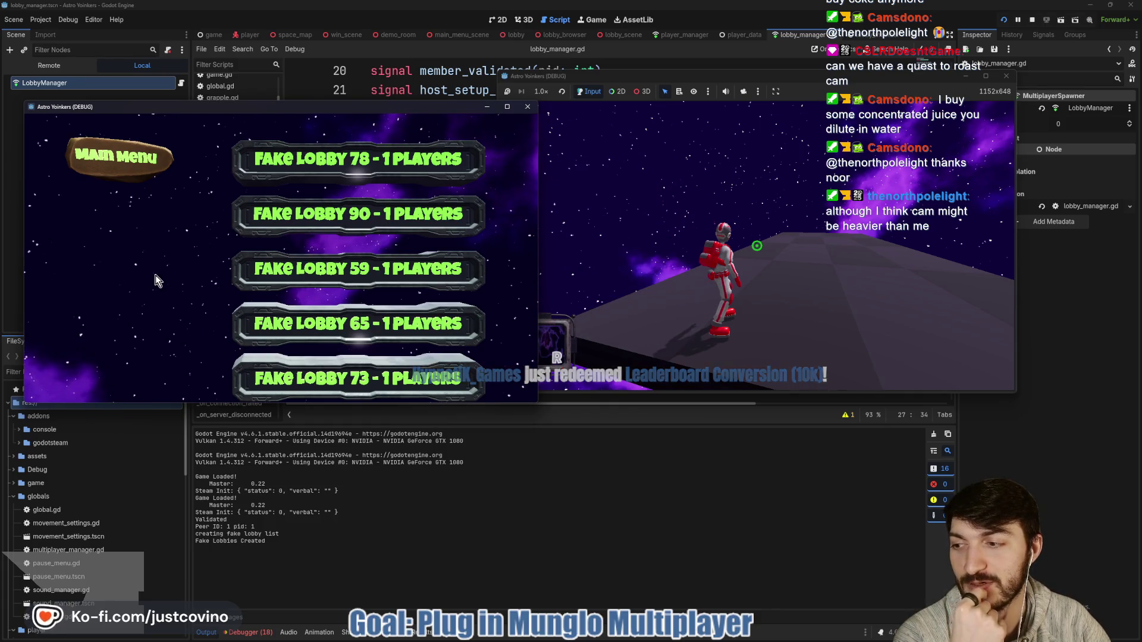
click(319, 173)
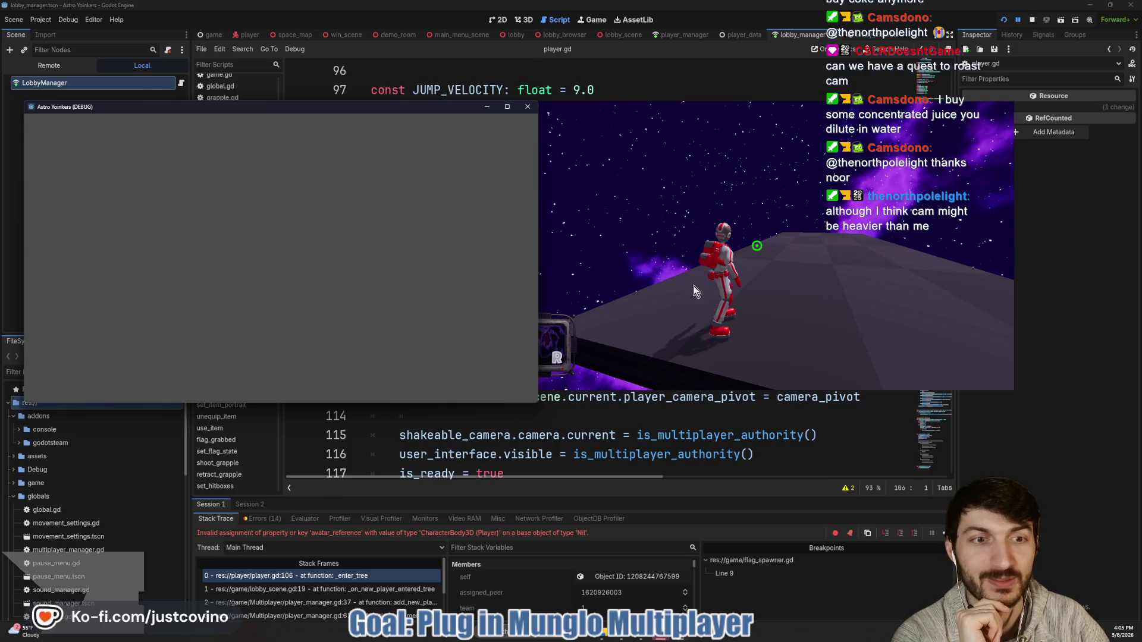
Close the crashed grey game window and check the output log and Remote scene tree.
key(F8)
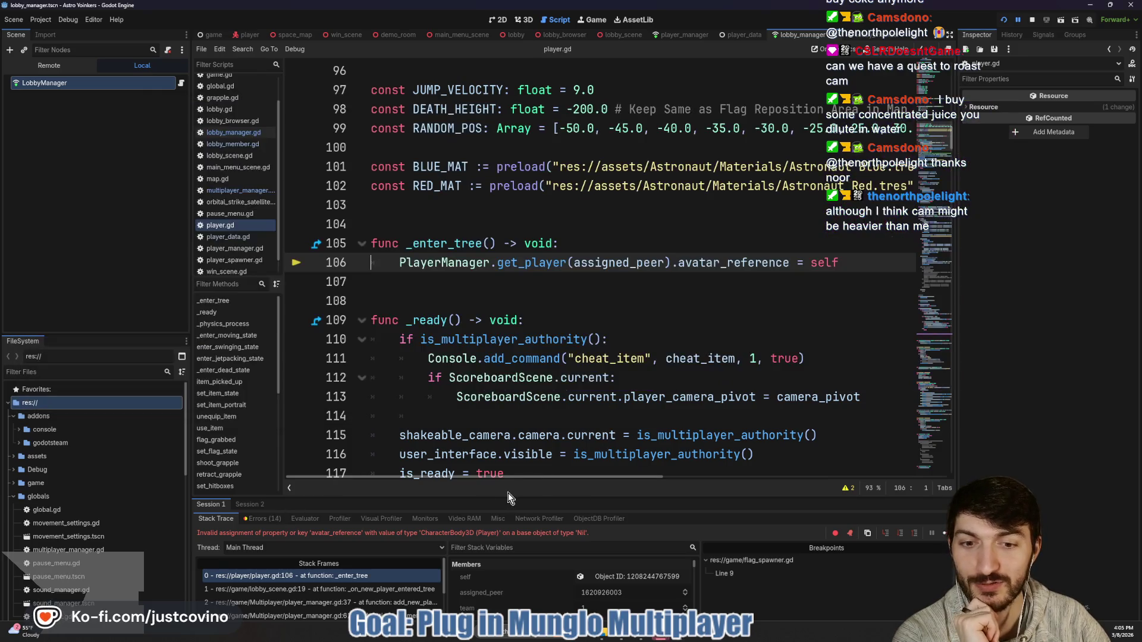
click(206, 632)
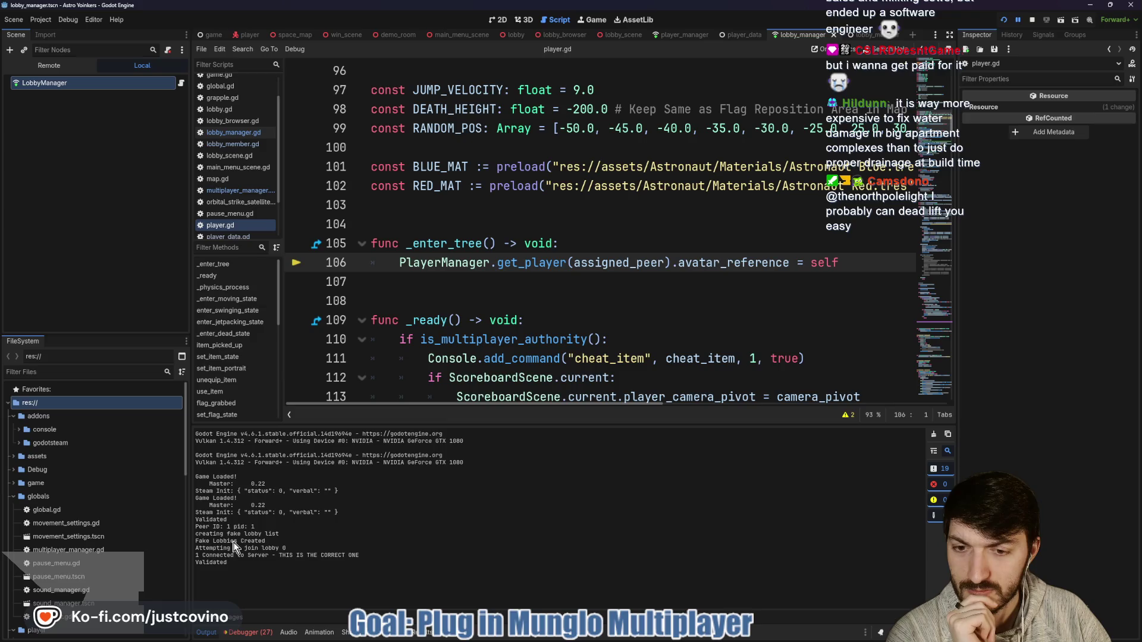
click(55, 68)
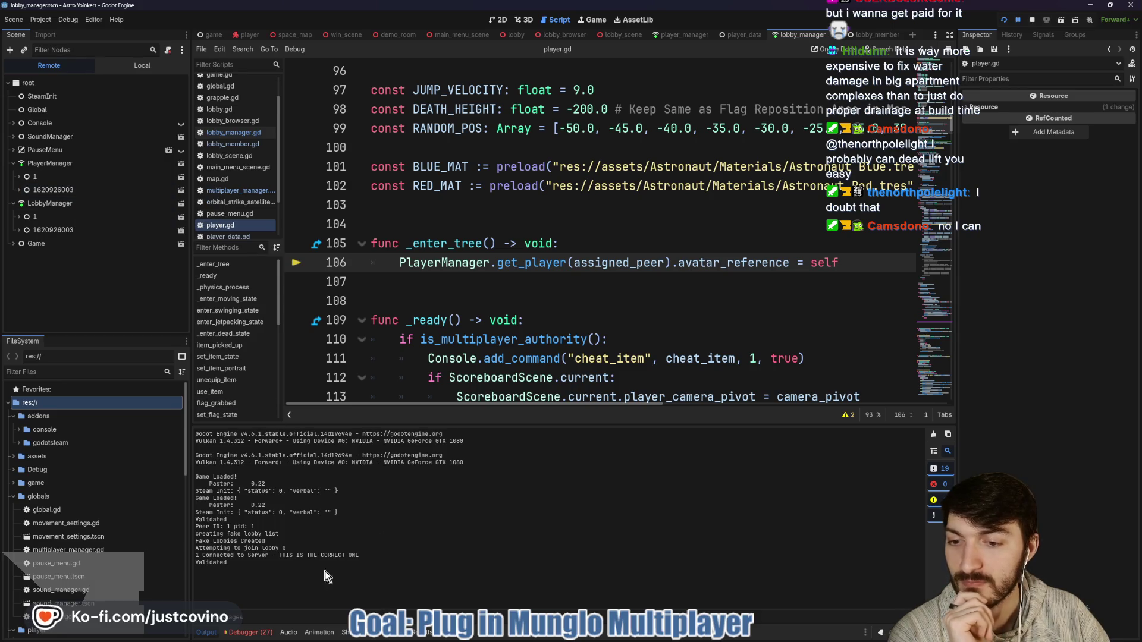
Review Session 2's Errors list in the Debugger, including the process_simplify_path error.
click(250, 632)
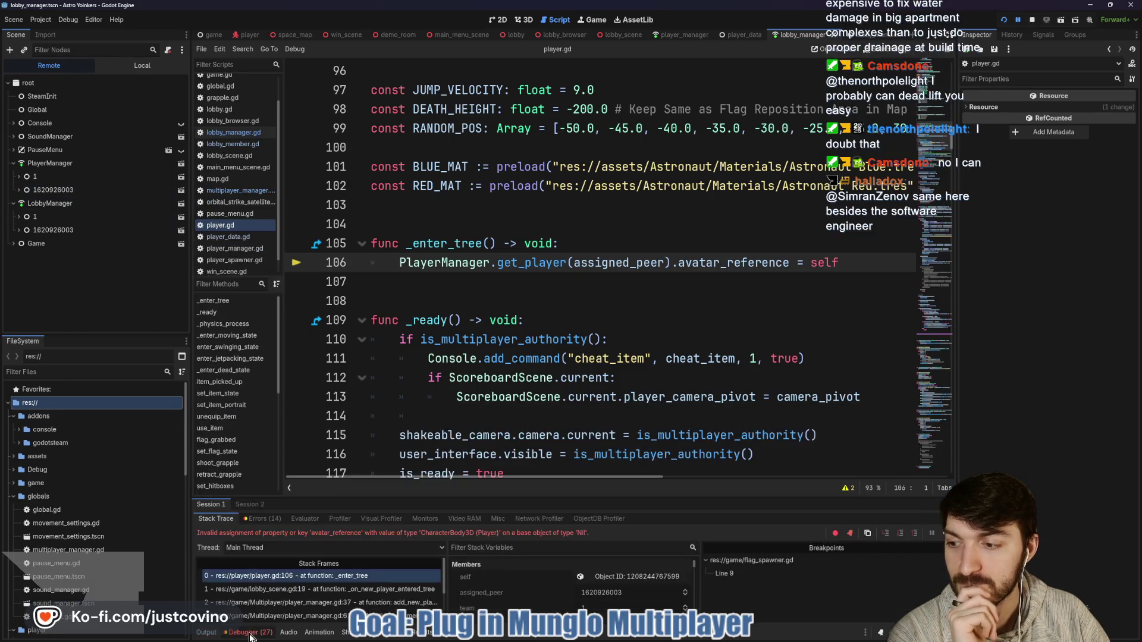
click(257, 507)
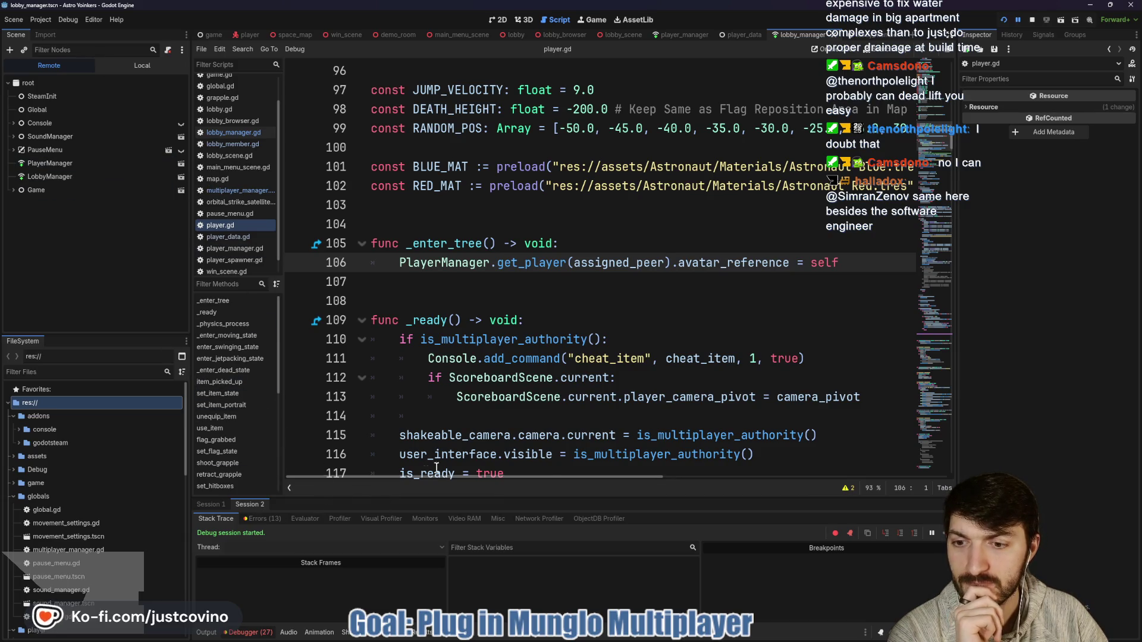
click(265, 519)
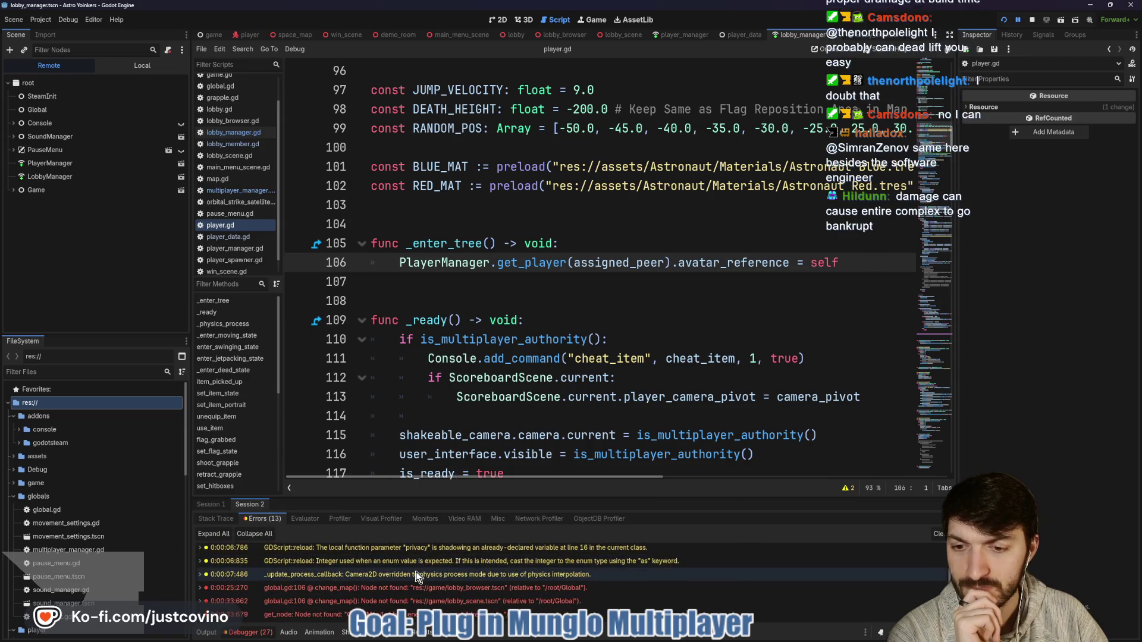
scroll(519, 587, down, 1)
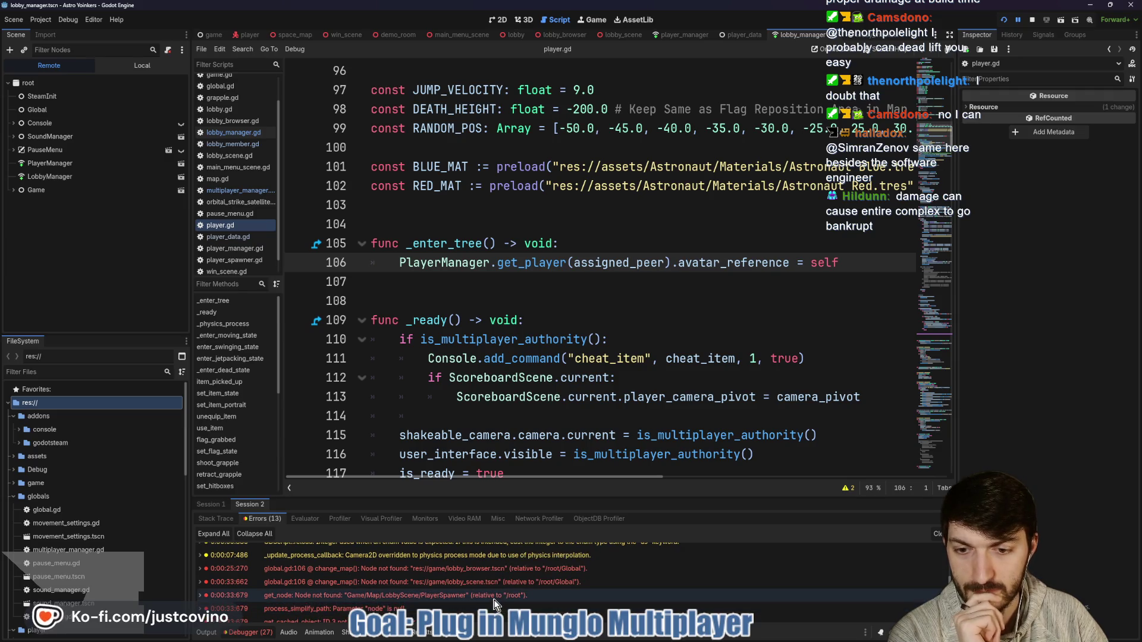
scroll(476, 598, down, 1)
click(451, 602)
scroll(434, 605, down, 1)
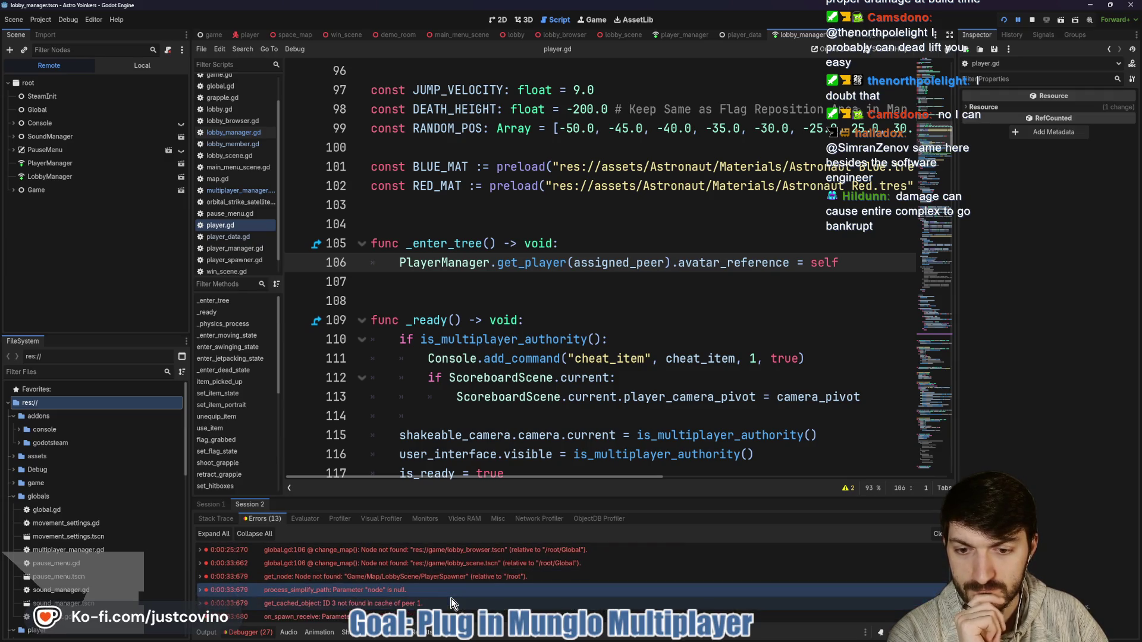
Stop the running game and open the player_data.gd script.
click(1032, 20)
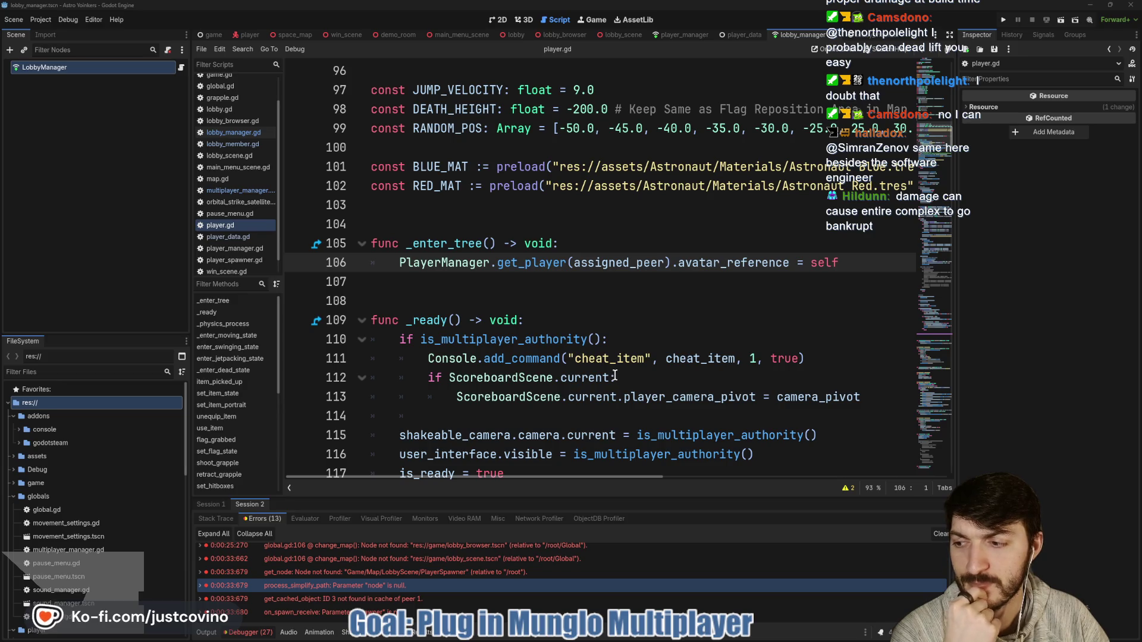
mouse_move(606, 361)
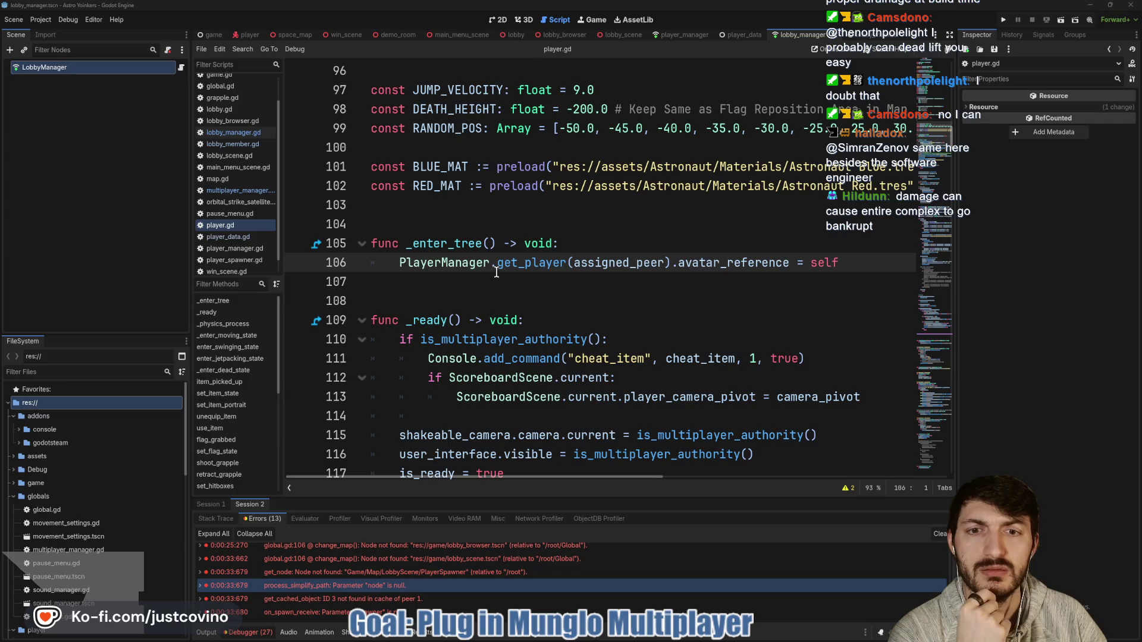
click(471, 300)
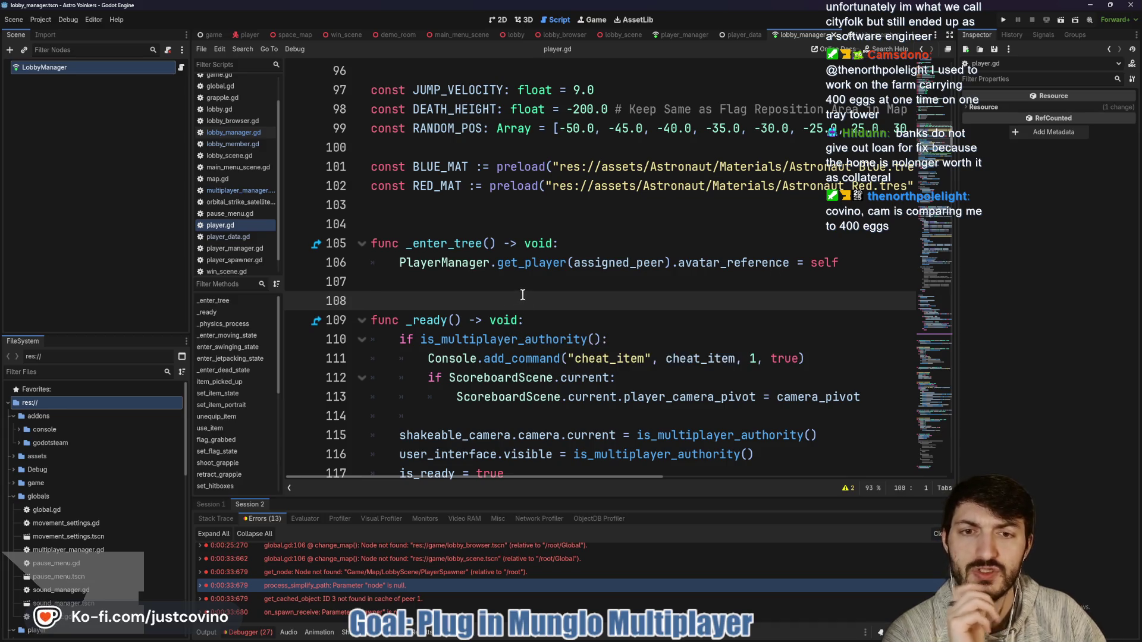
click(743, 35)
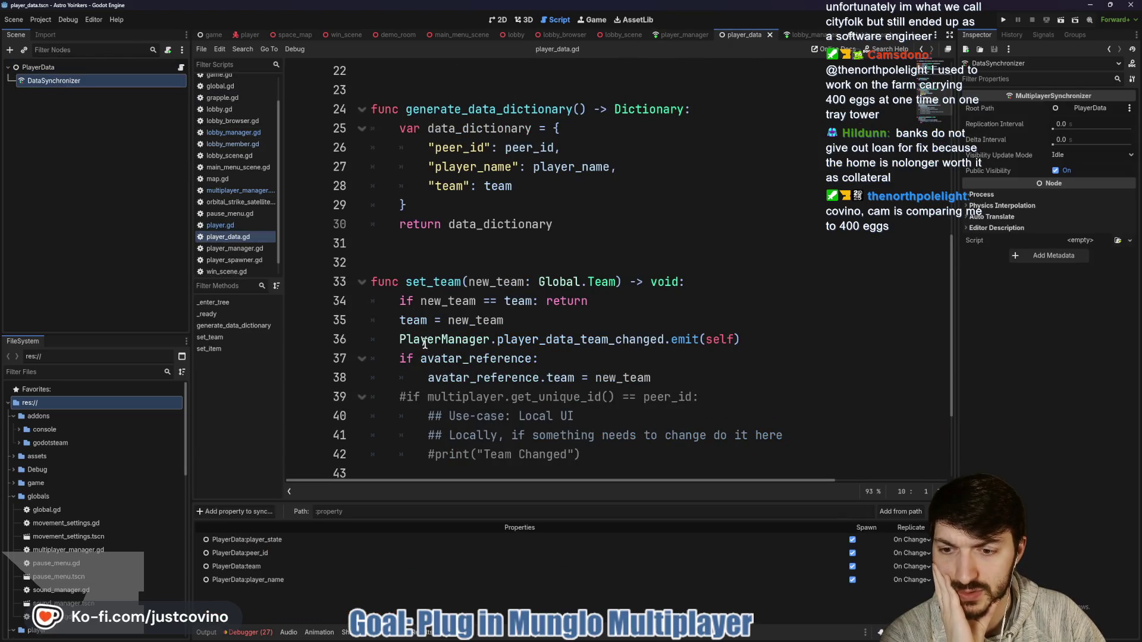
Check lobby_member.gd and lobby_manager.gd, then search the project for create_server.
click(845, 34)
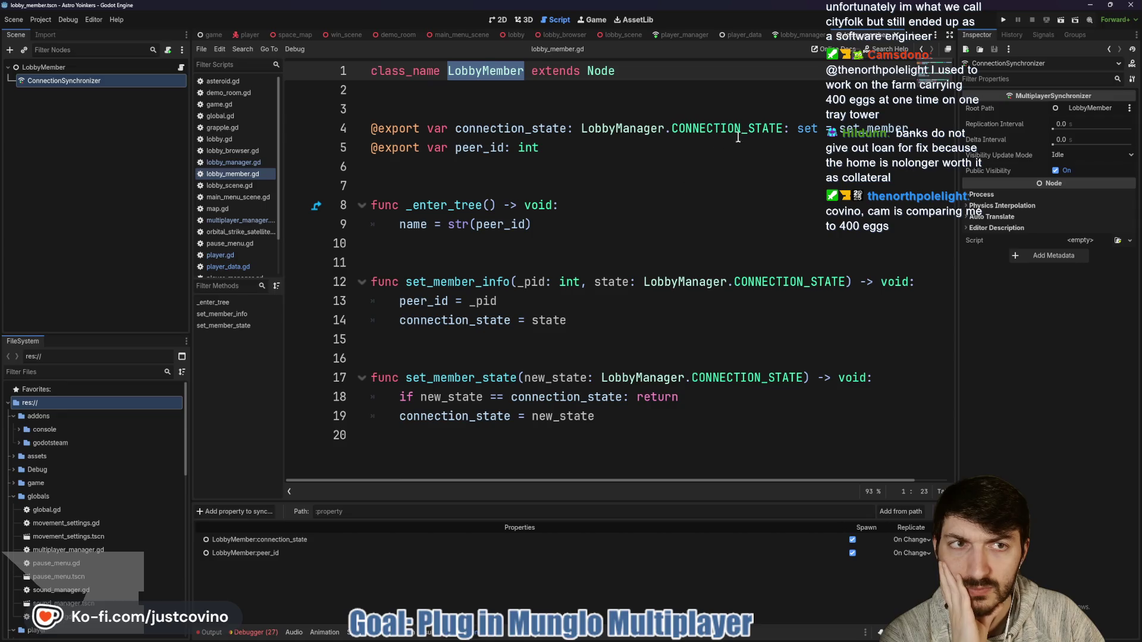
click(783, 34)
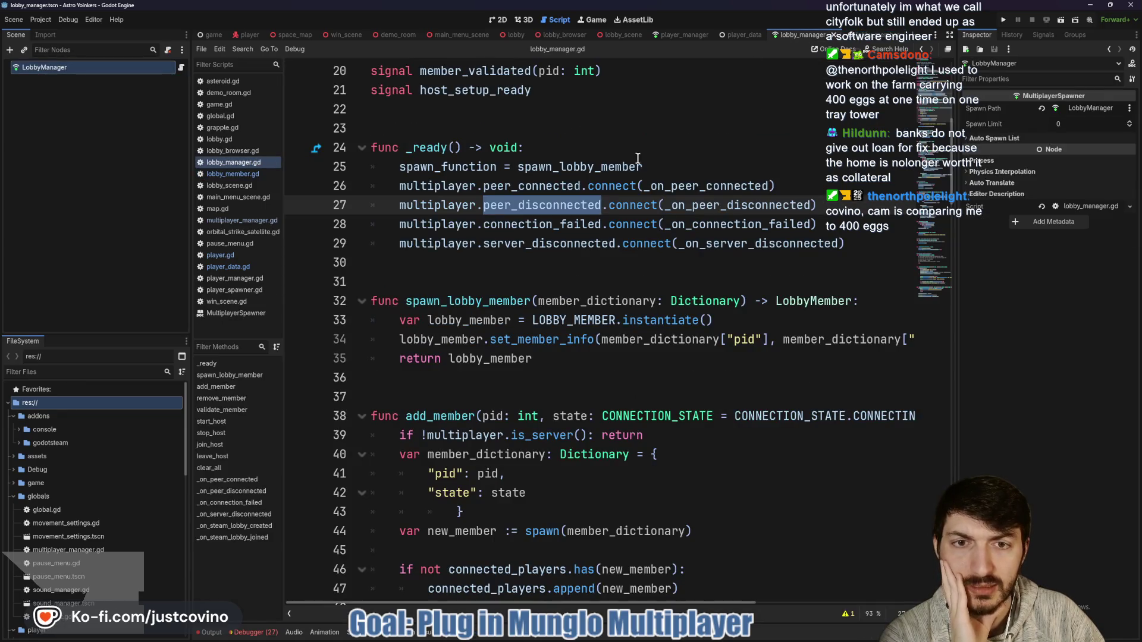
key(alt+Left)
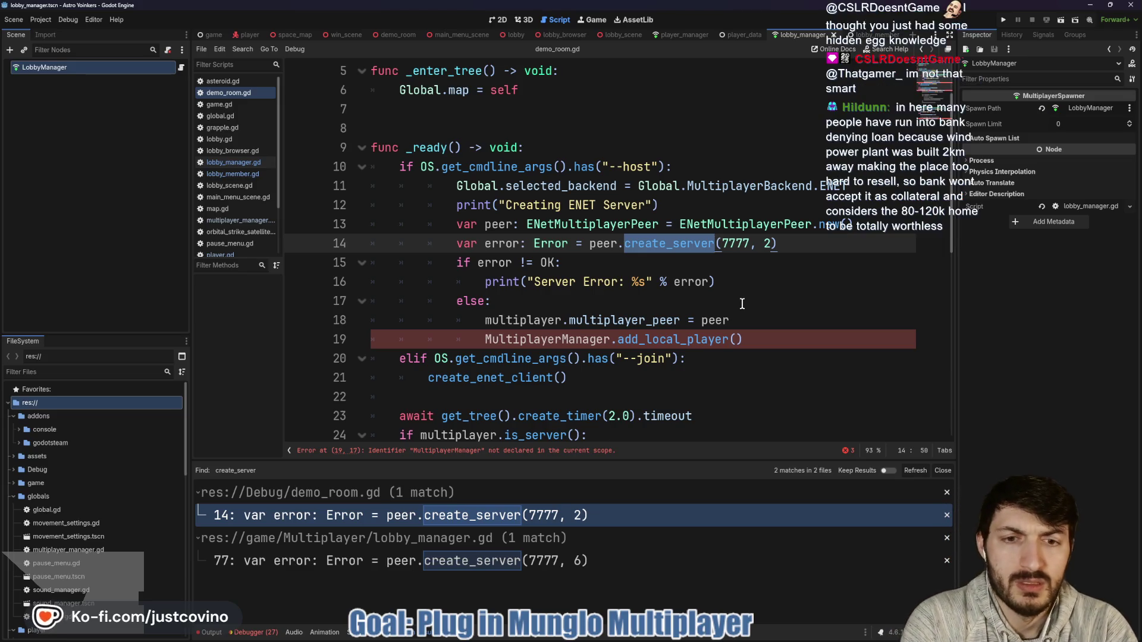
scroll(742, 303, down, 8)
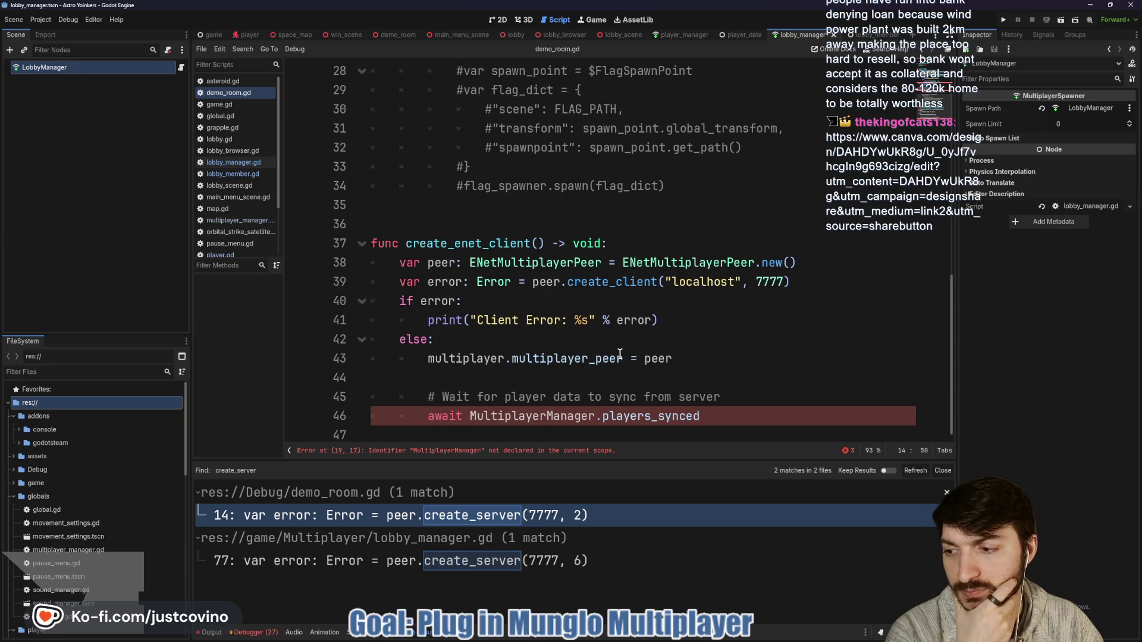
mouse_move(617, 353)
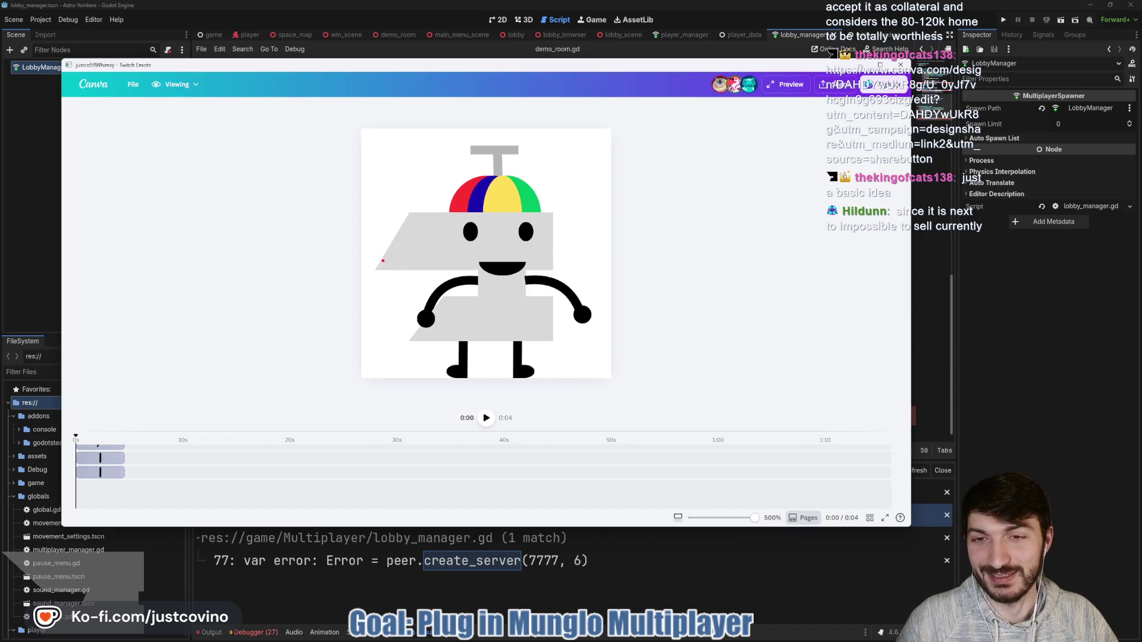
Draw two red loops on the Canva character, then close Canva to return to demo_room.gd line 44.
mouse_move(378, 267)
mouse_down()
mouse_move(369, 264)
mouse_move(377, 257)
mouse_up()
mouse_move(394, 196)
mouse_down()
mouse_move(381, 200)
mouse_move(393, 203)
mouse_up()
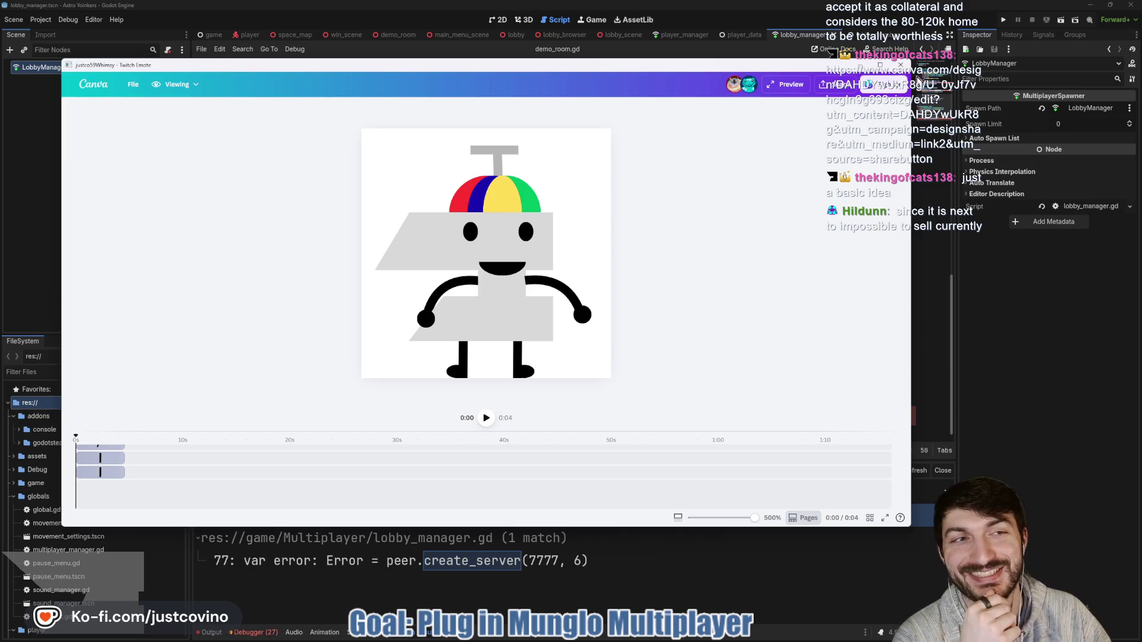
click(901, 65)
click(732, 370)
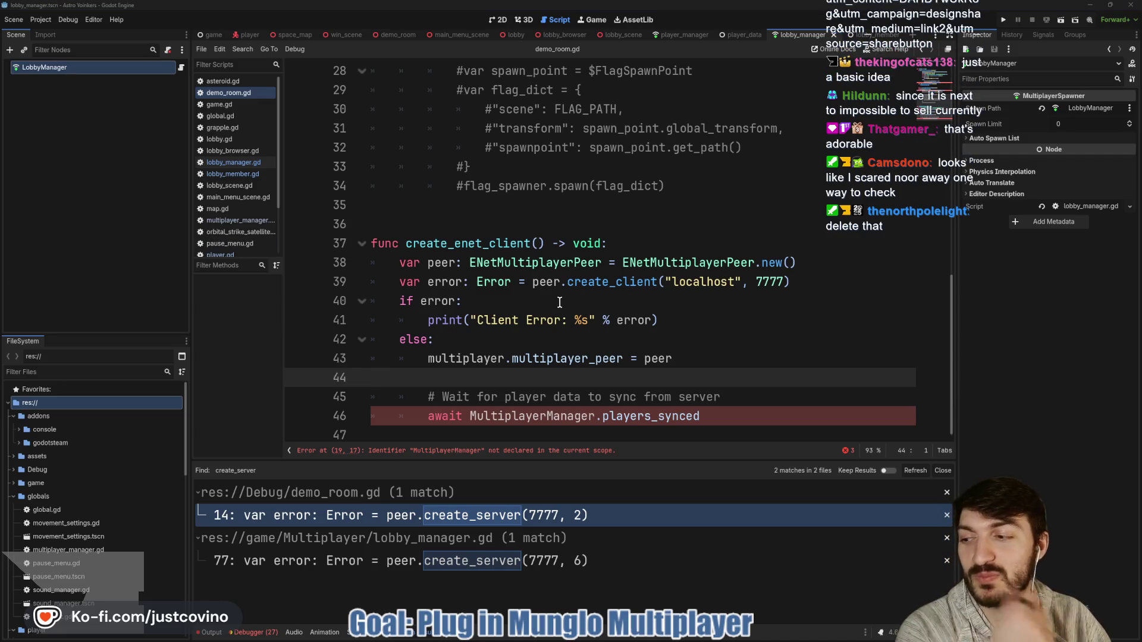
Review demo_room.gd's create_enet_client, check player_data.gd, then switch to player_manager.gd.
click(538, 243)
scroll(661, 305, up, 1)
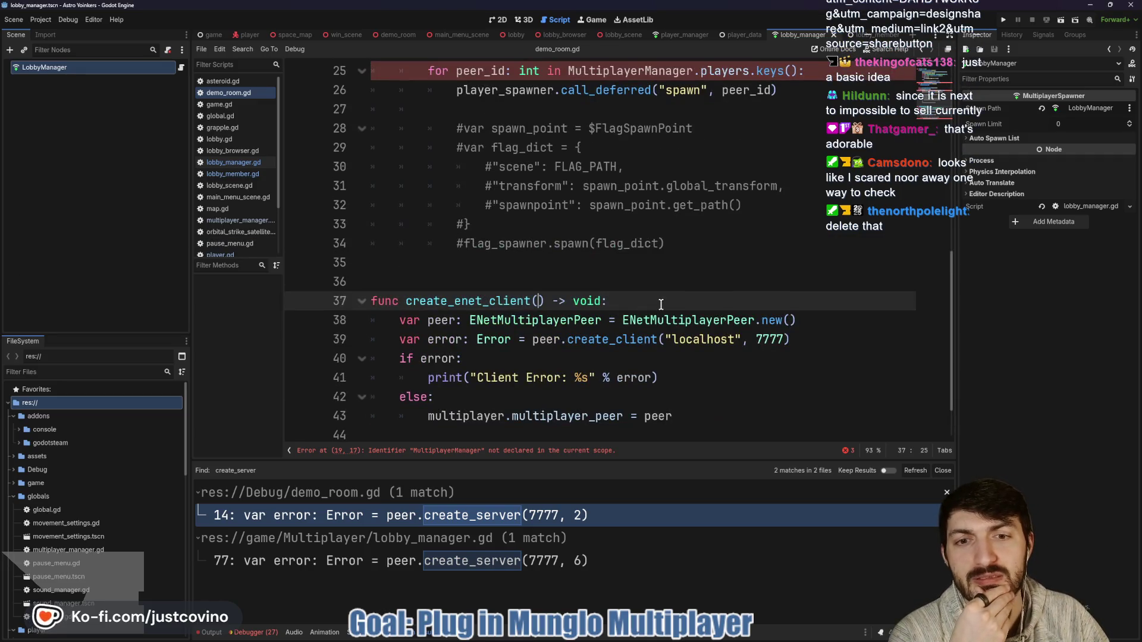
scroll(660, 304, down, 1)
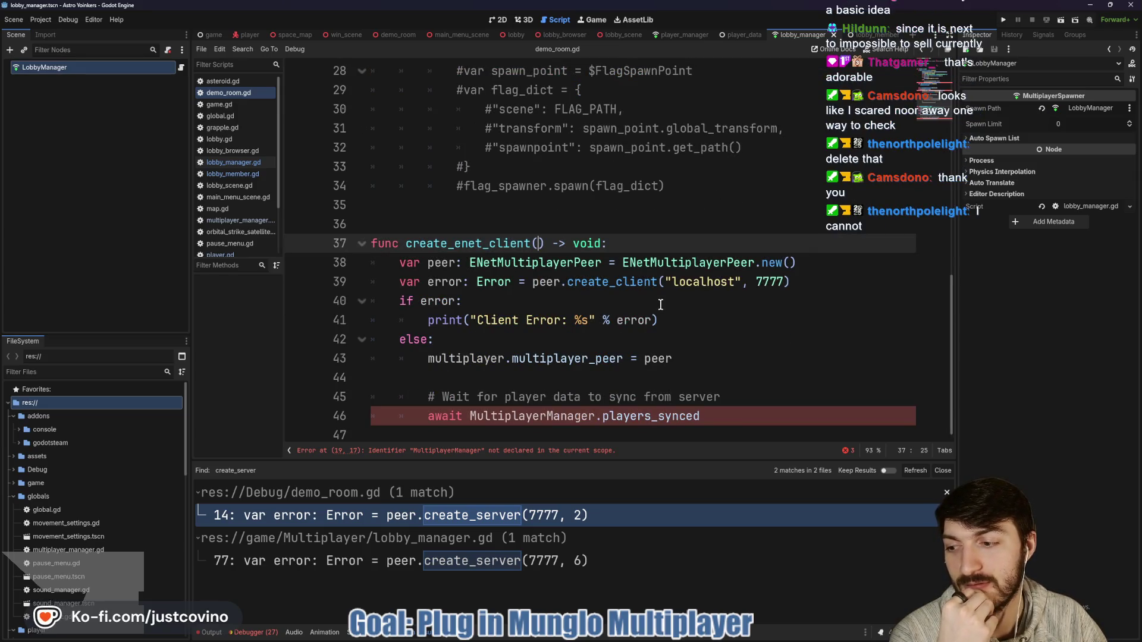
scroll(661, 305, up, 1)
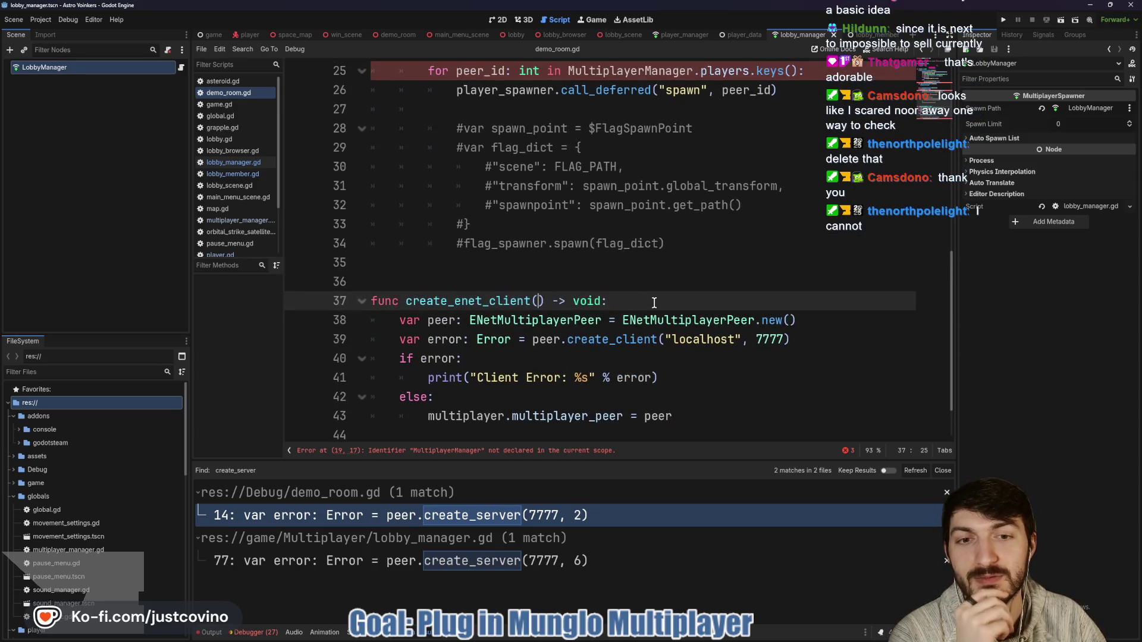
click(510, 264)
scroll(514, 276, up, 2)
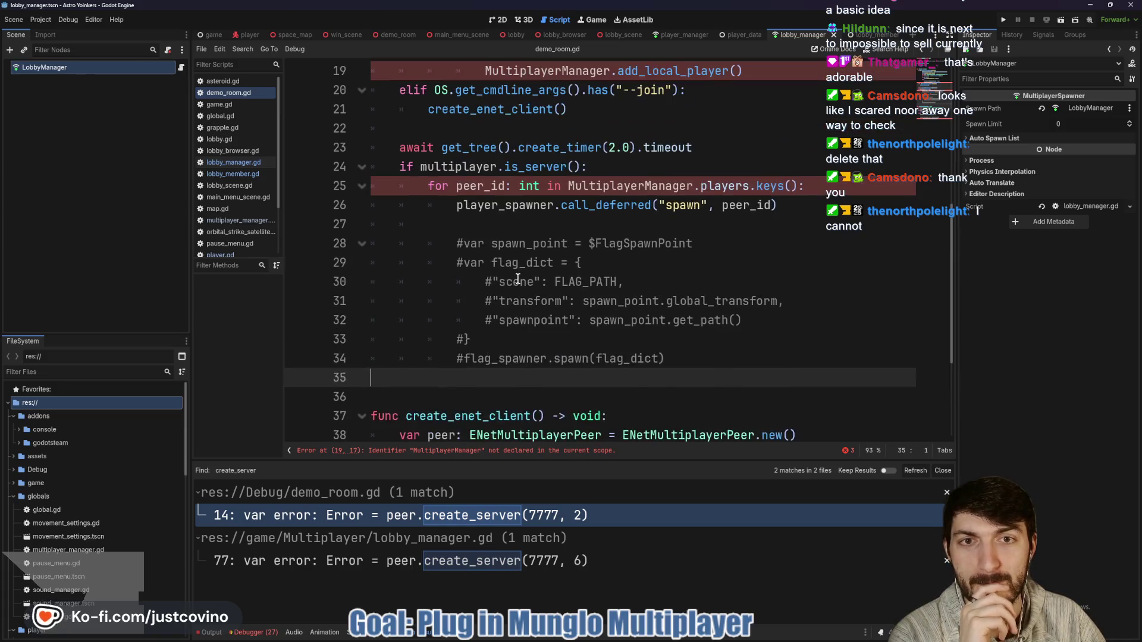
scroll(515, 276, up, 3)
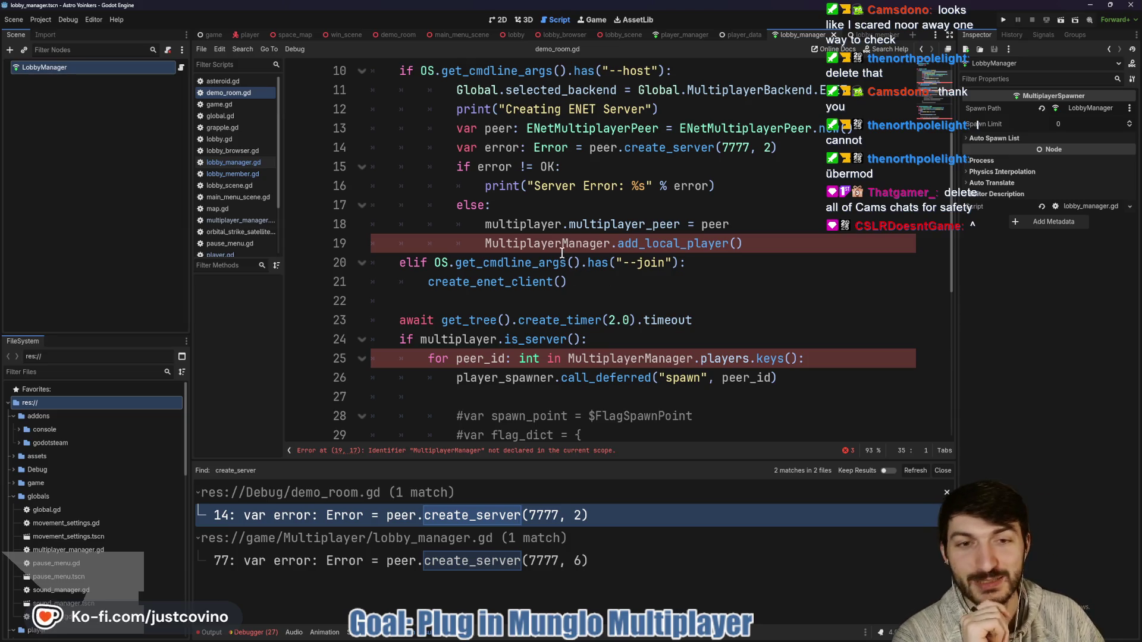
scroll(744, 218, up, 1)
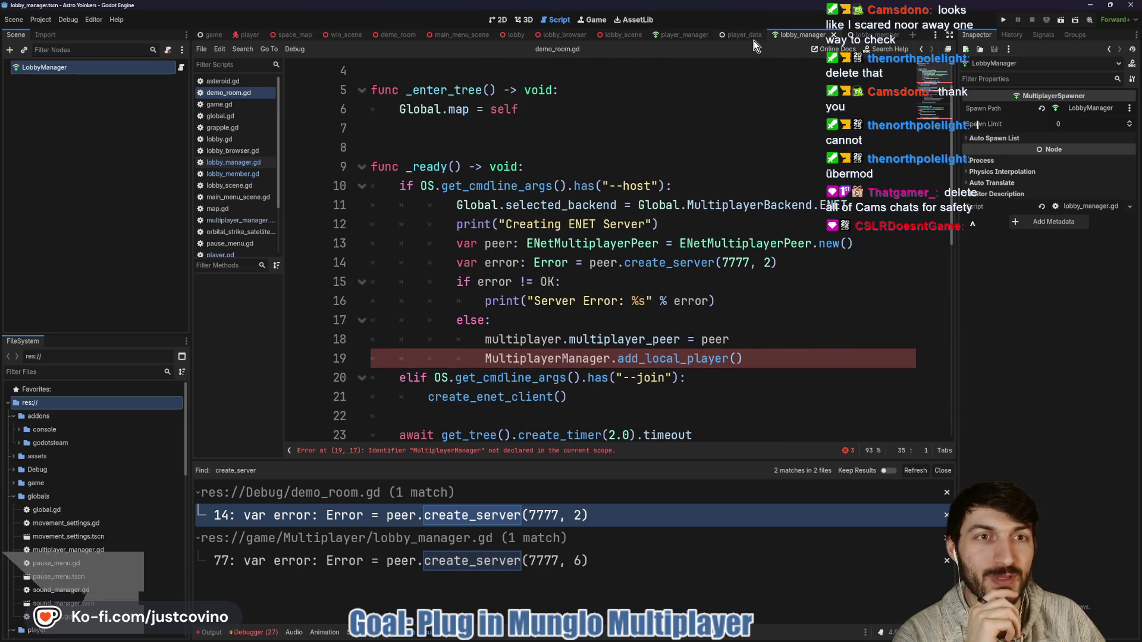
click(748, 37)
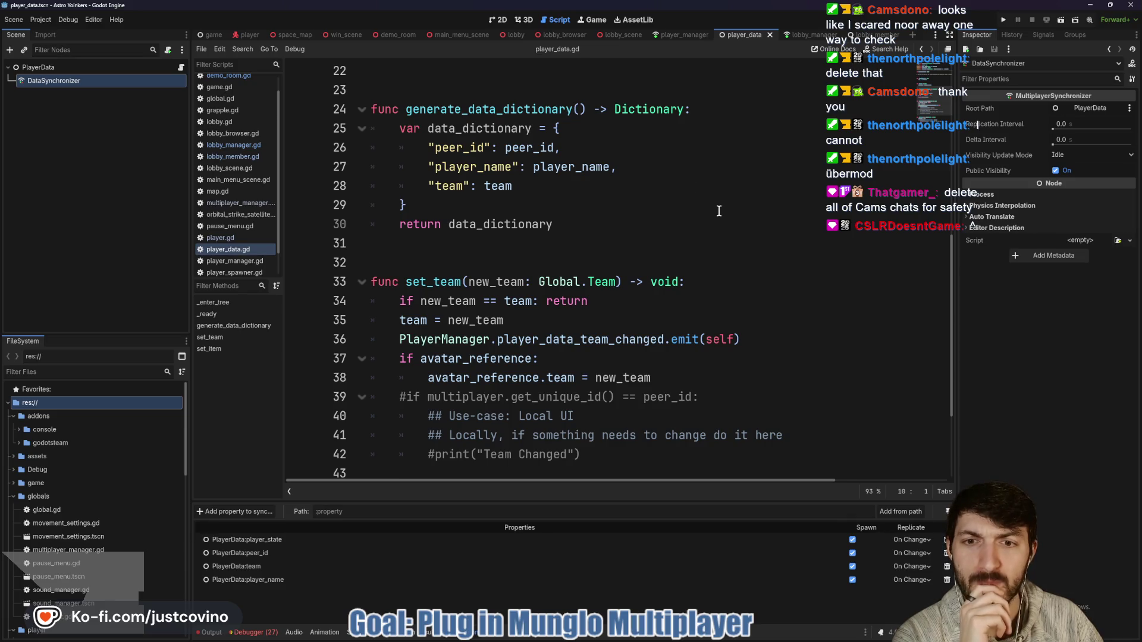
click(684, 35)
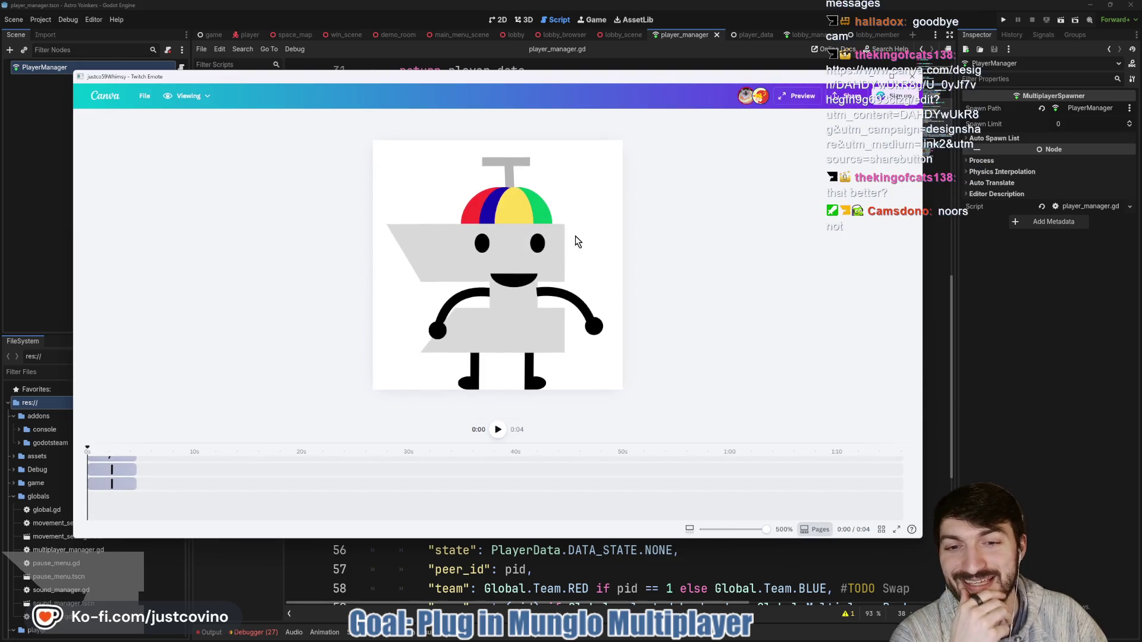
Play the Canva emote animation preview and replay it from the start.
click(497, 429)
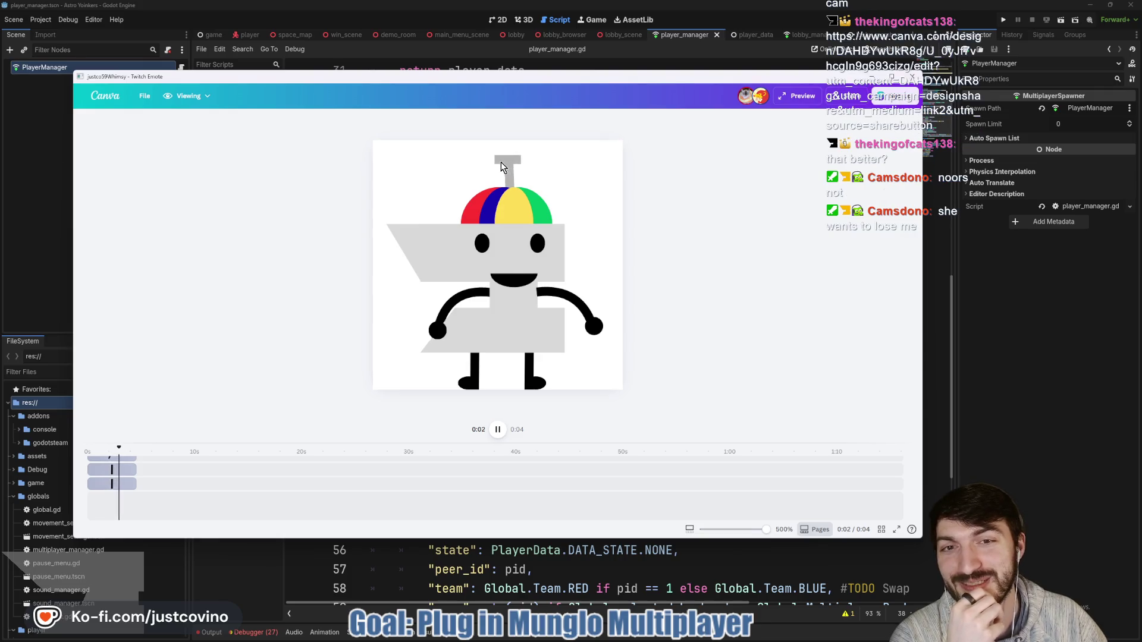
key(space)
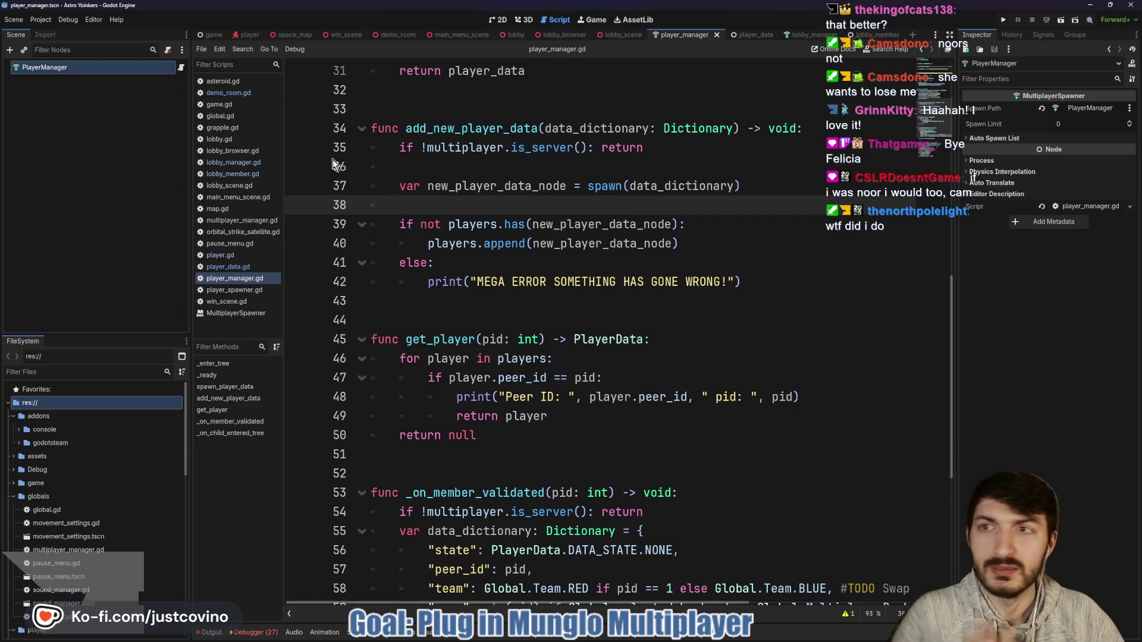
scroll(593, 246, down, 2)
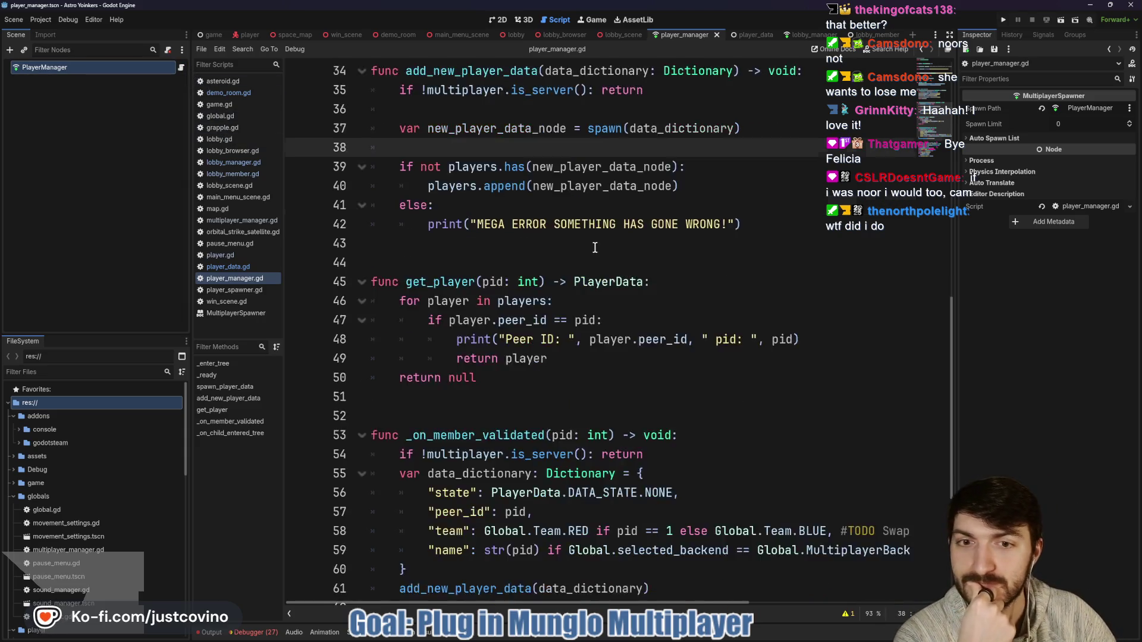
scroll(595, 248, down, 1)
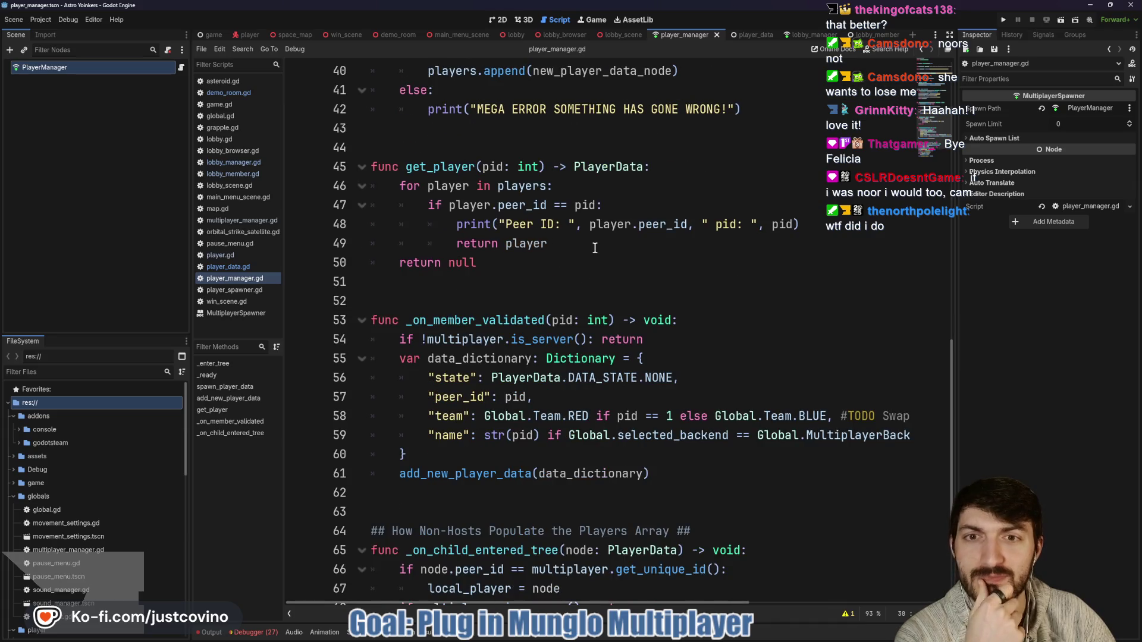
scroll(595, 247, down, 1)
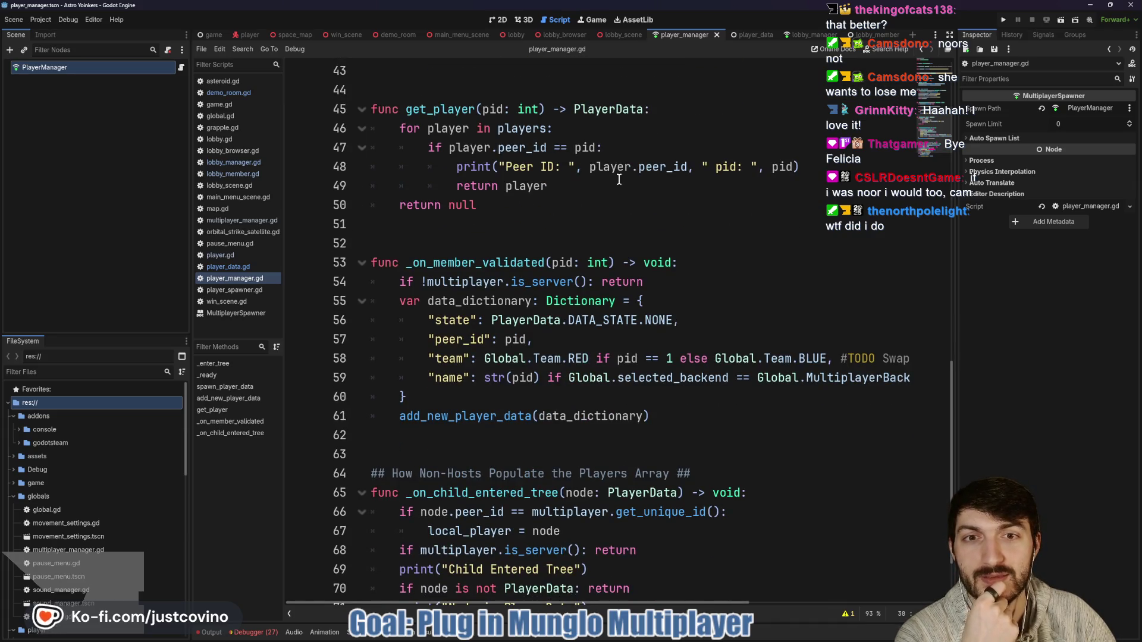
scroll(751, 193, up, 1)
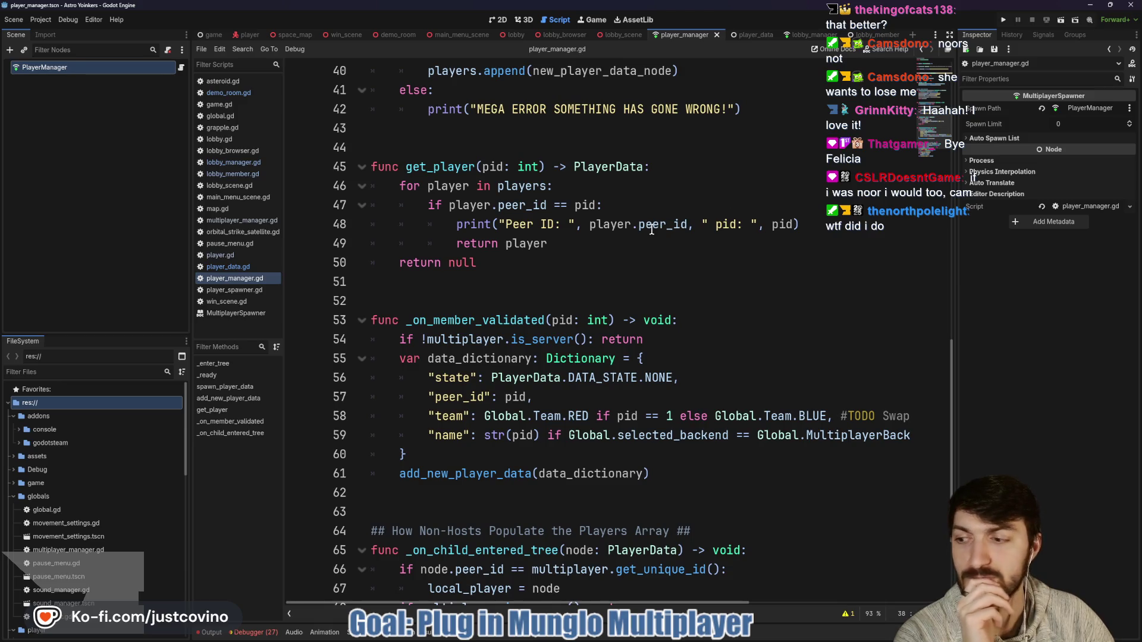
scroll(651, 228, down, 1)
scroll(649, 231, up, 2)
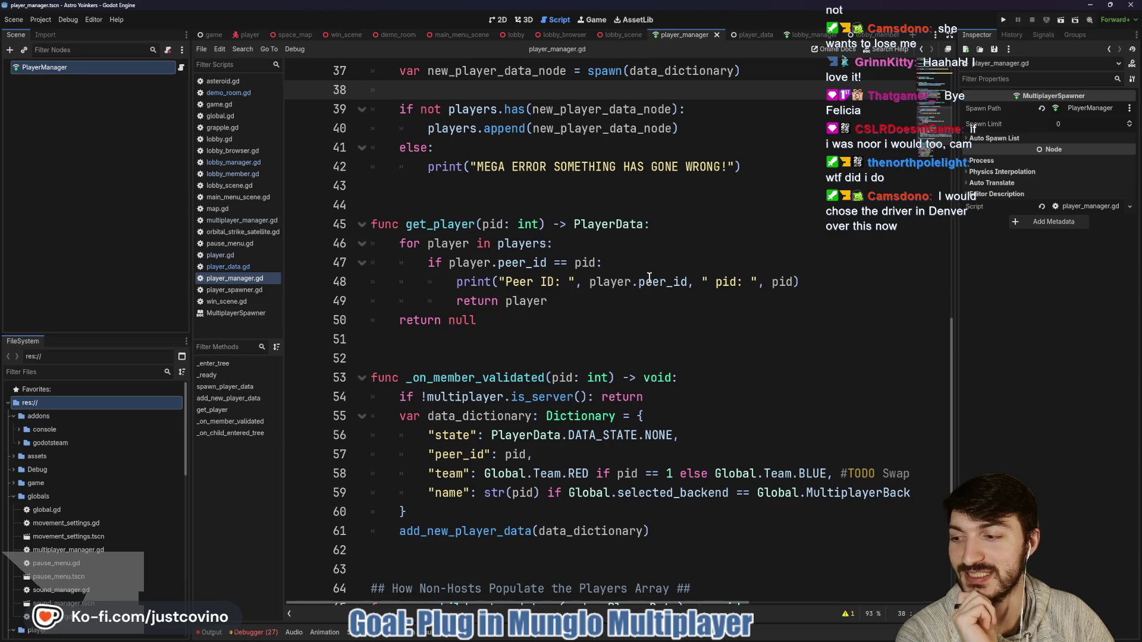
scroll(530, 290, up, 1)
click(493, 255)
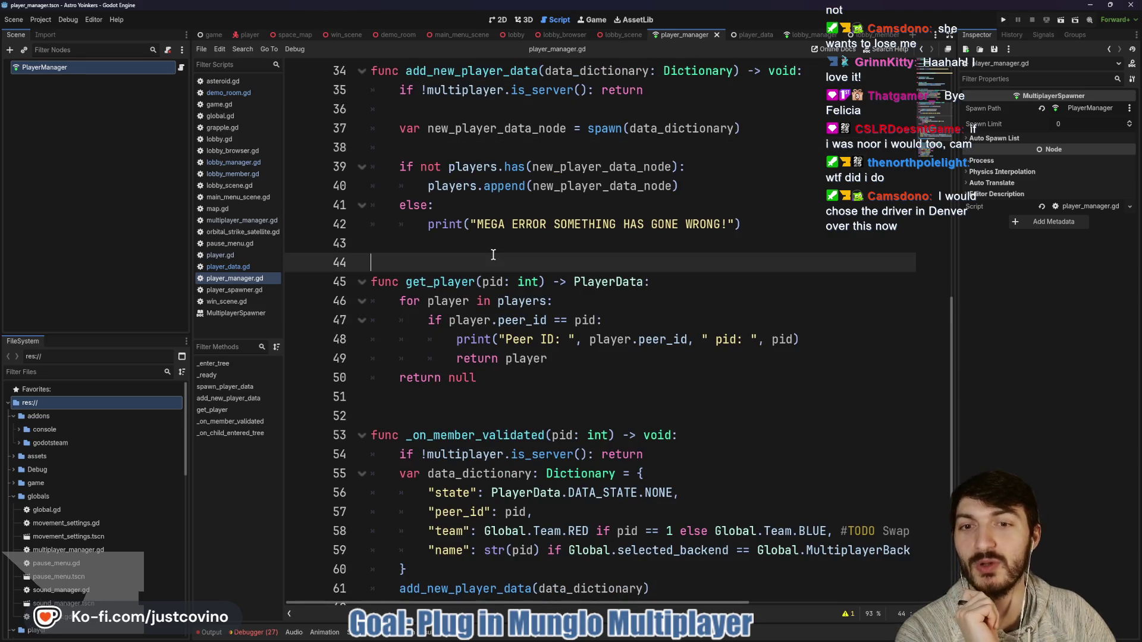
mouse_move(527, 283)
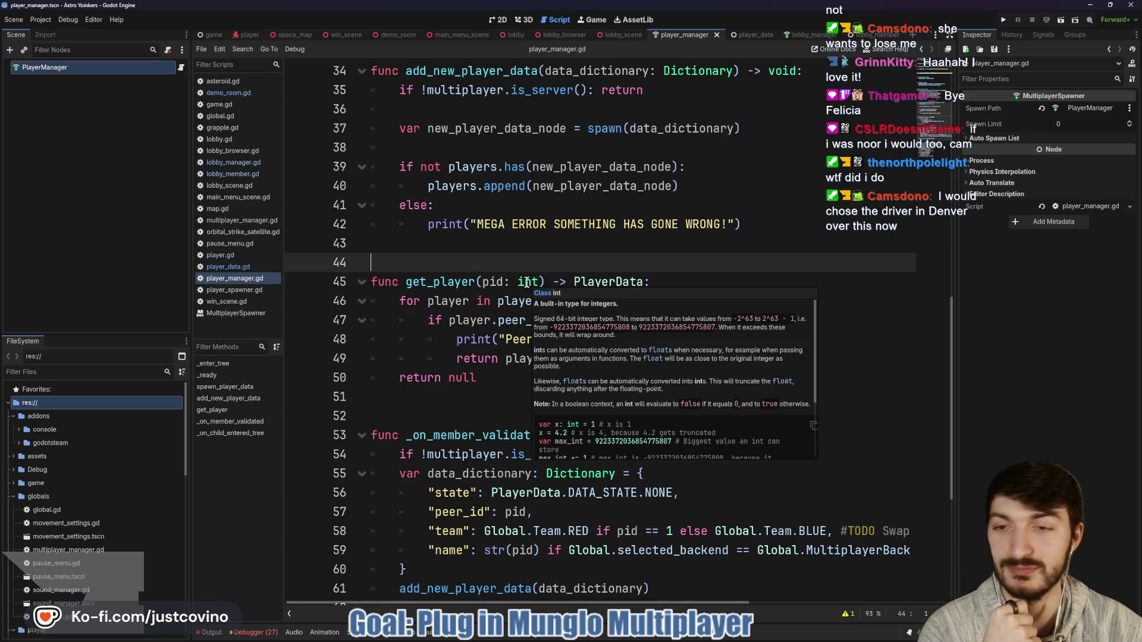
click(483, 248)
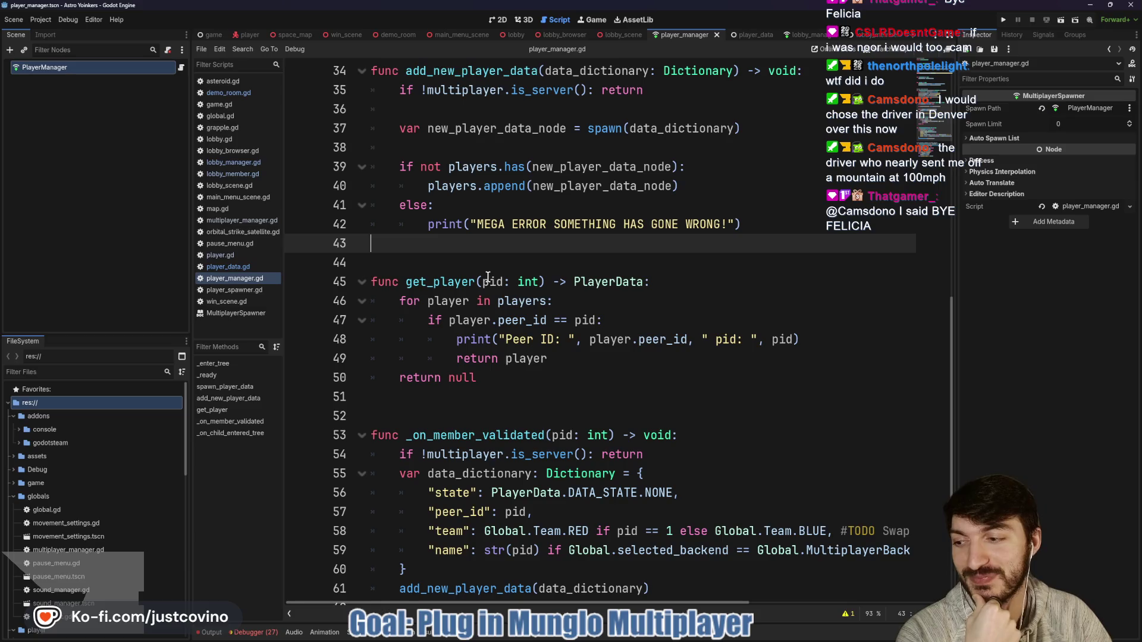
click(471, 258)
scroll(471, 256, up, 2)
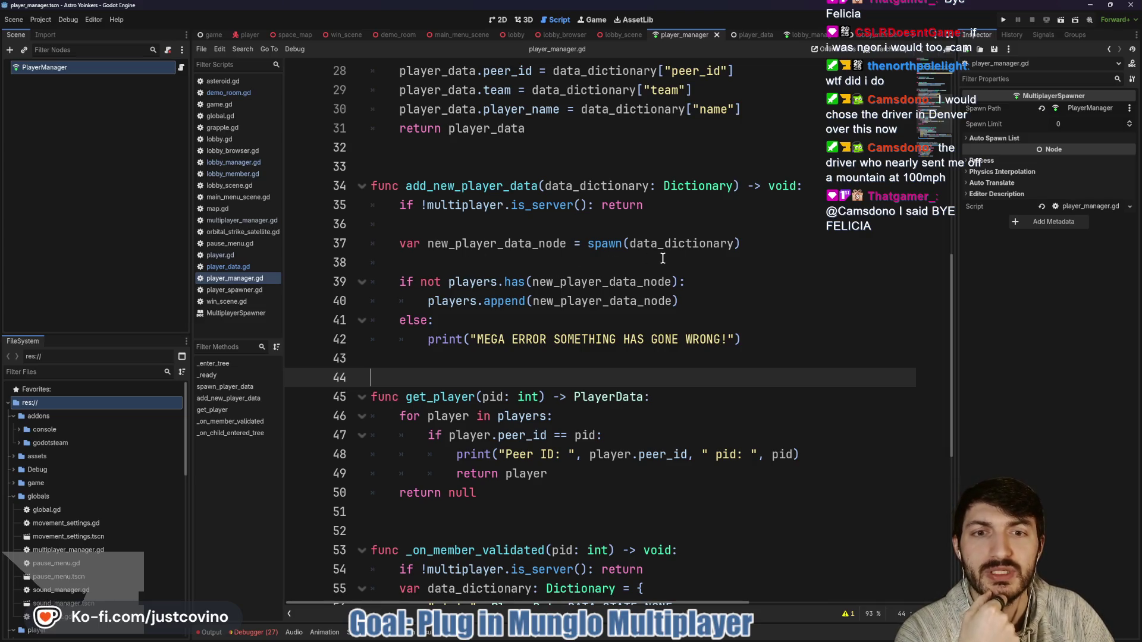
scroll(636, 267, up, 3)
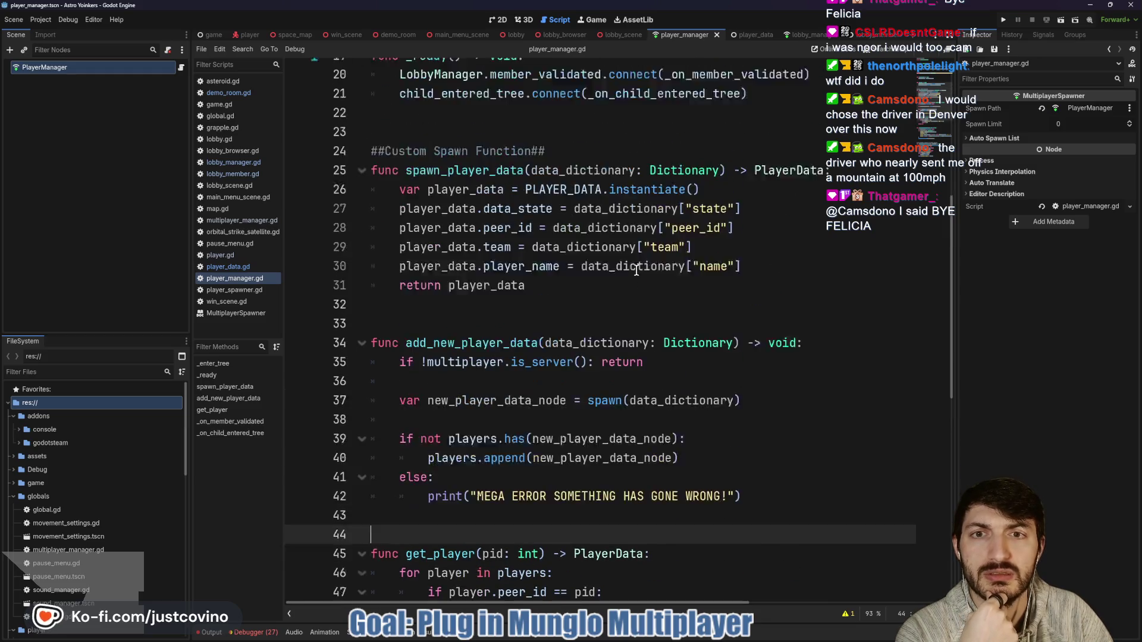
scroll(637, 269, up, 3)
scroll(599, 204, up, 3)
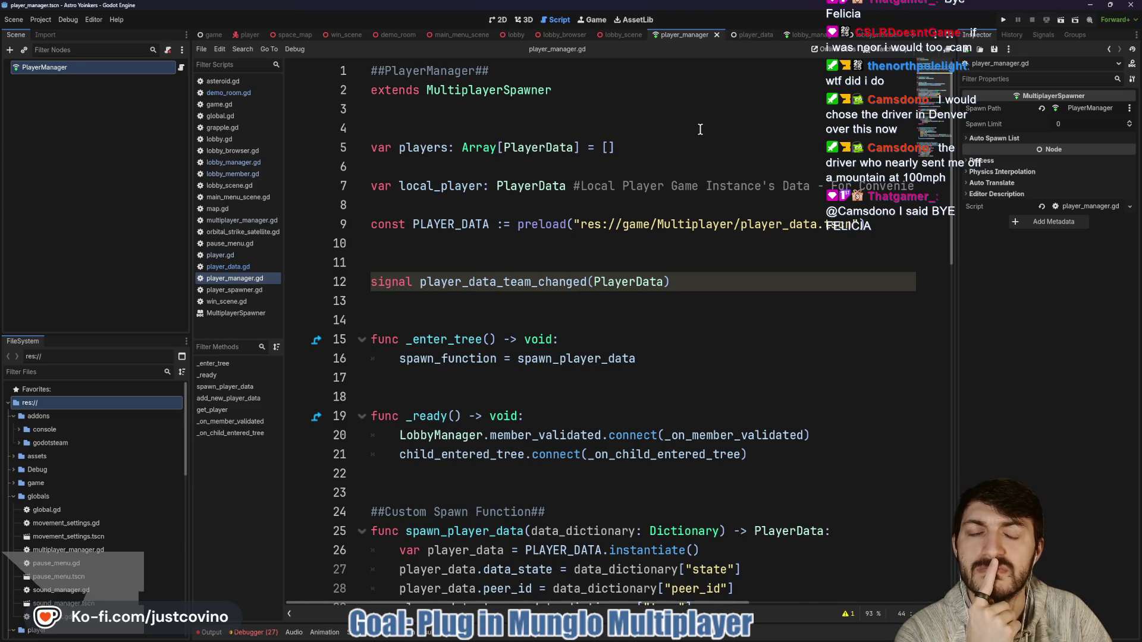
scroll(602, 214, down, 9)
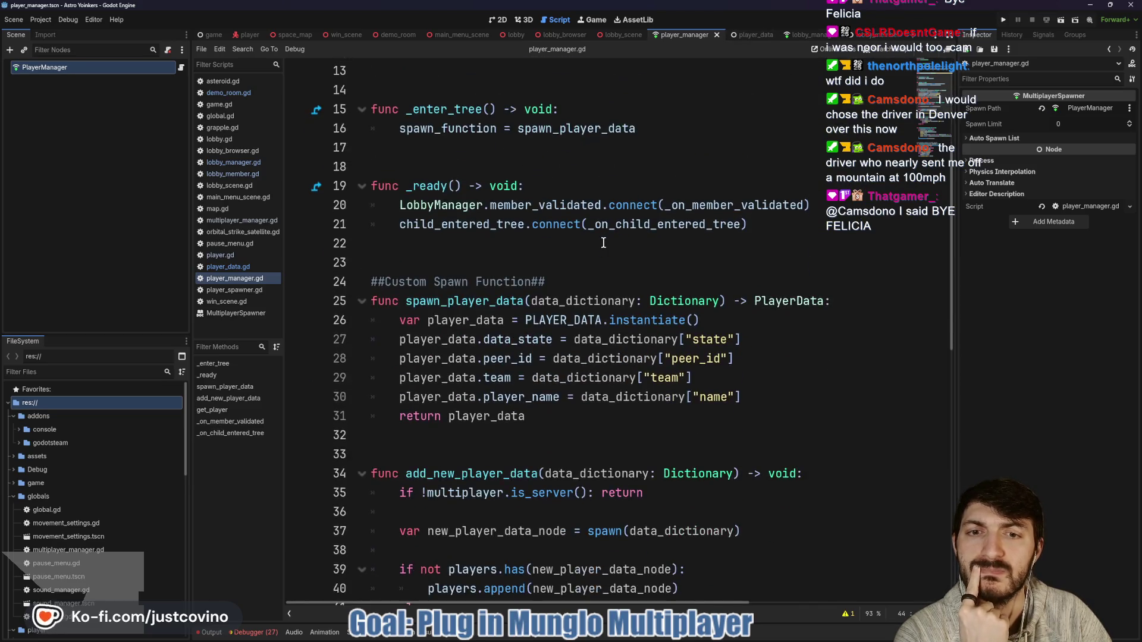
scroll(602, 237, down, 3)
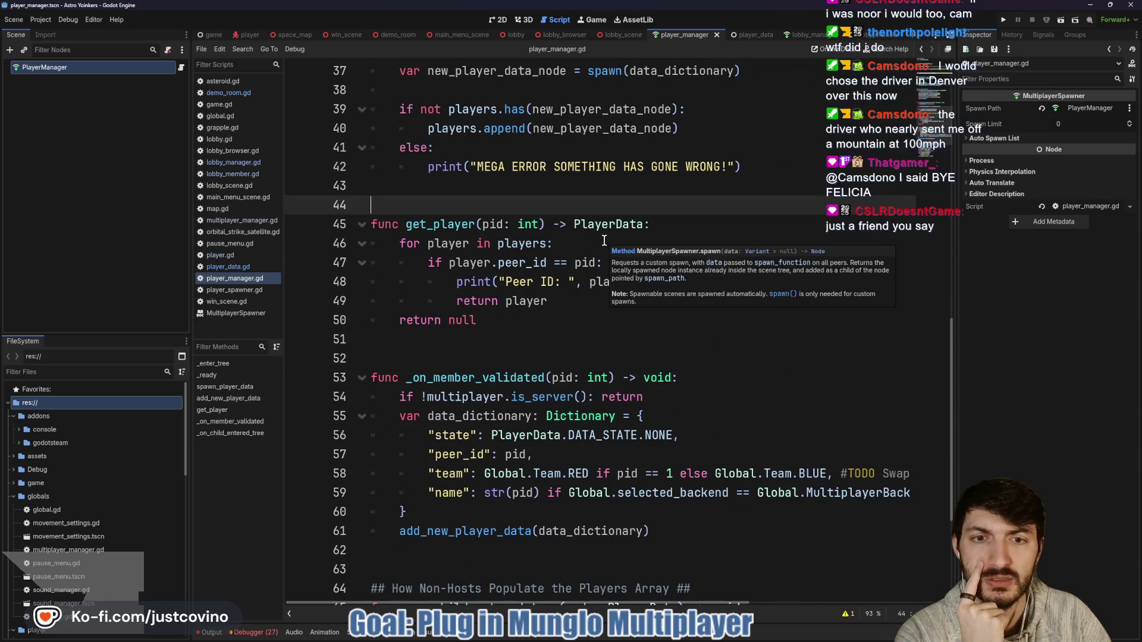
click(796, 33)
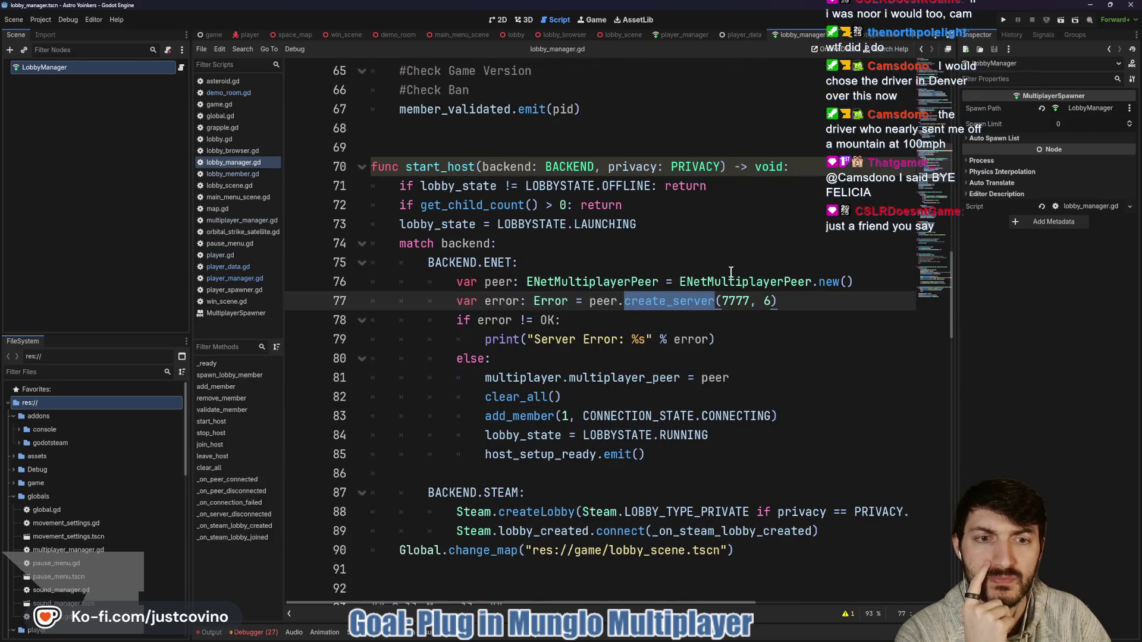
key(Escape)
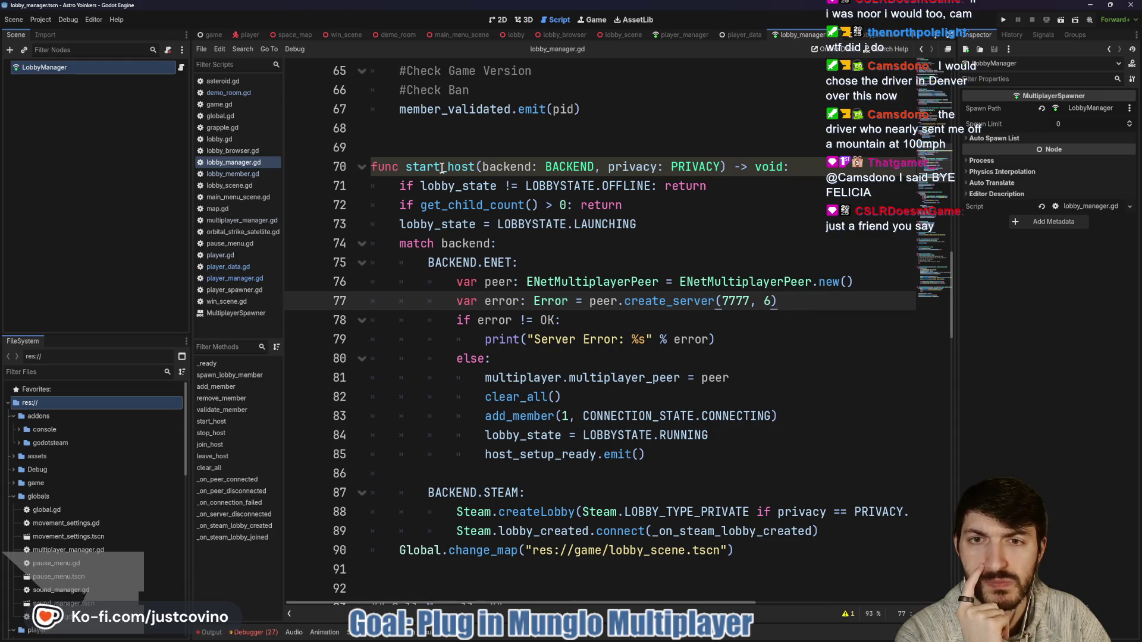
double_click(442, 168)
scroll(476, 238, down, 4)
scroll(508, 296, down, 4)
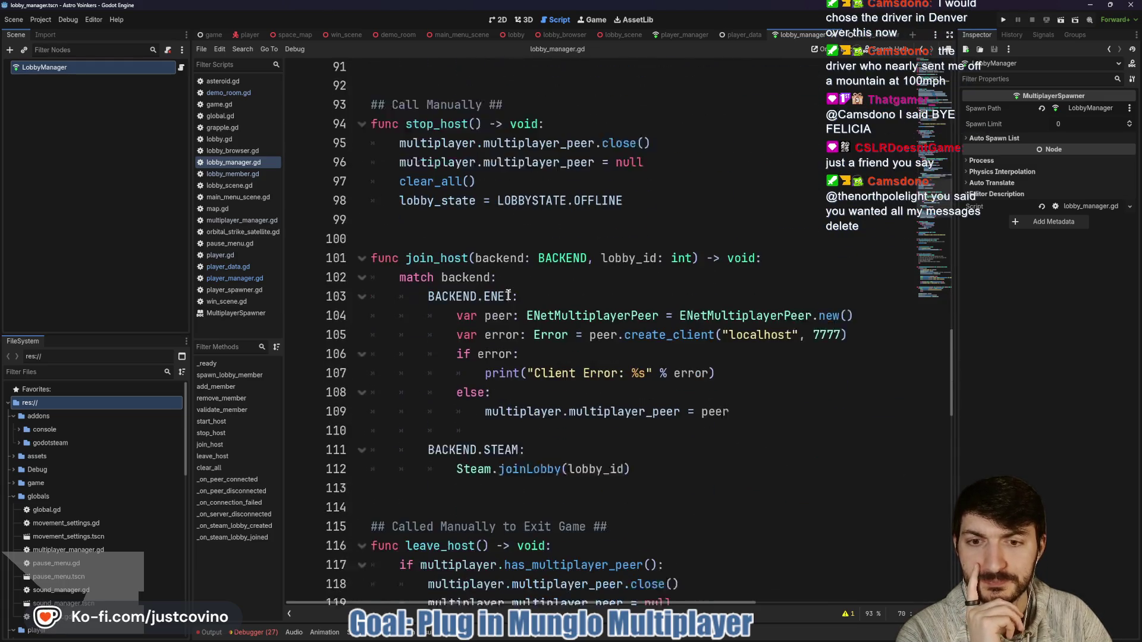
double_click(435, 244)
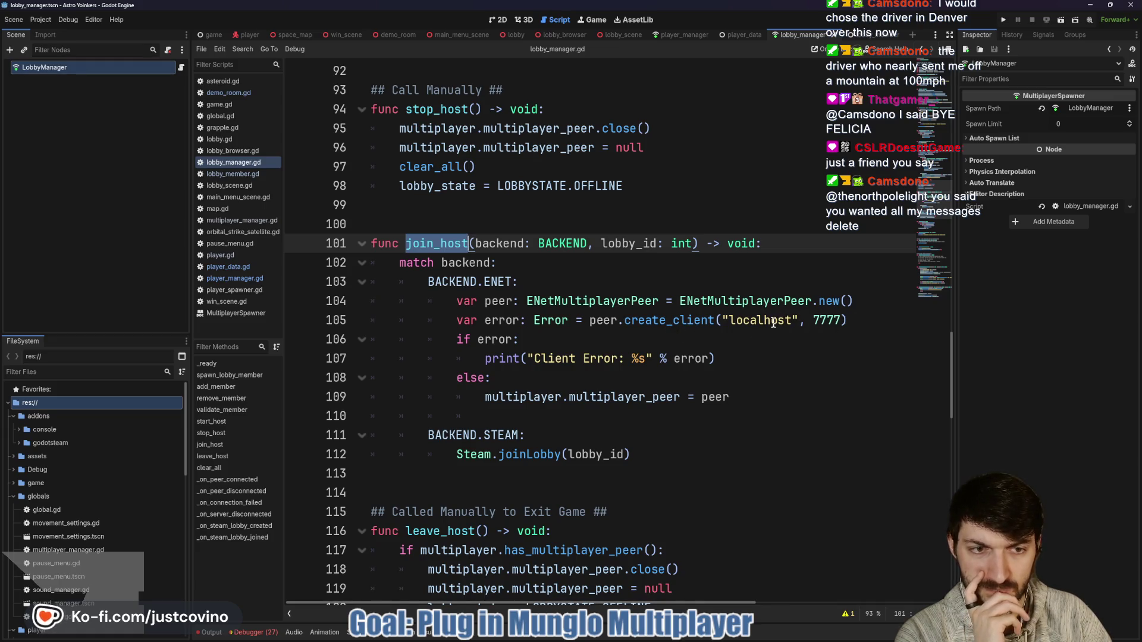
mouse_move(699, 329)
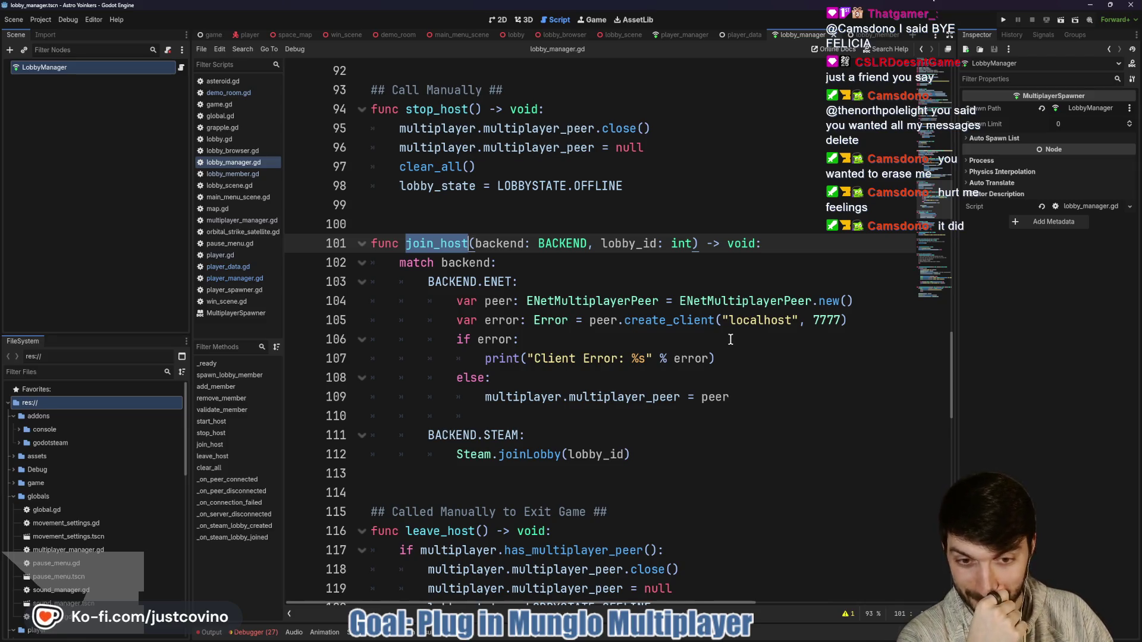
scroll(734, 338, down, 3)
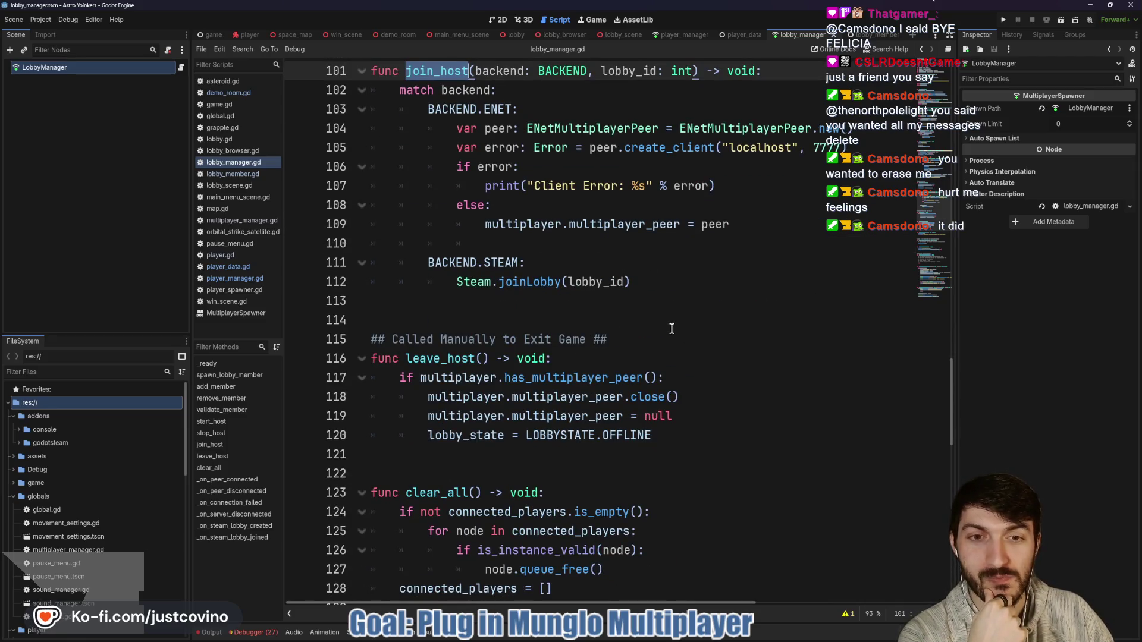
scroll(671, 329, up, 2)
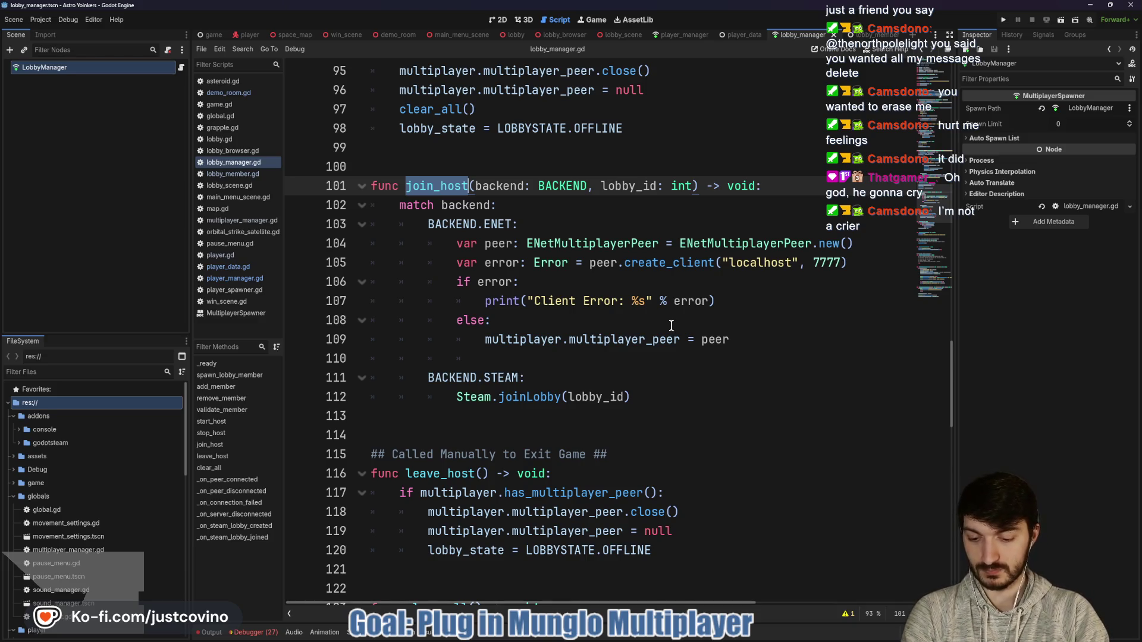
key(ctrl+shift+f)
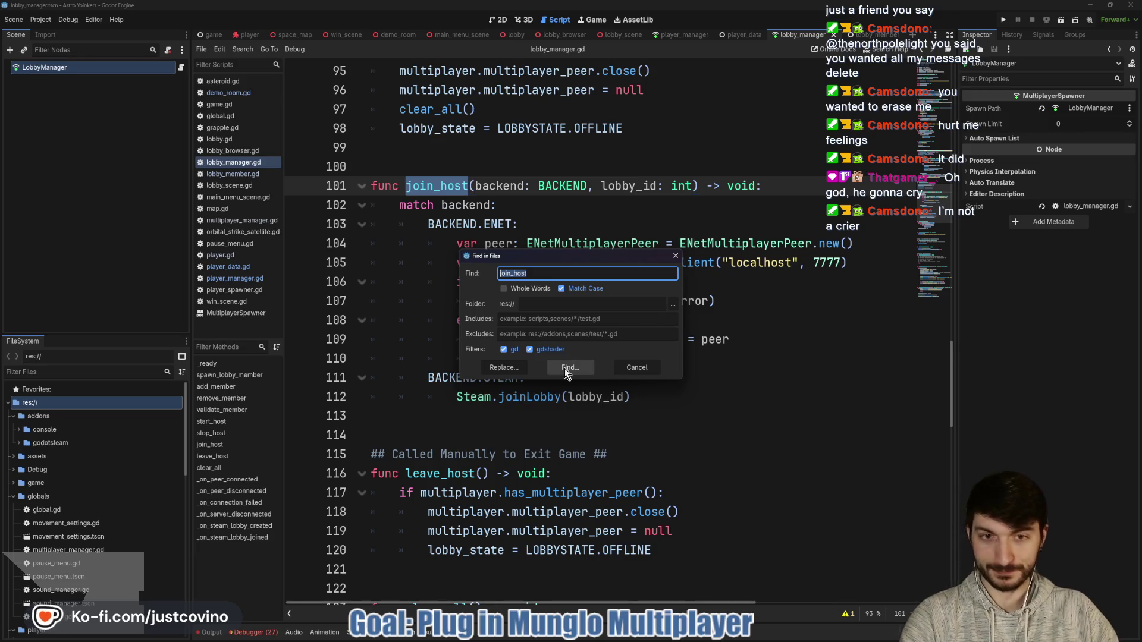
Search the project for join_host and open the ENet call result in lobby_browser.gd.
click(569, 373)
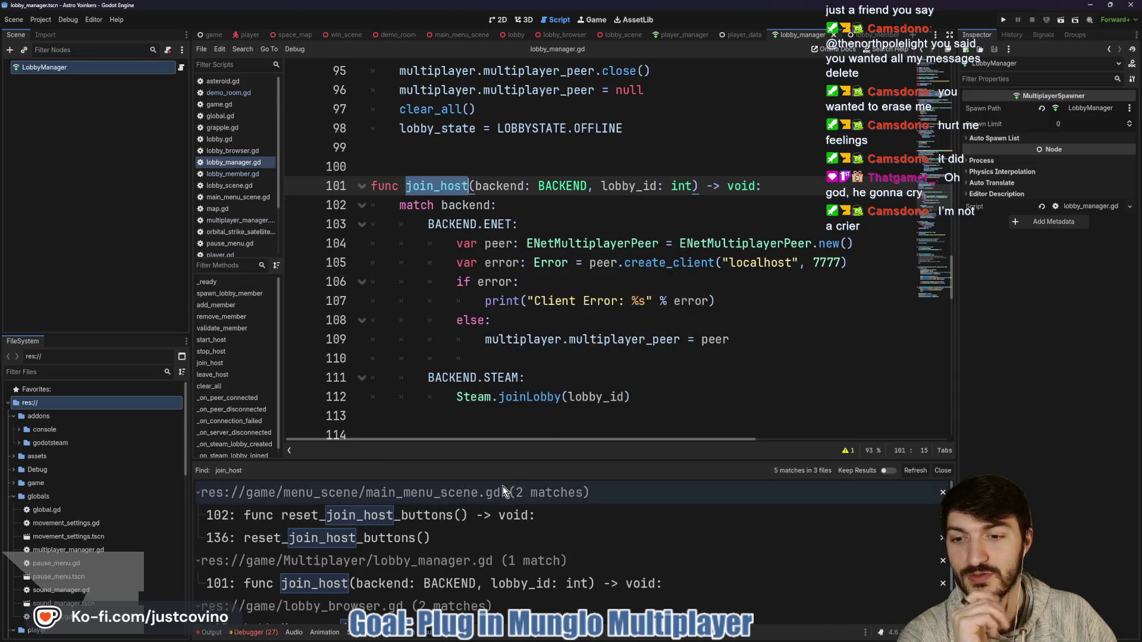
scroll(474, 512, down, 2)
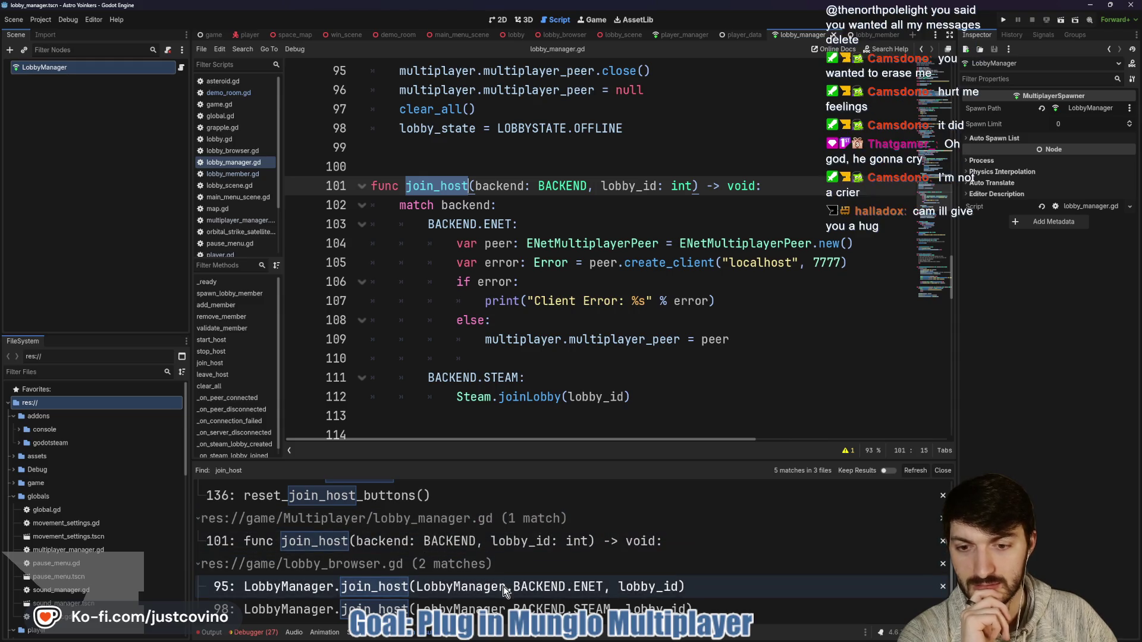
click(472, 593)
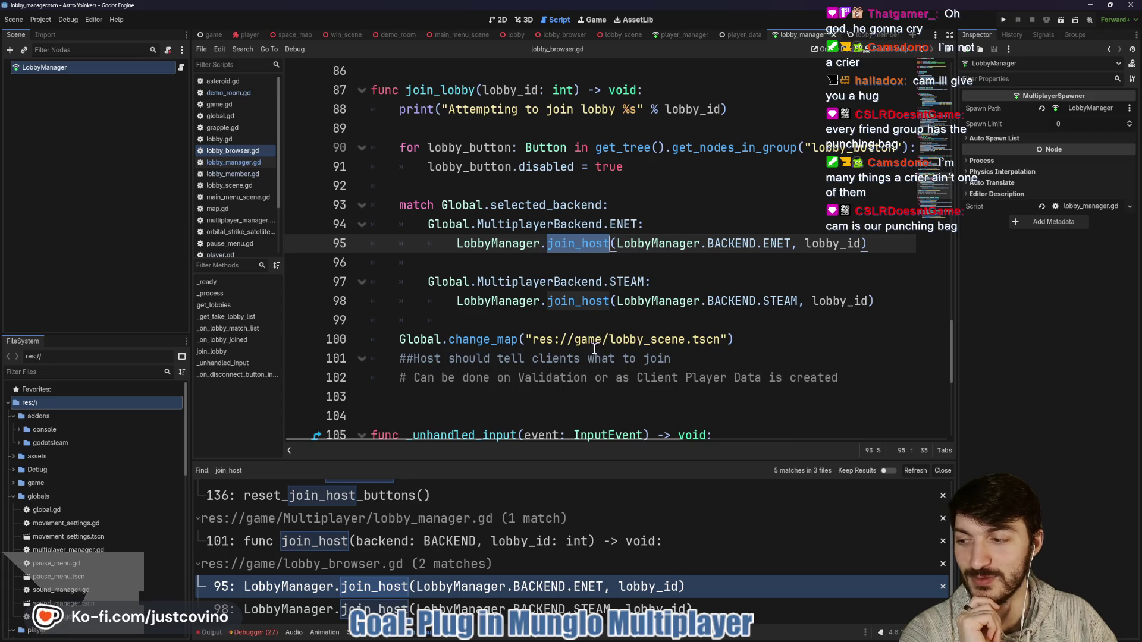
mouse_move(587, 342)
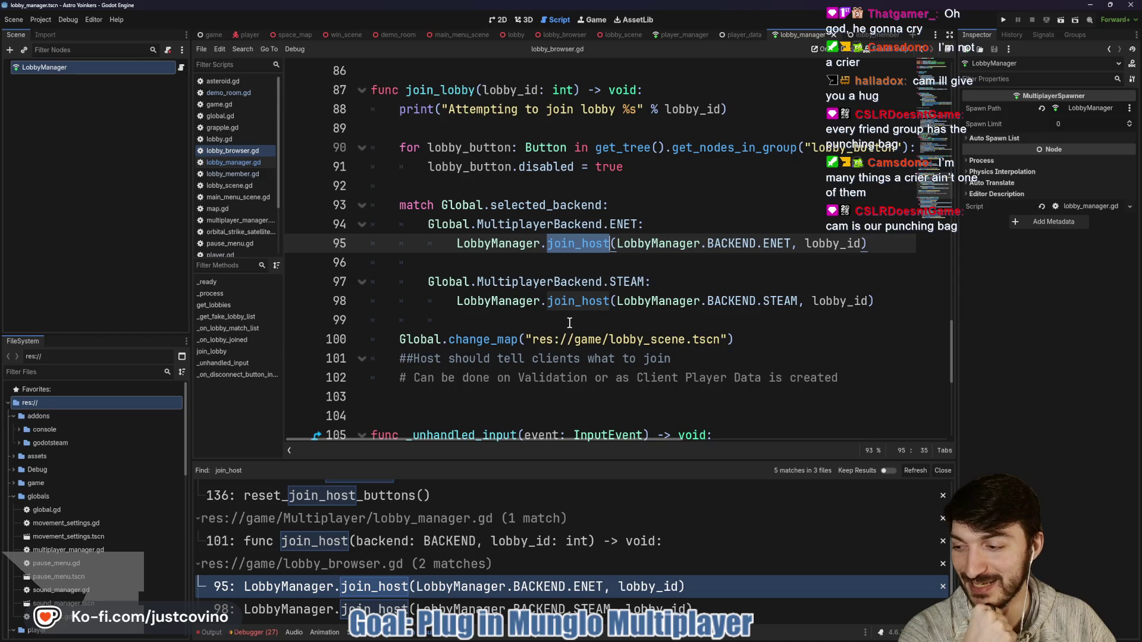
Select join_host on line 95, close the search results, and switch to the lobby_member scene.
click(512, 262)
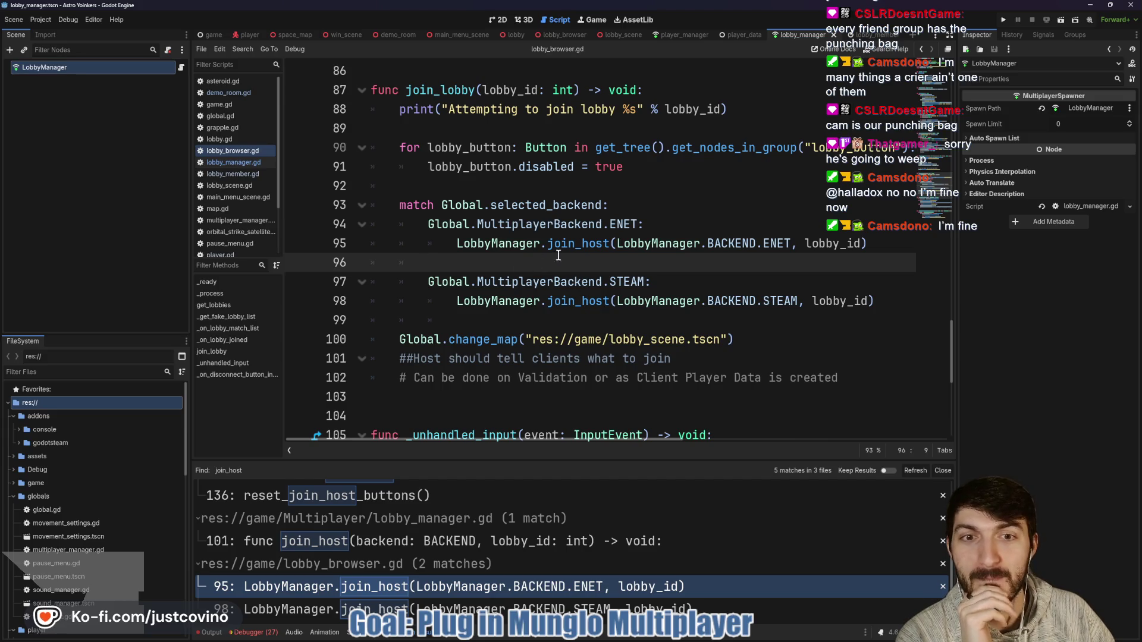
double_click(573, 245)
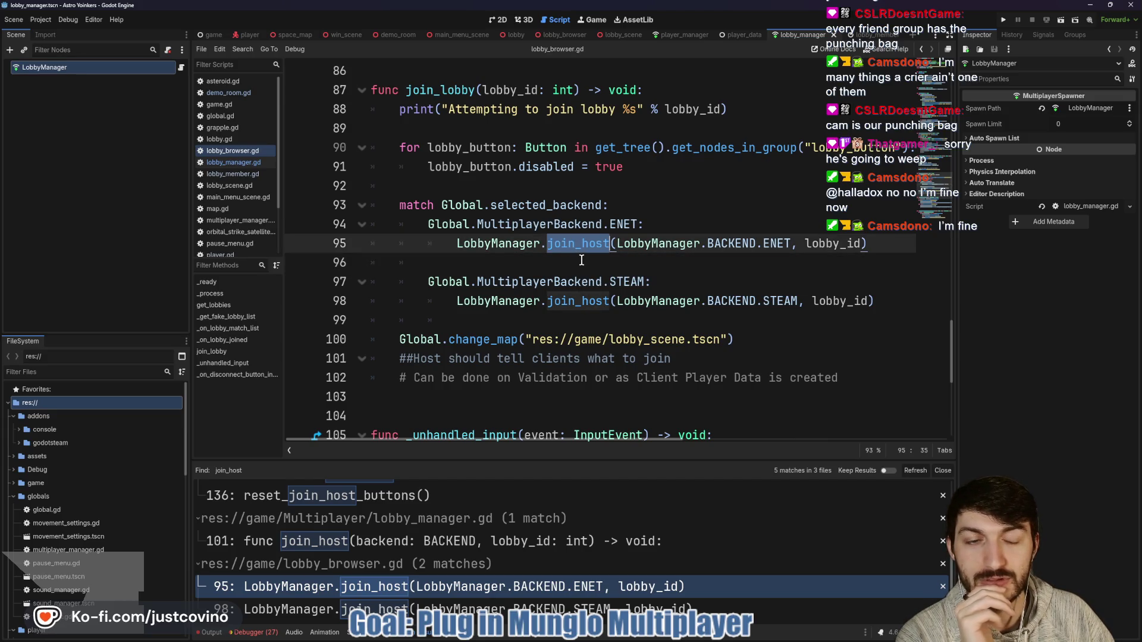
scroll(530, 255, up, 1)
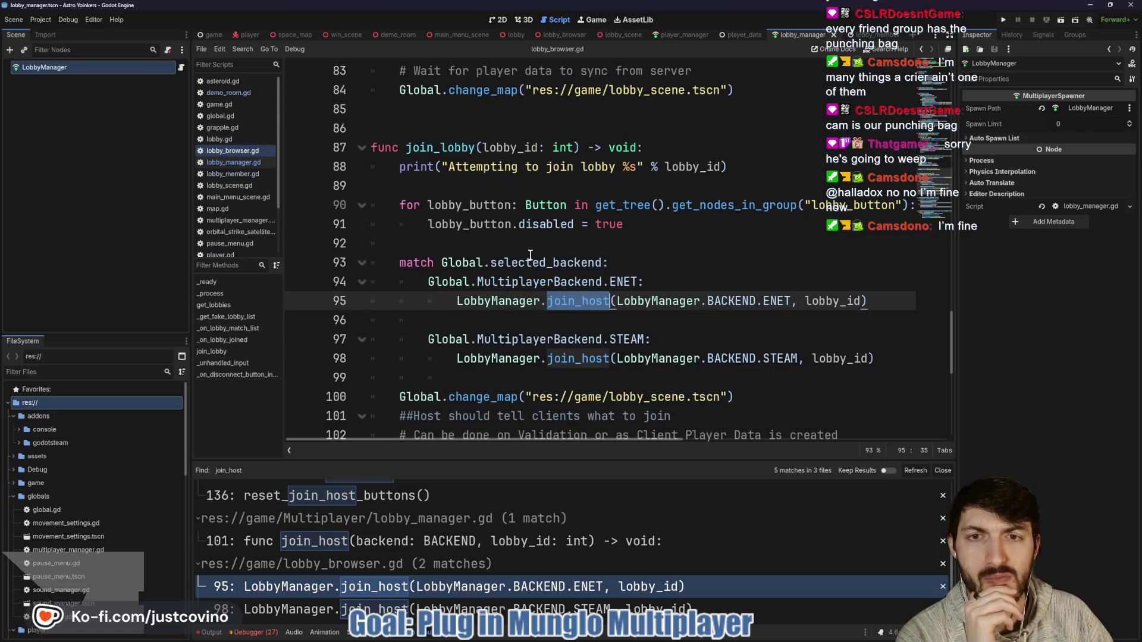
scroll(695, 233, down, 2)
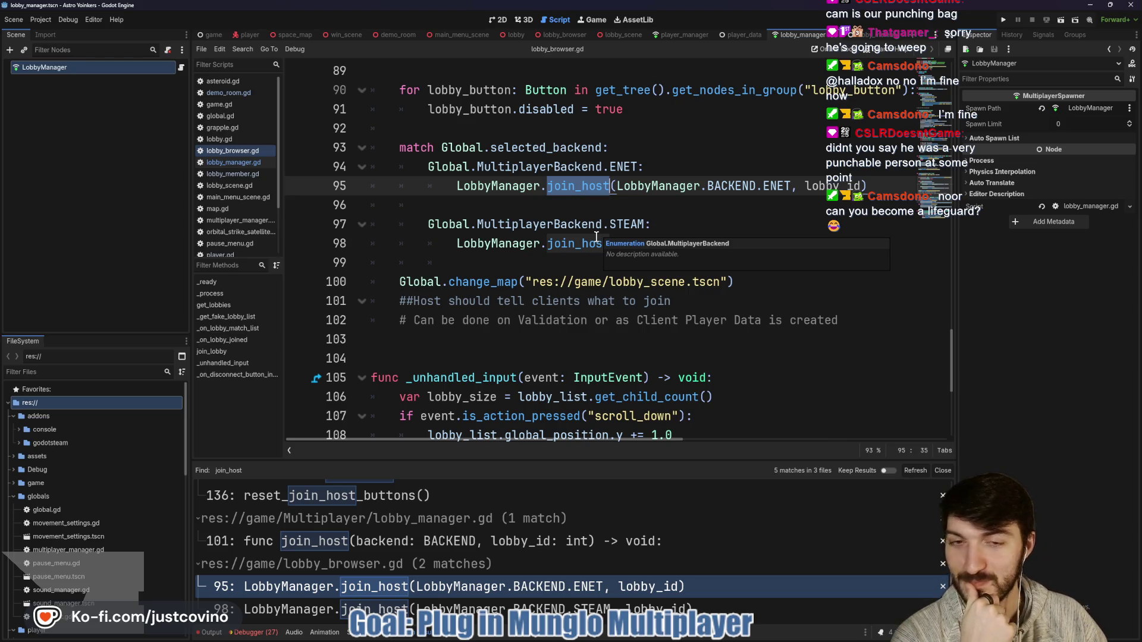
click(553, 208)
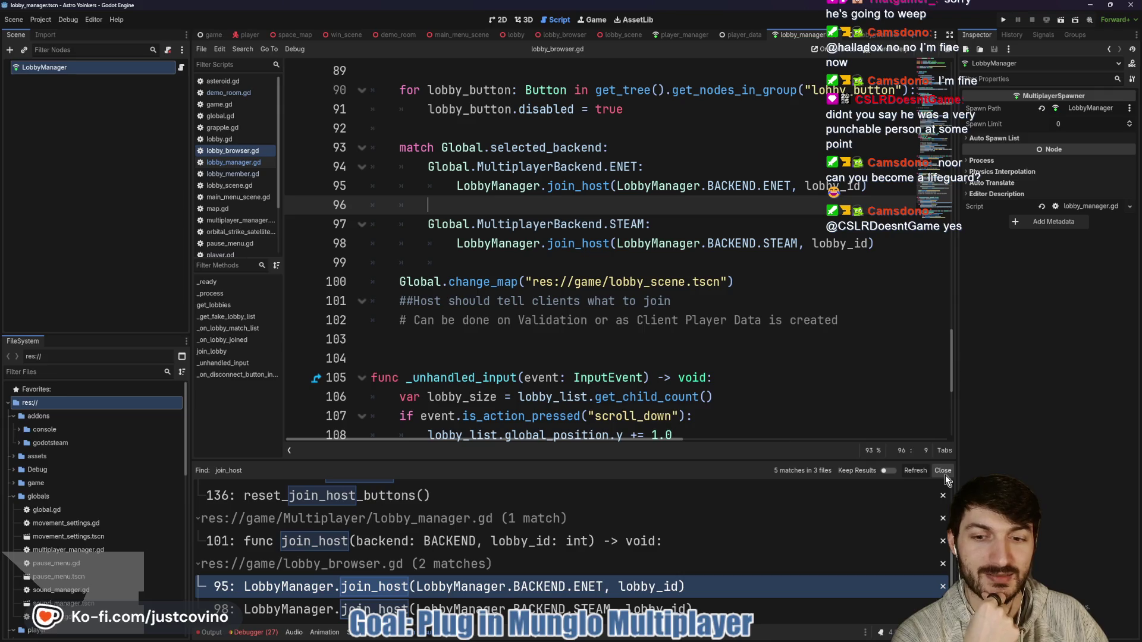
click(943, 473)
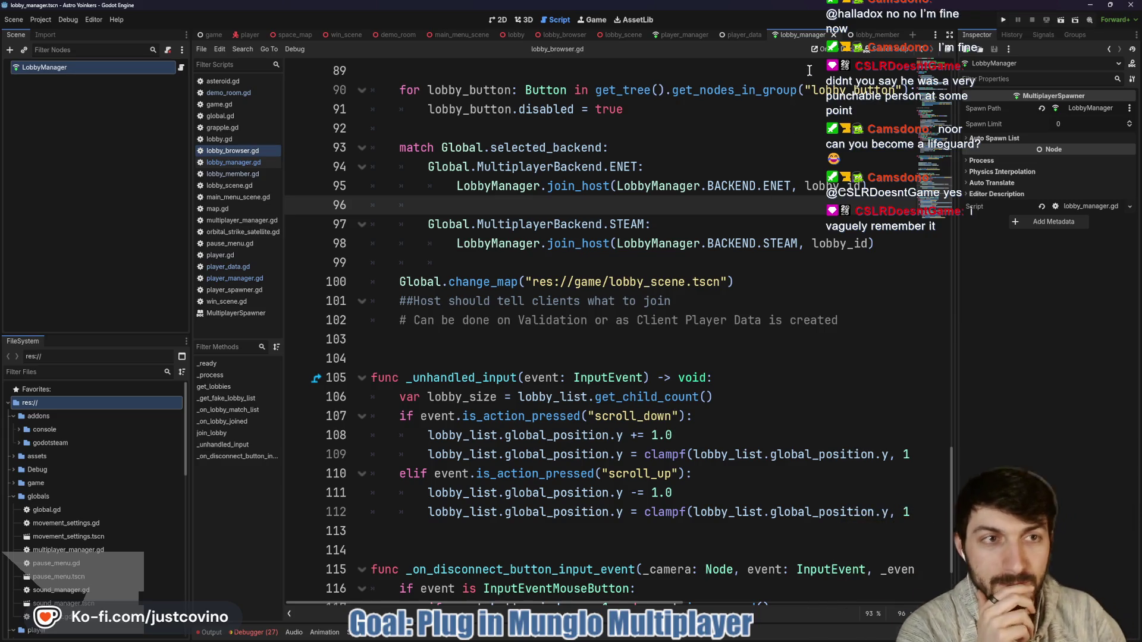
click(865, 34)
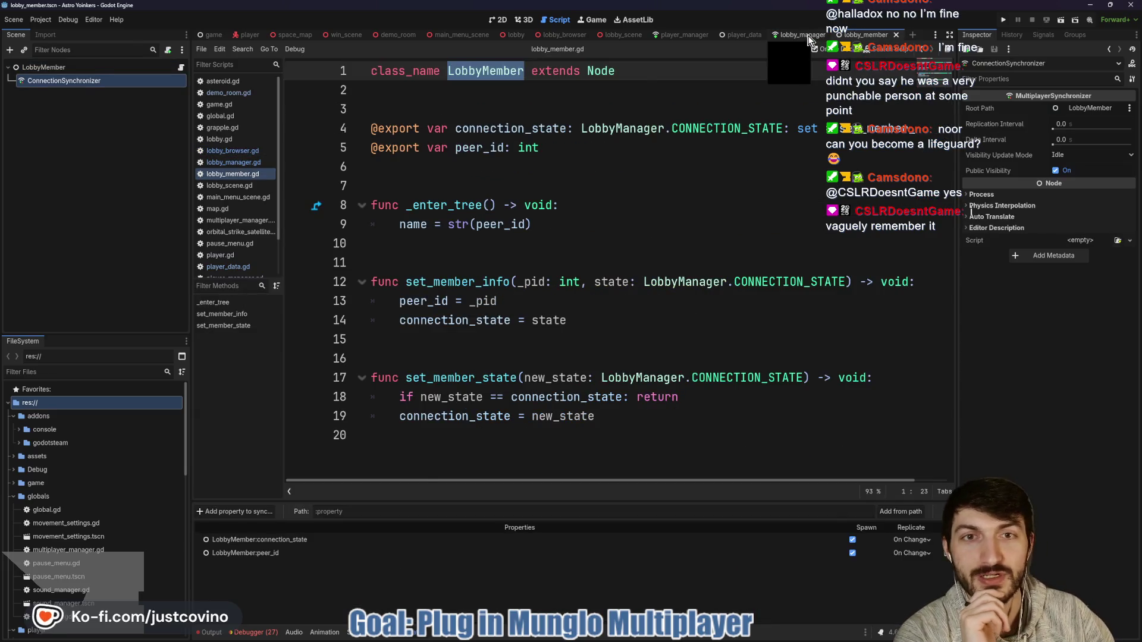
click(807, 37)
scroll(650, 258, up, 2)
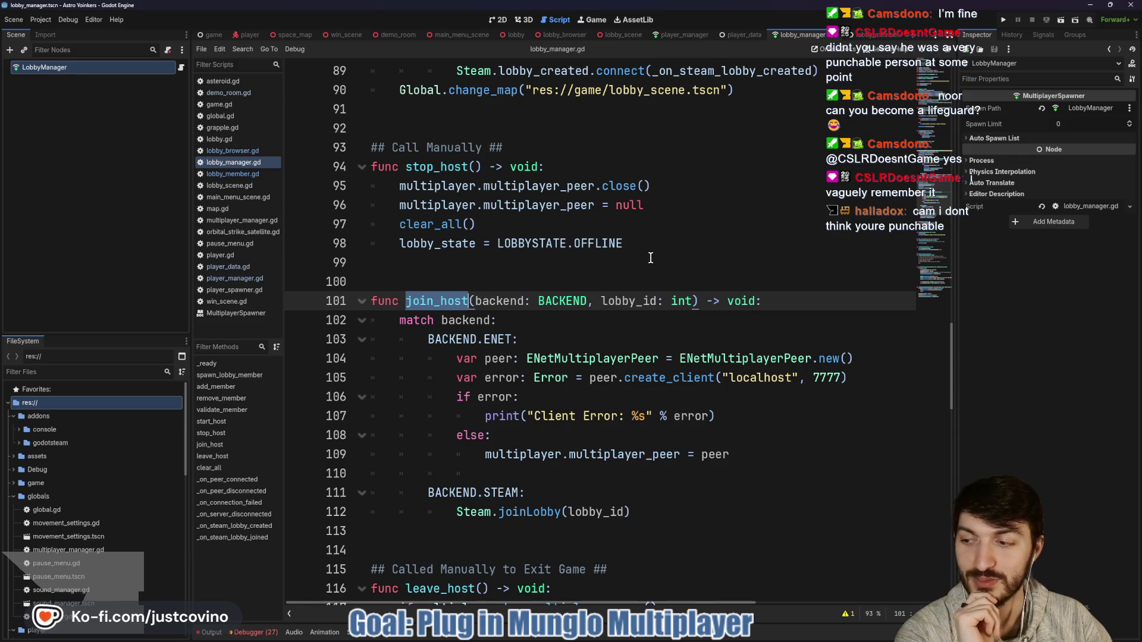
scroll(651, 265, down, 1)
click(575, 270)
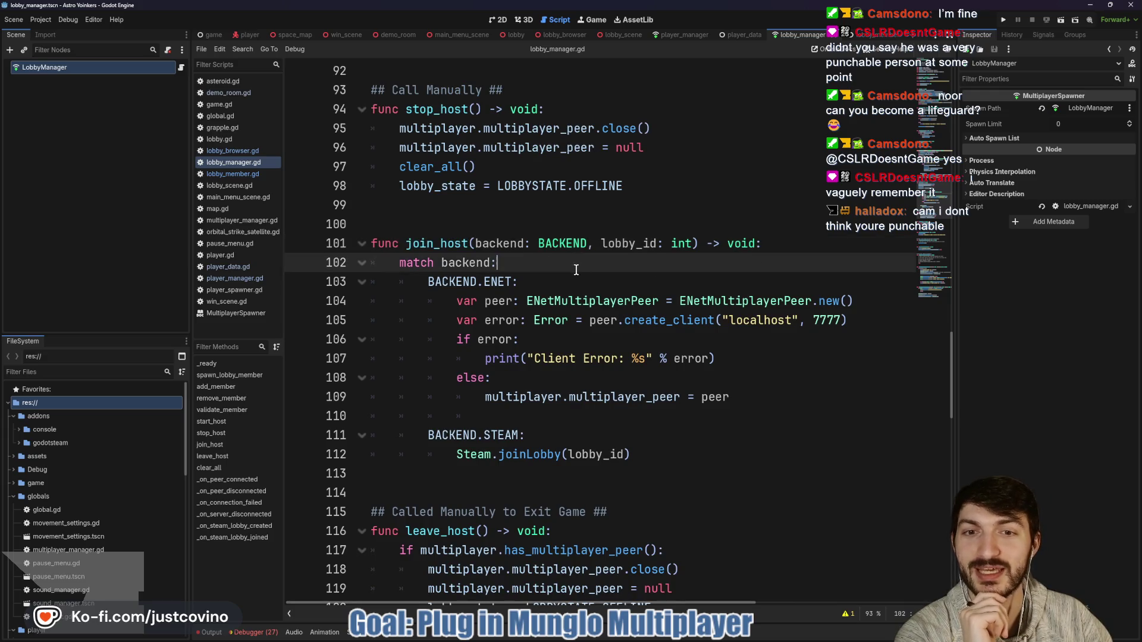
scroll(584, 283, down, 1)
click(553, 321)
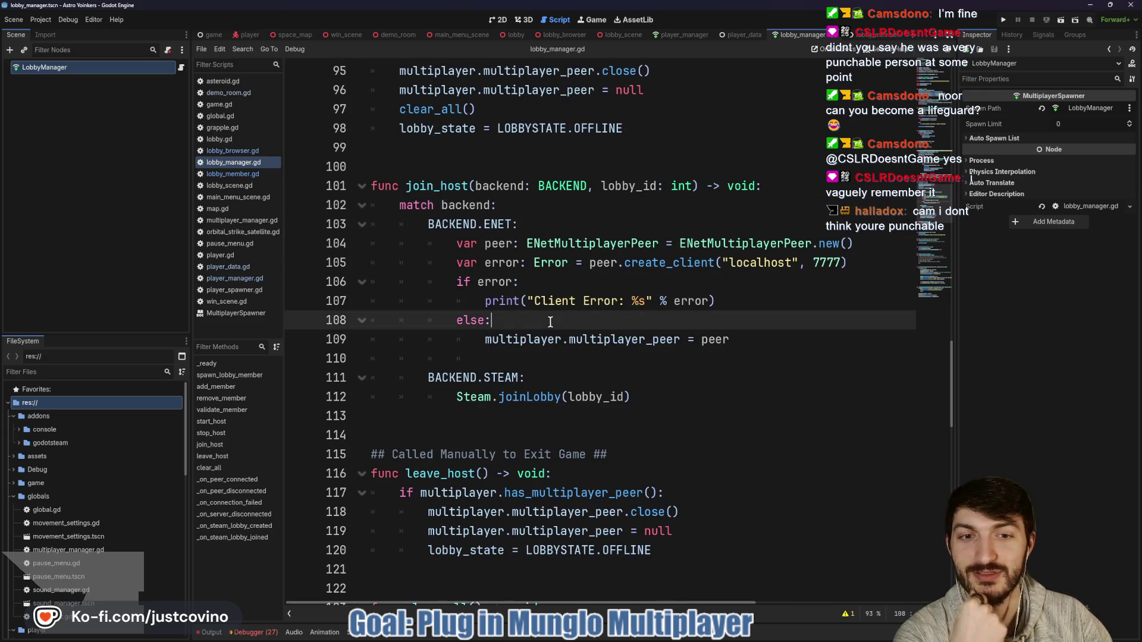
click(729, 303)
mouse_move(730, 303)
mouse_down()
mouse_move(472, 299)
mouse_move(374, 264)
mouse_up()
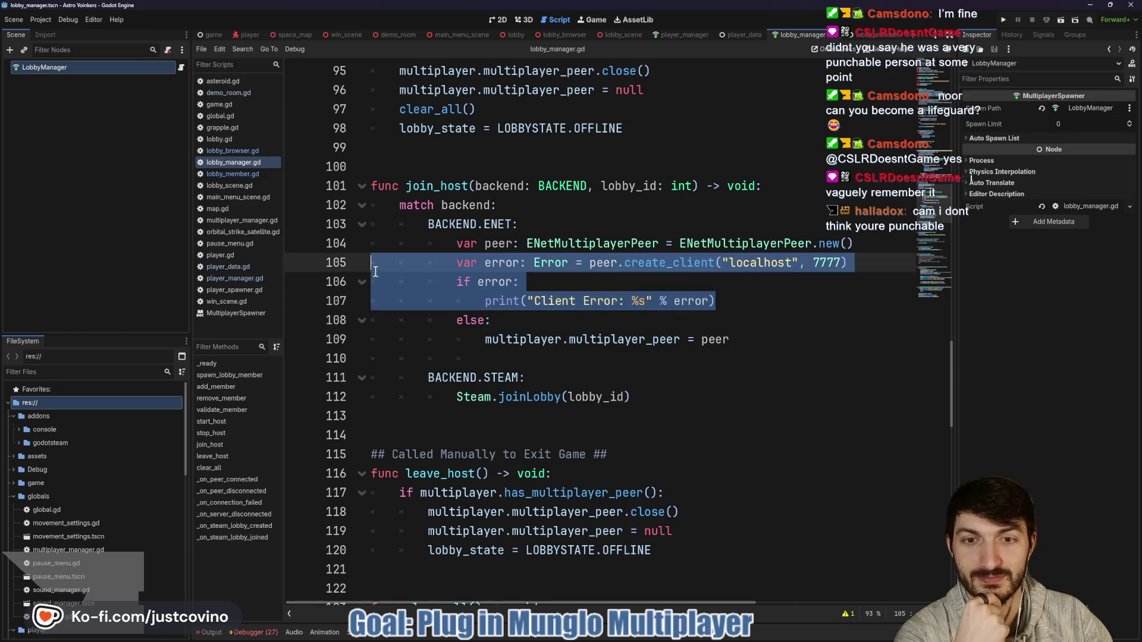
click(546, 284)
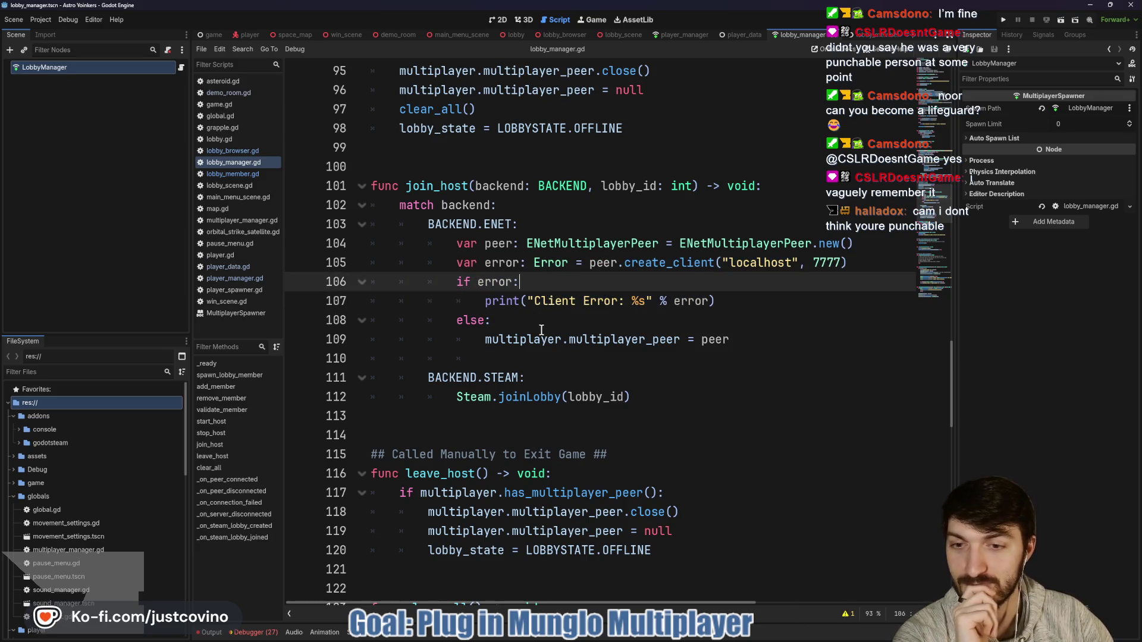
click(540, 322)
scroll(582, 366, down, 1)
click(496, 300)
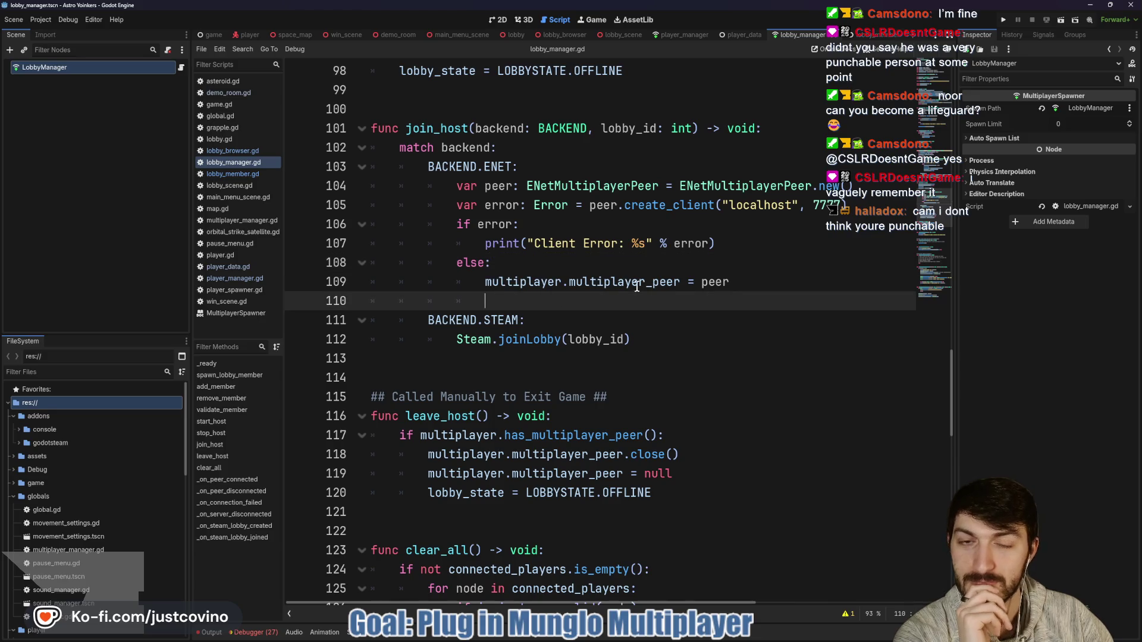
click(754, 244)
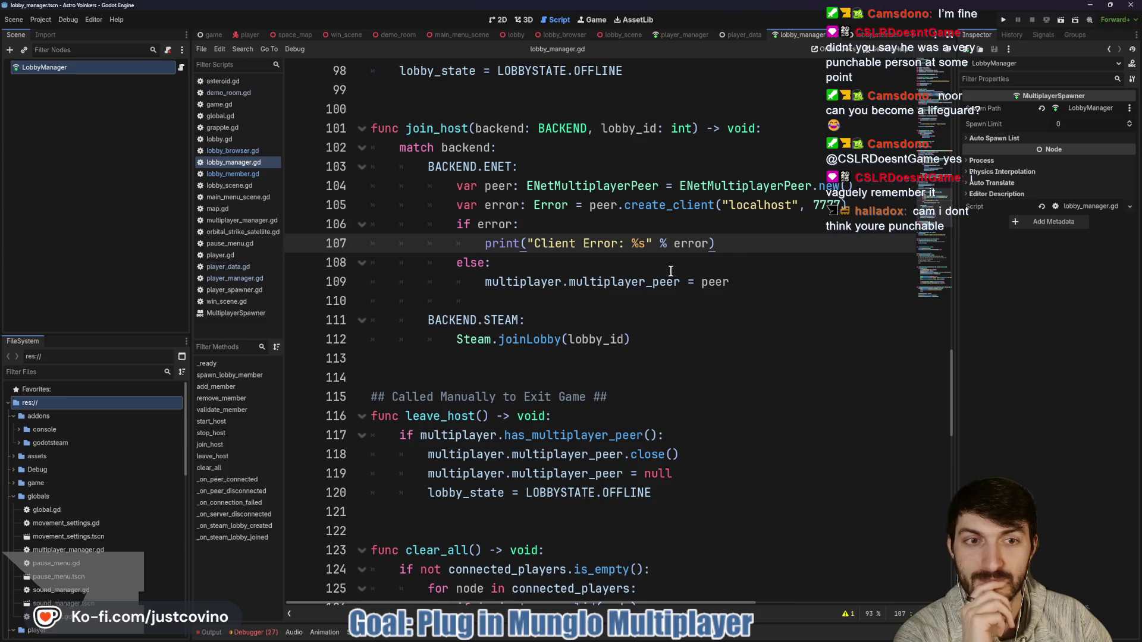
mouse_move(574, 282)
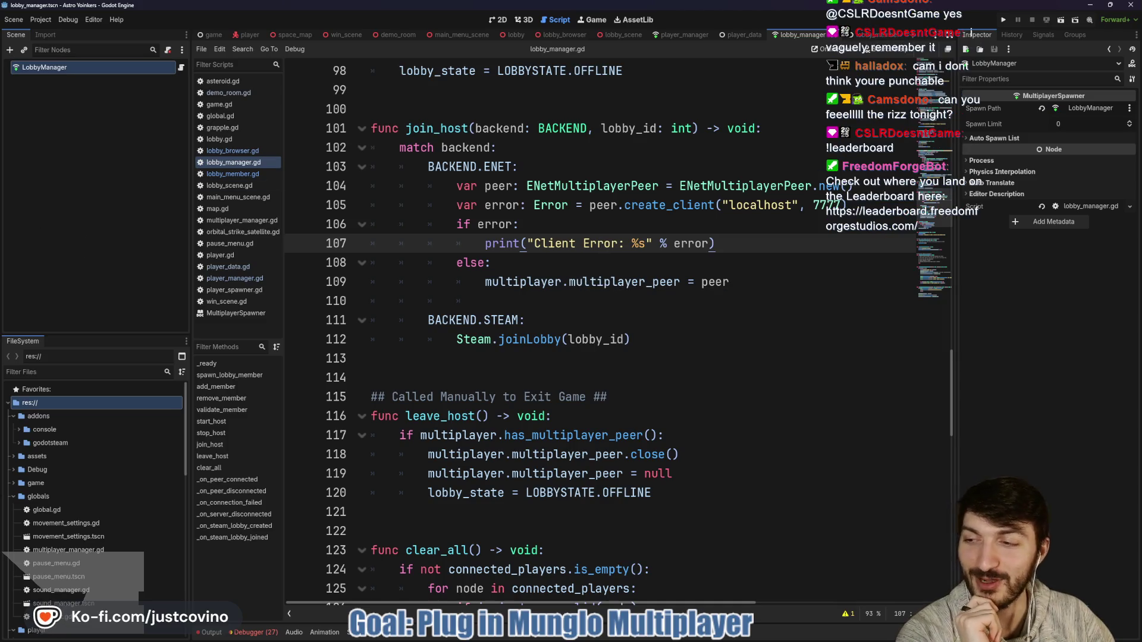
drag(0, 137, 452, 104)
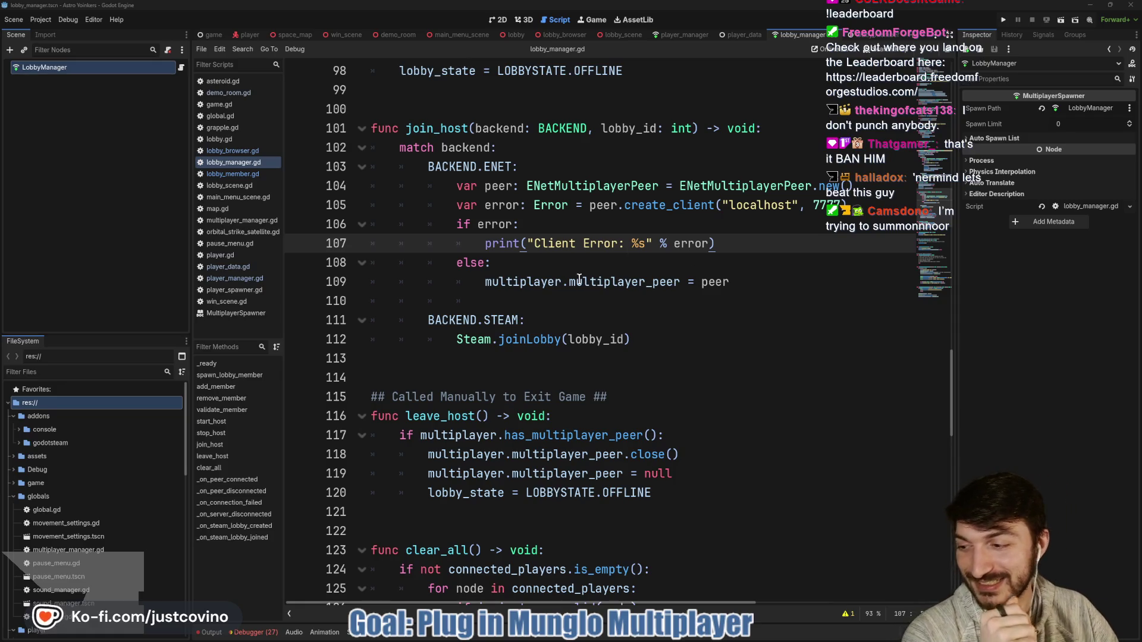
click(550, 262)
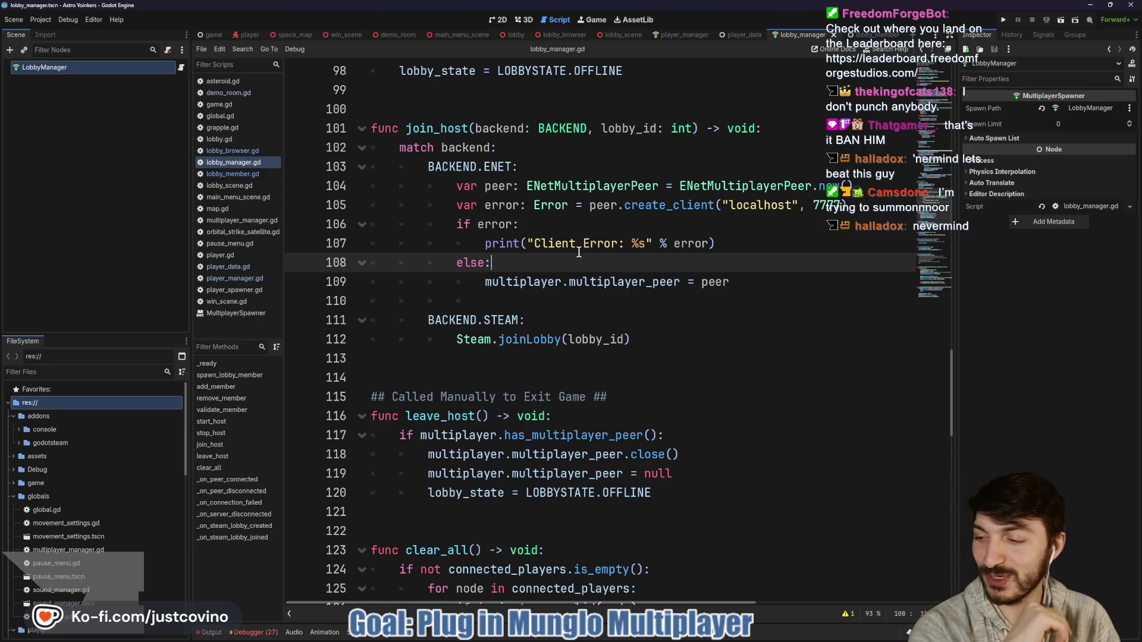
click(658, 230)
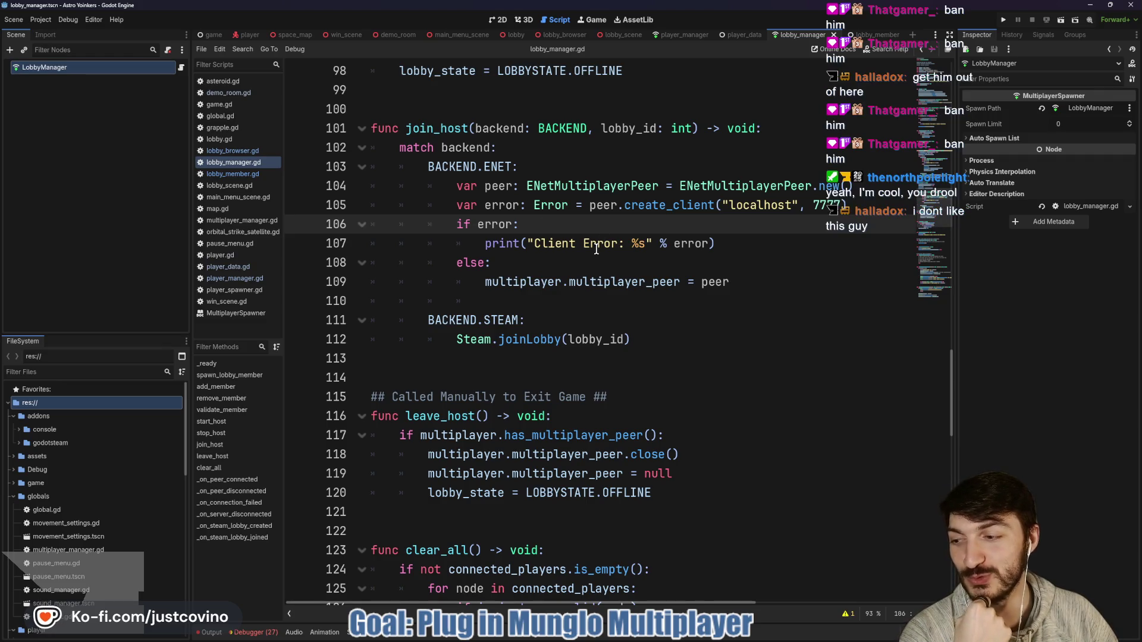
mouse_move(599, 277)
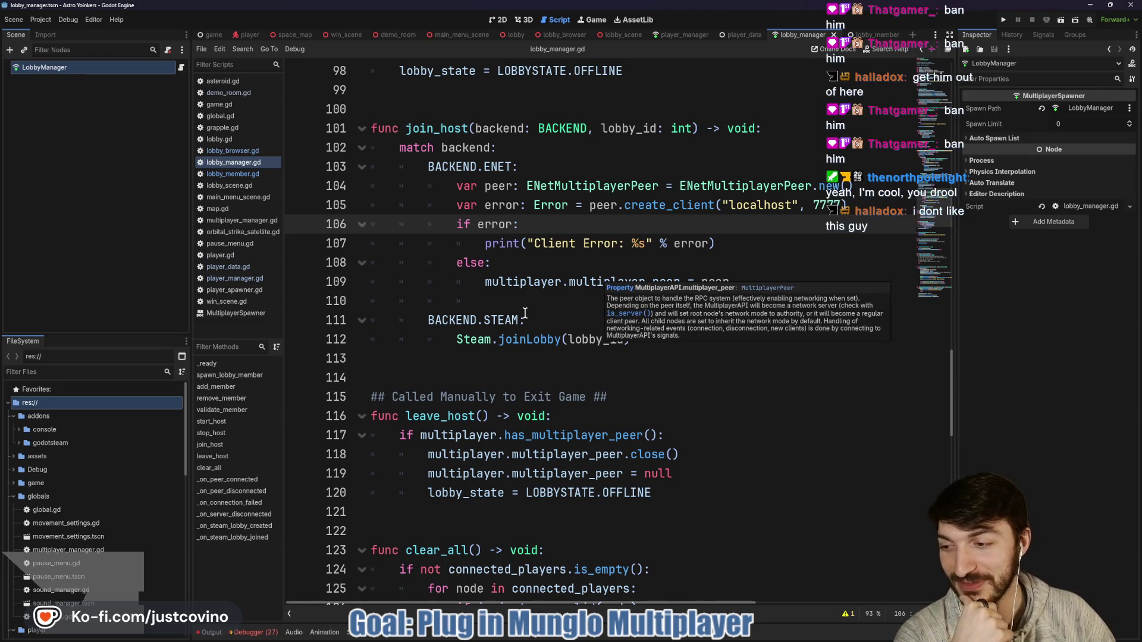
click(535, 259)
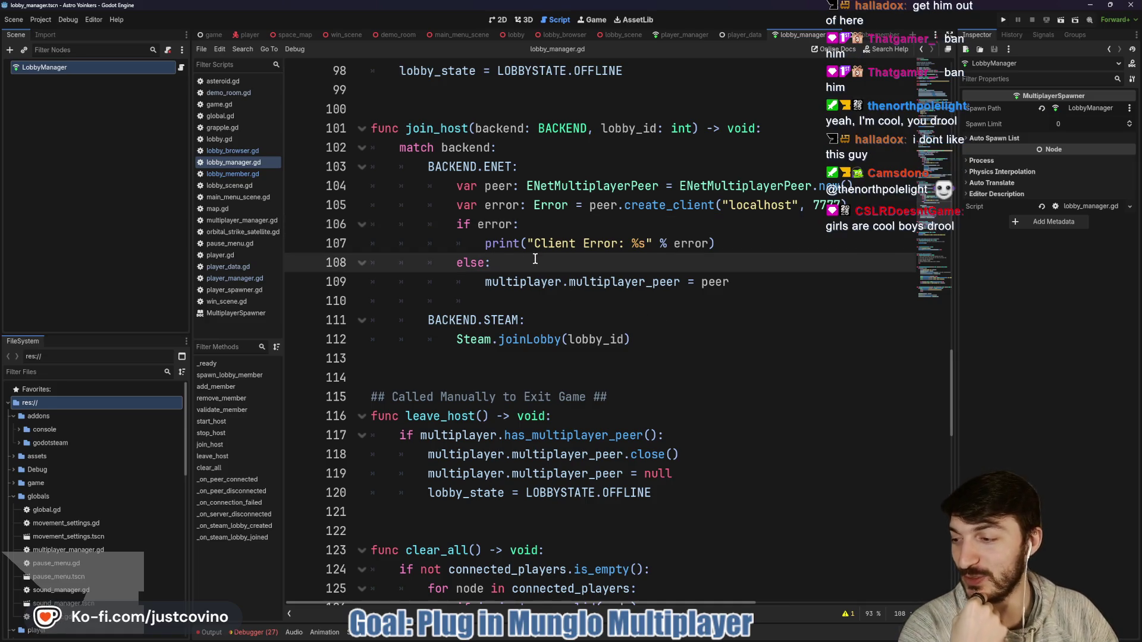
click(567, 221)
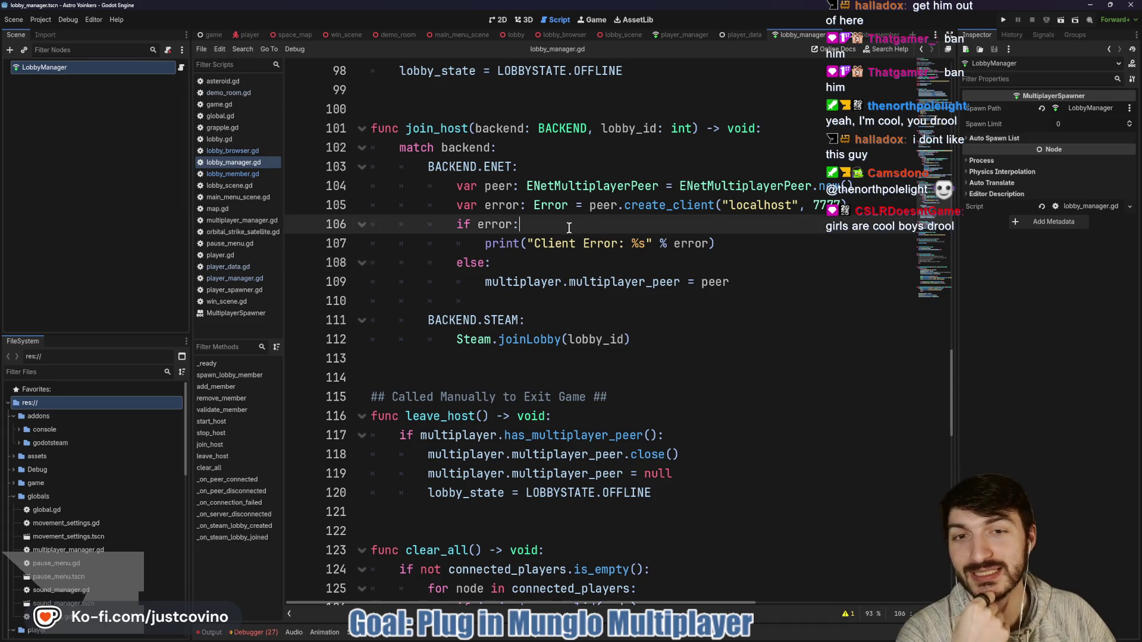
double_click(764, 204)
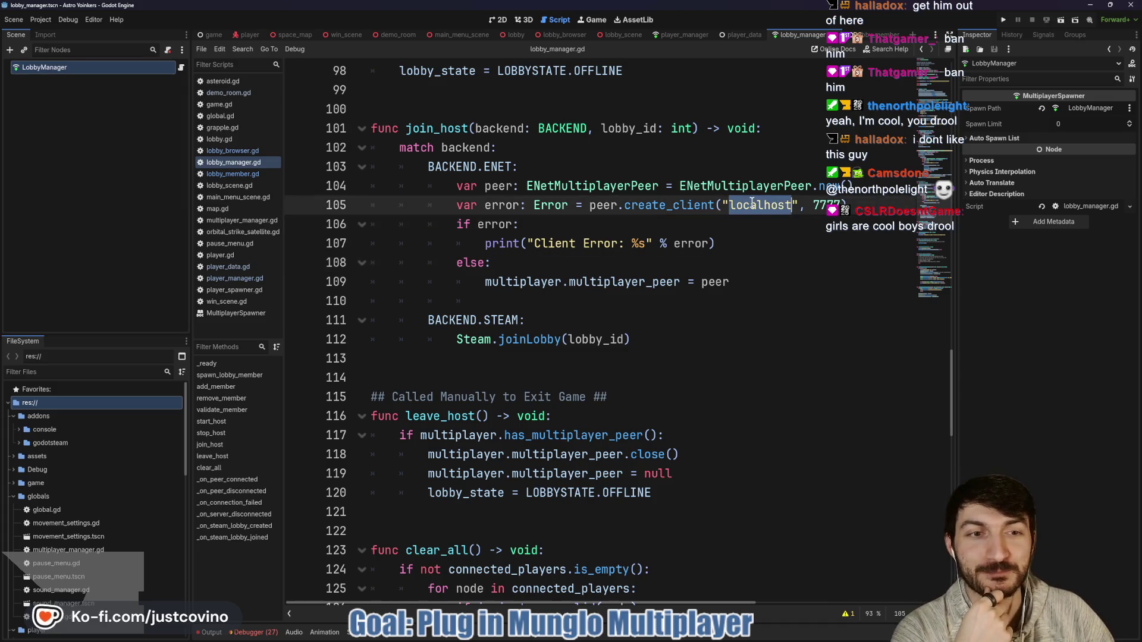
click(712, 220)
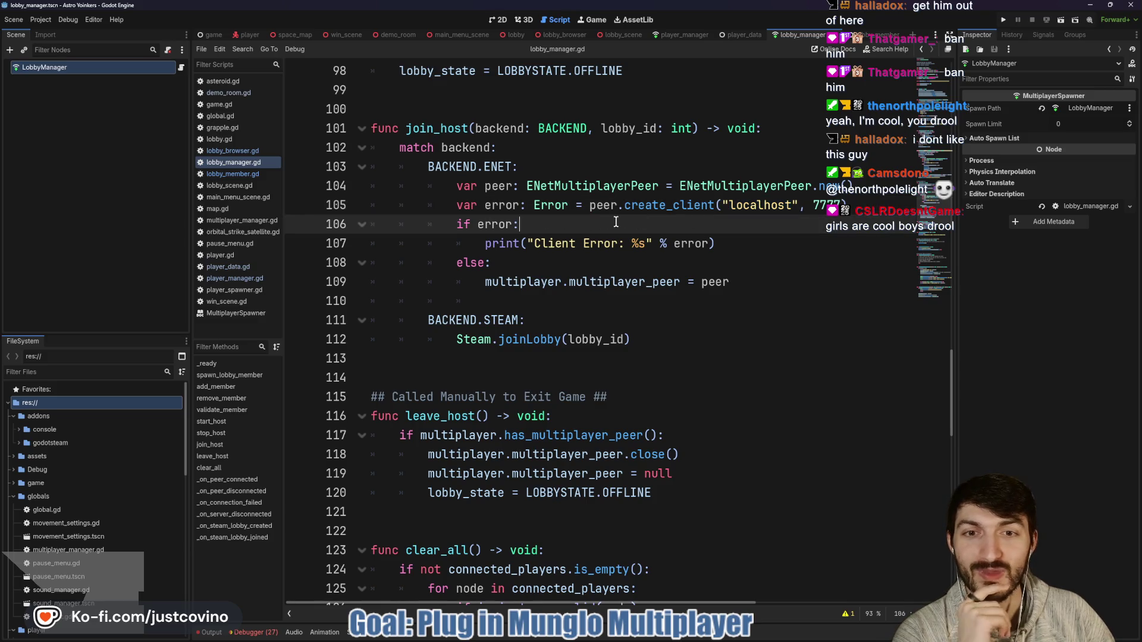
triple_click(545, 232)
click(565, 227)
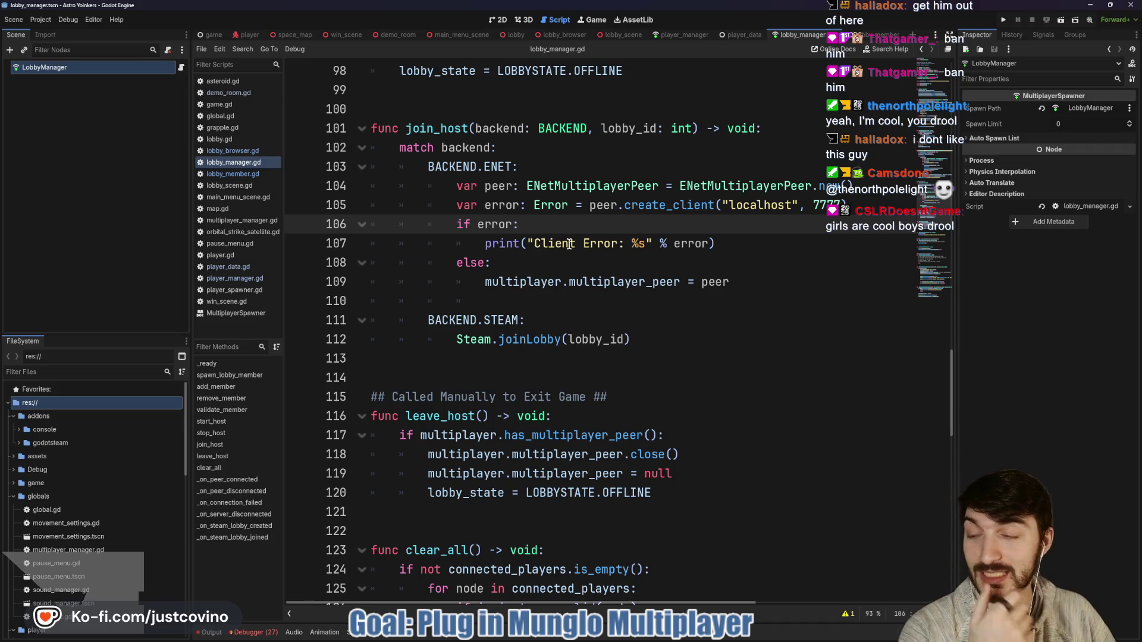
triple_click(554, 226)
click(580, 232)
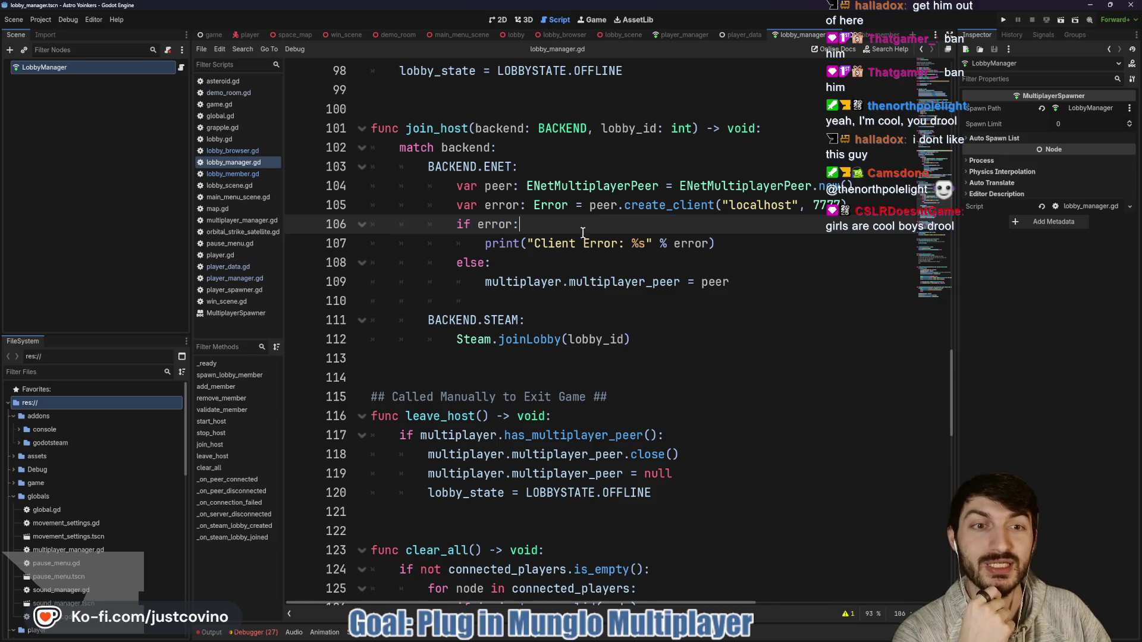
scroll(618, 238, down, 1)
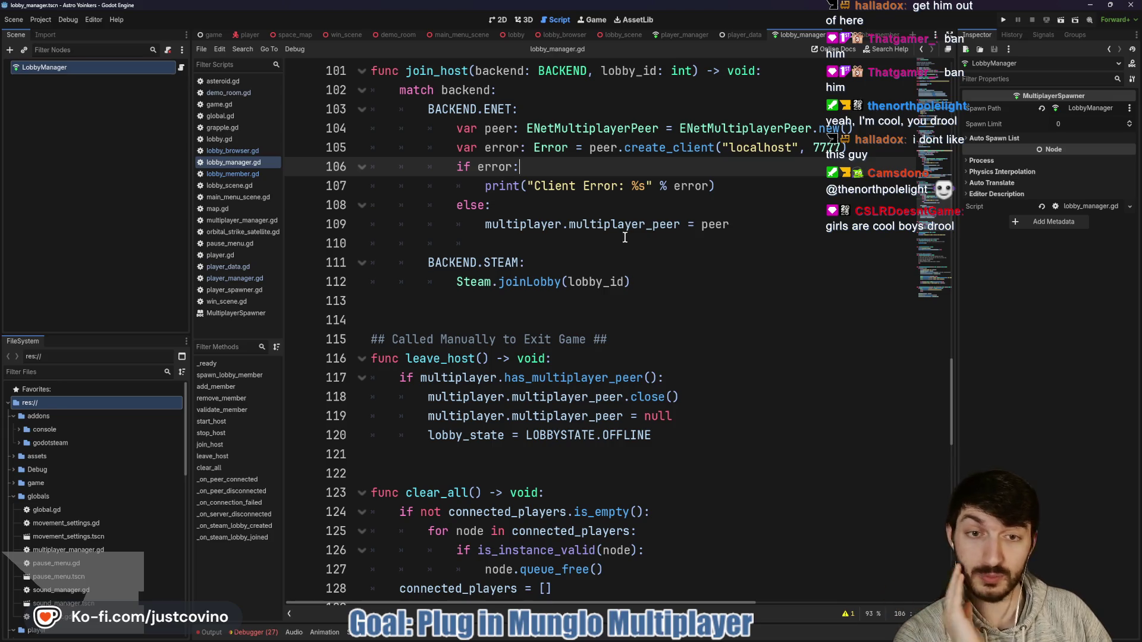
scroll(636, 196, up, 2)
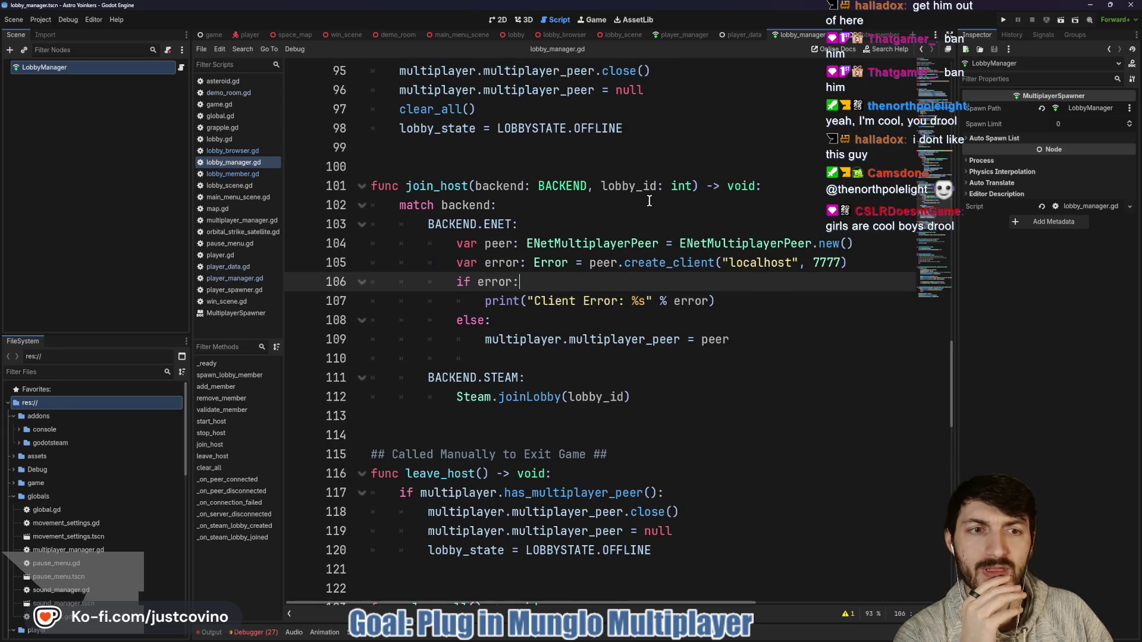
double_click(821, 263)
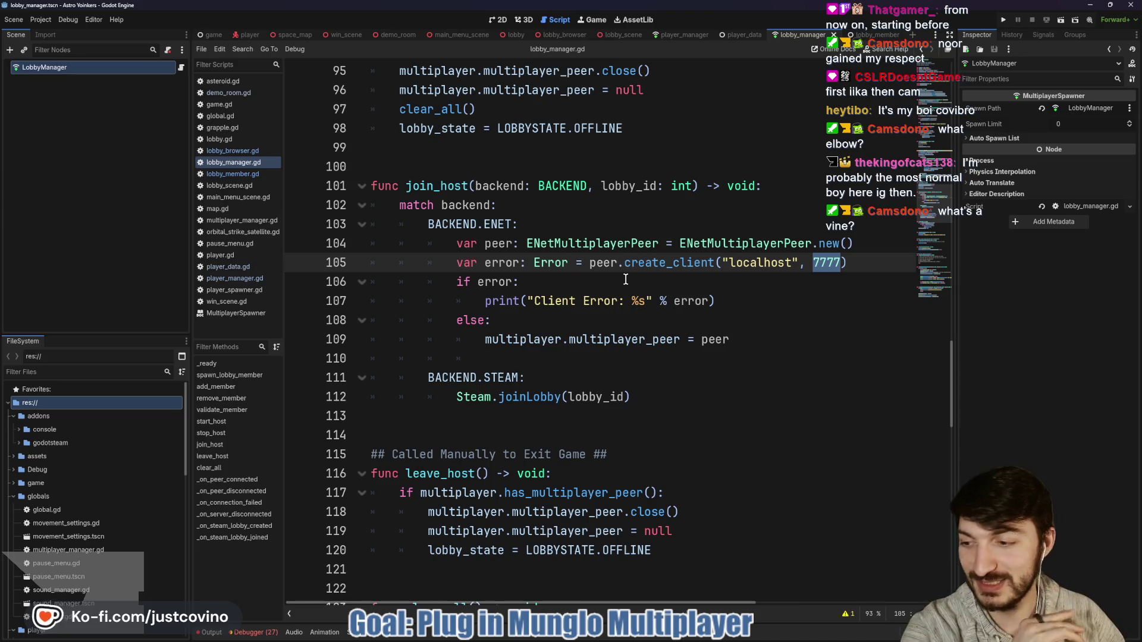
click(555, 279)
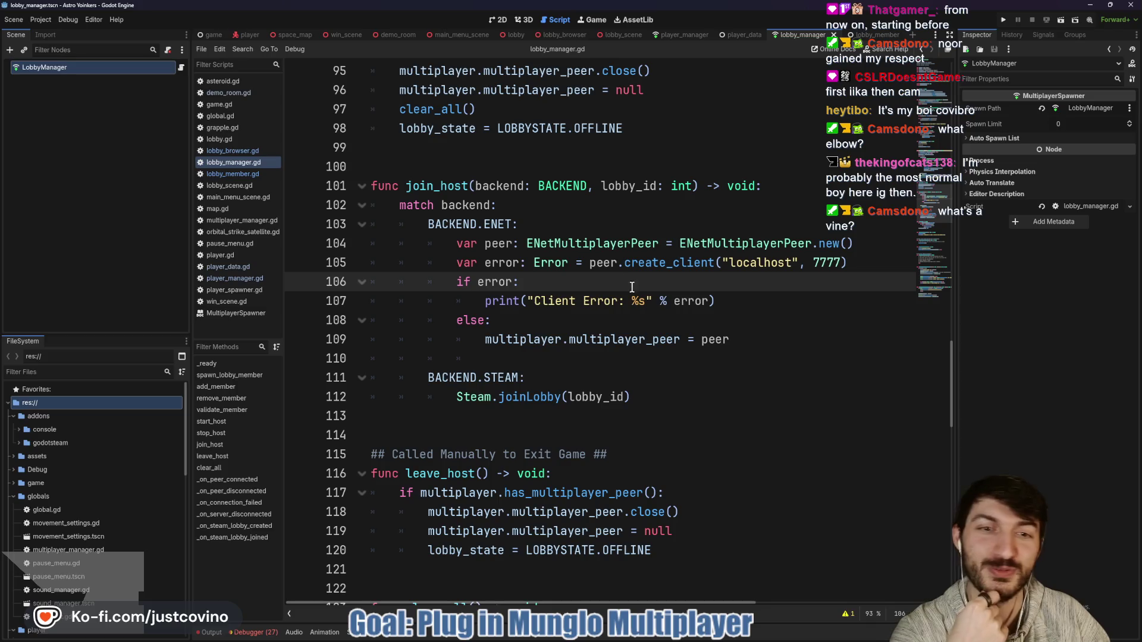
double_click(633, 262)
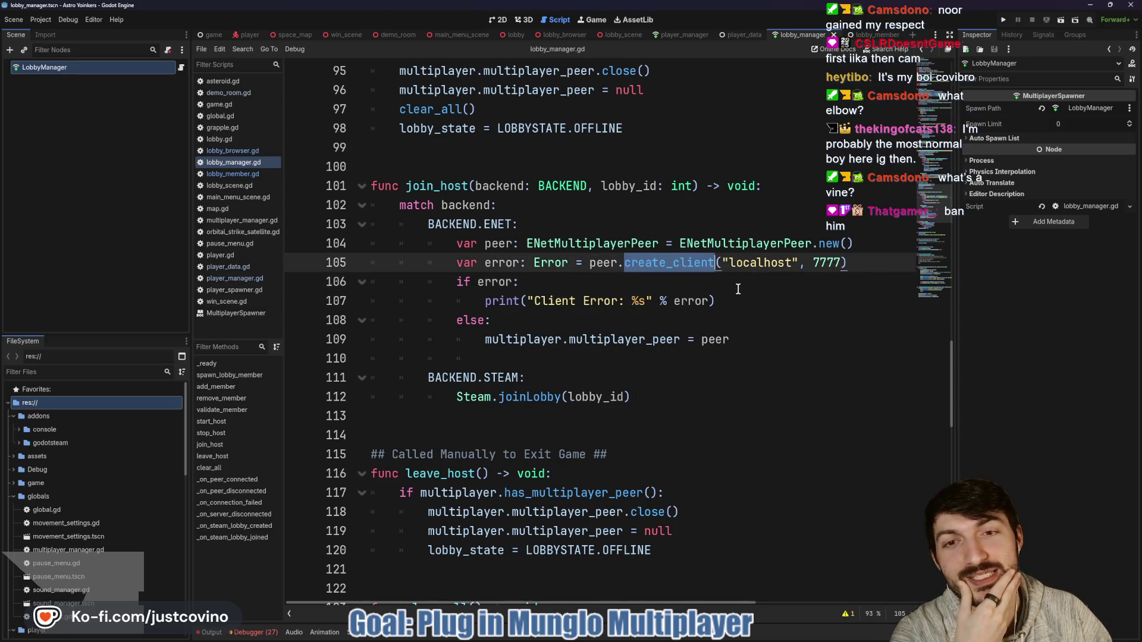
scroll(736, 291, down, 2)
scroll(731, 298, up, 2)
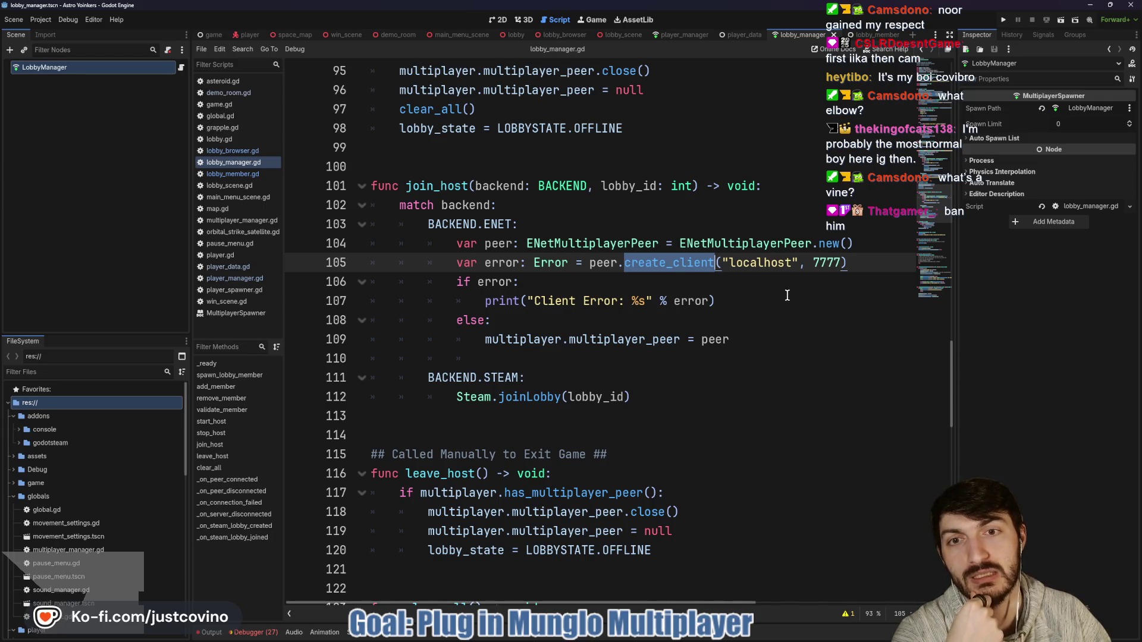
click(536, 277)
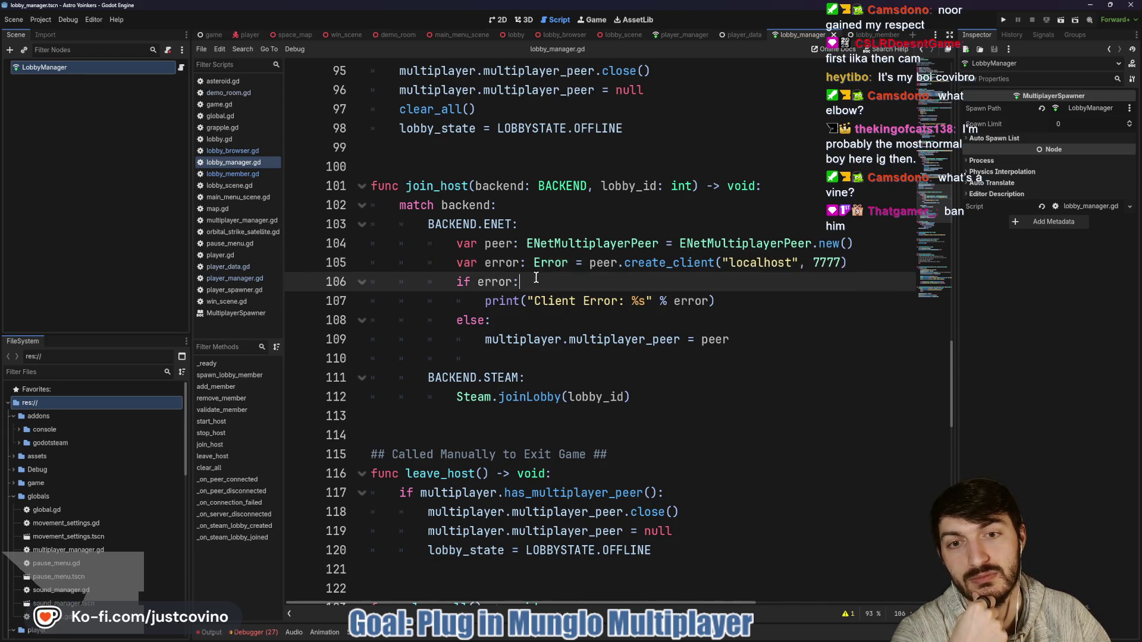
click(861, 262)
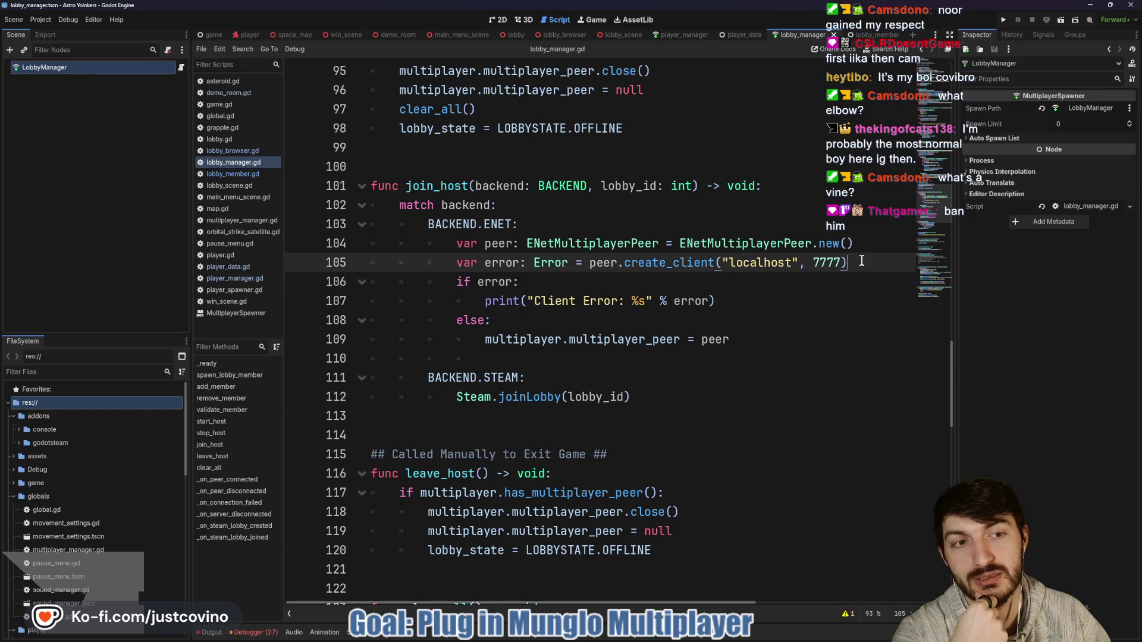
Add print("Client CREATED") after the ENet peer assignment in join_host, save, and run the project.
click(533, 355)
text(print(:)
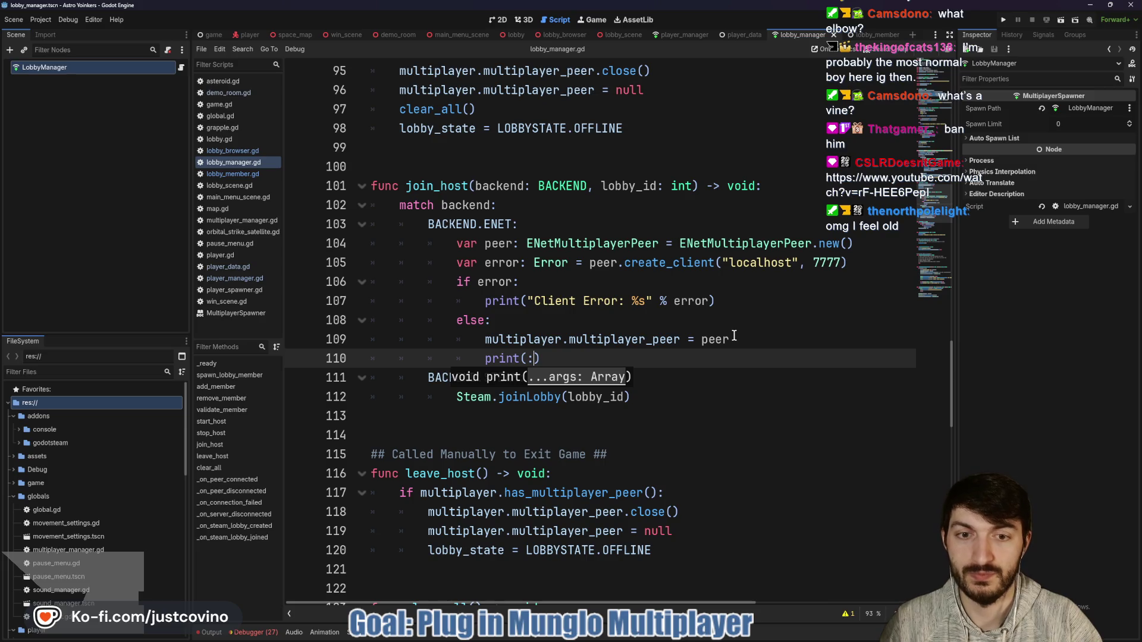
key(BackSpace)
text("C)
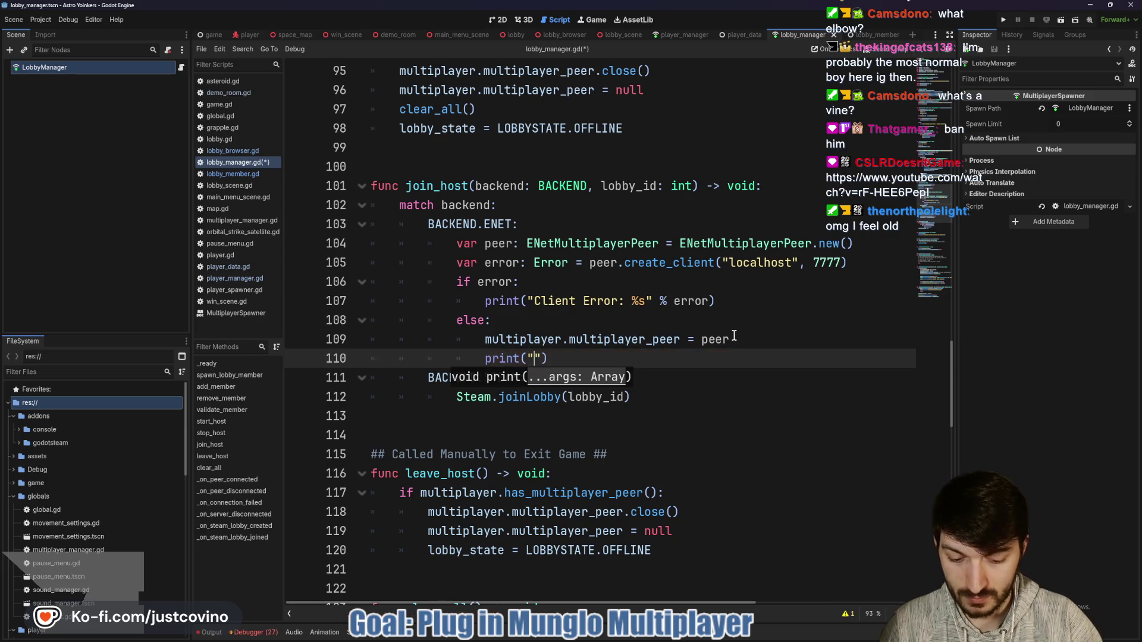
text(lient CREATE)
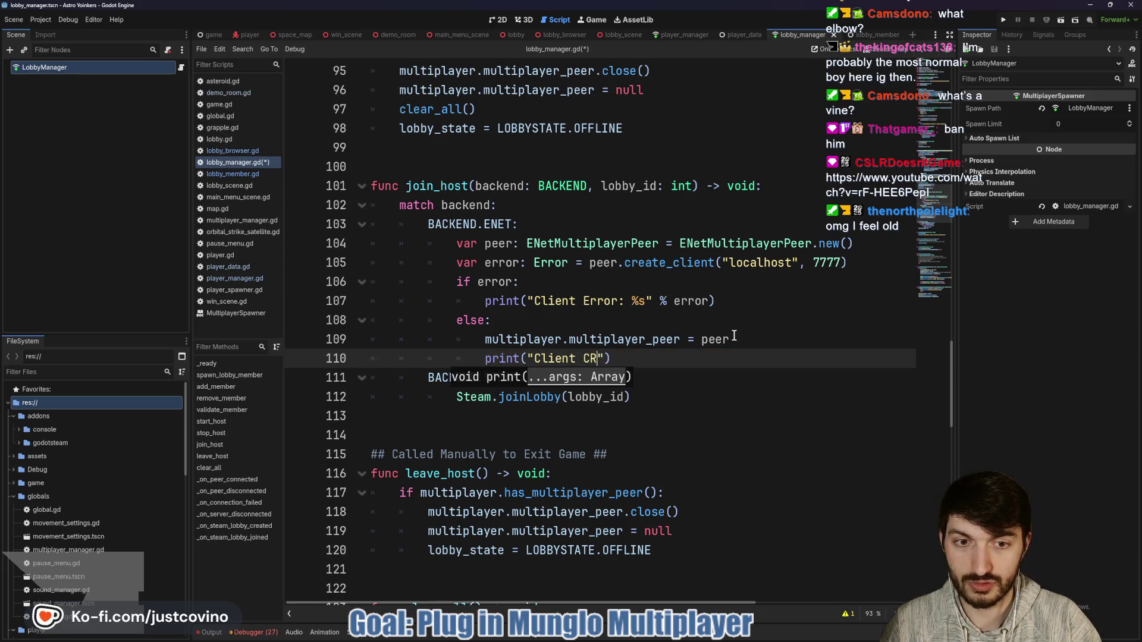
text(D)
key(ctrl+s)
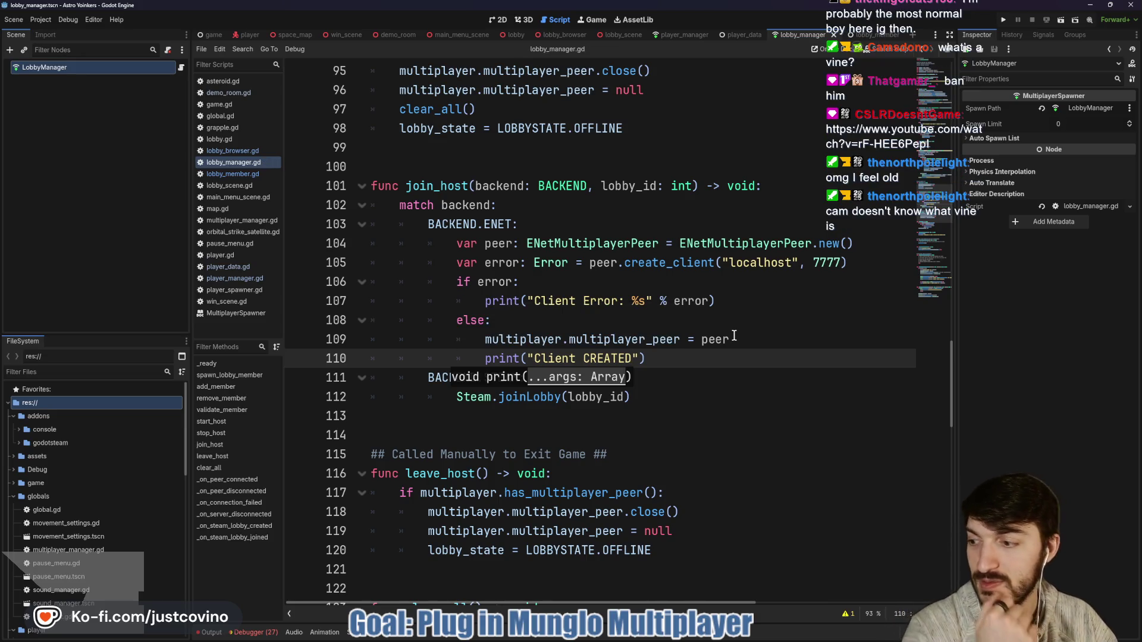
click(746, 322)
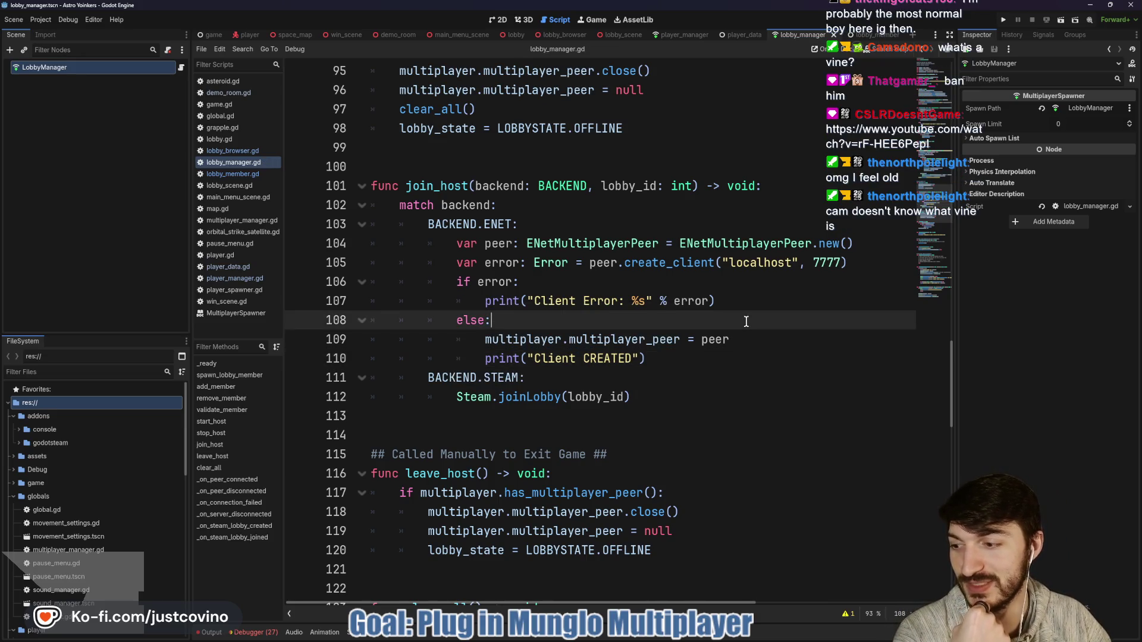
key(F5)
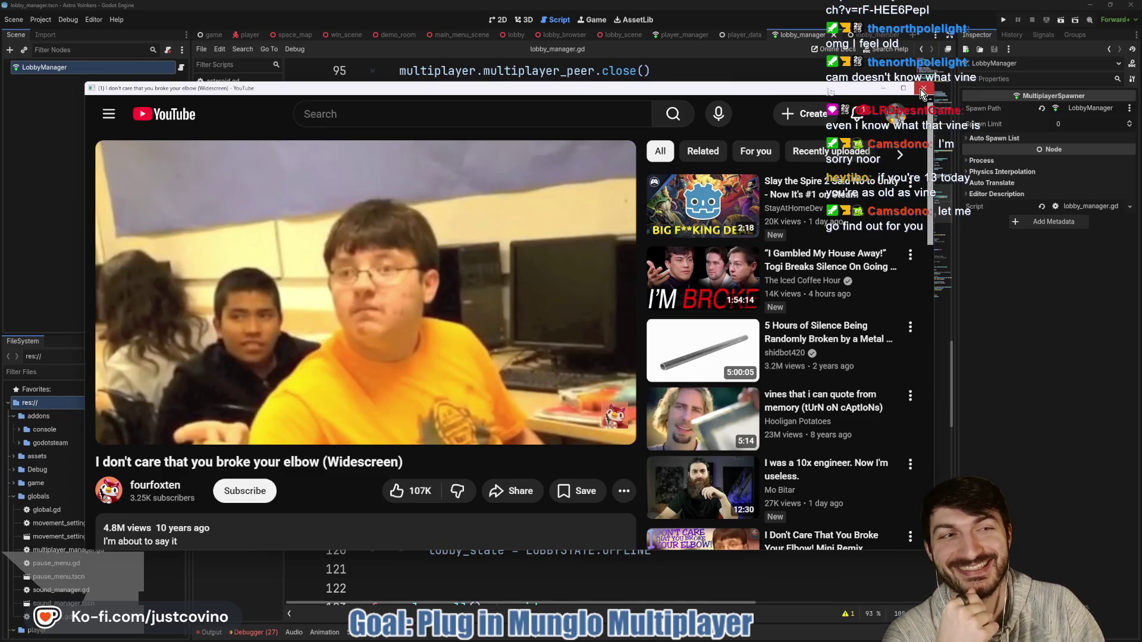
Close the YouTube video and relaunch Astro Yoinkers as two debug instances.
click(921, 92)
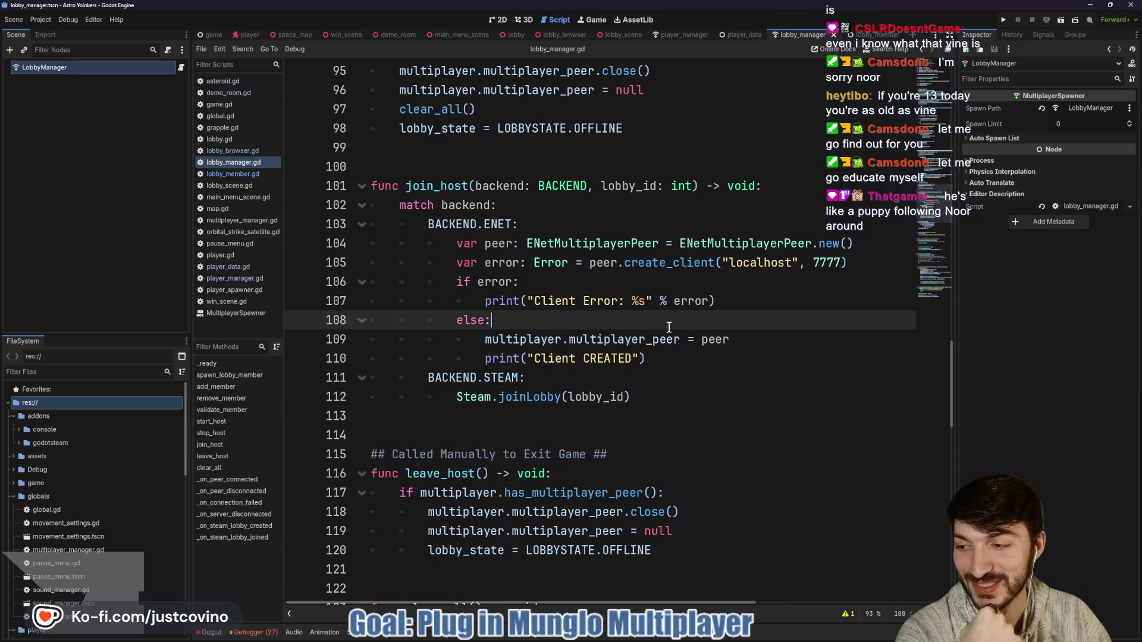
click(1001, 19)
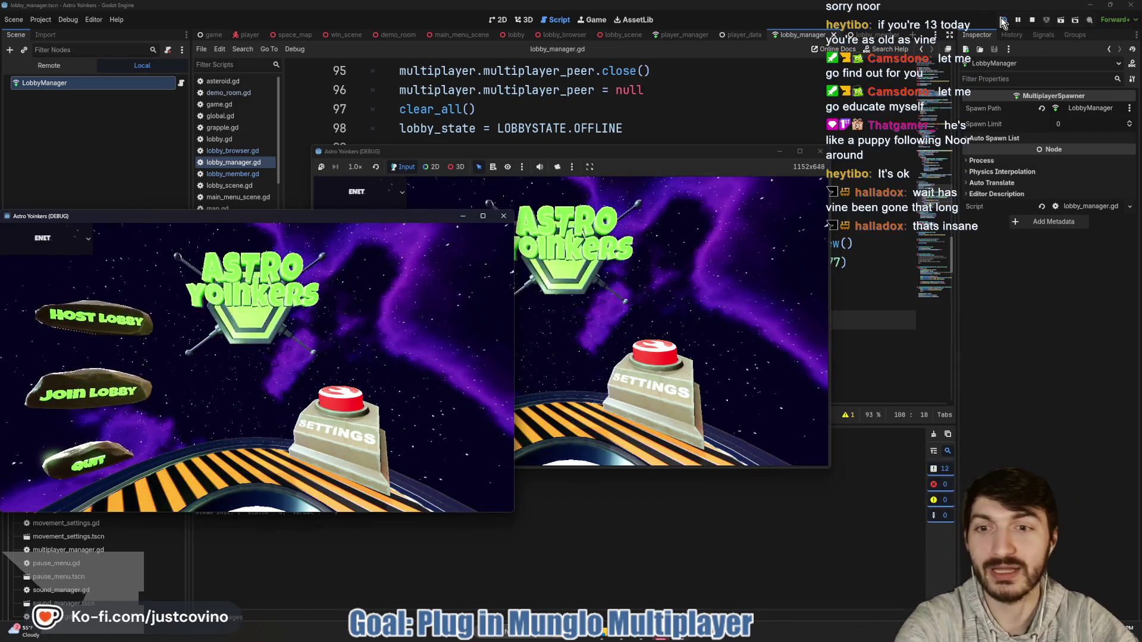
Arrange the two game windows side by side and host a lobby from the right instance.
drag(654, 152, 875, 144)
drag(404, 220, 397, 159)
click(626, 259)
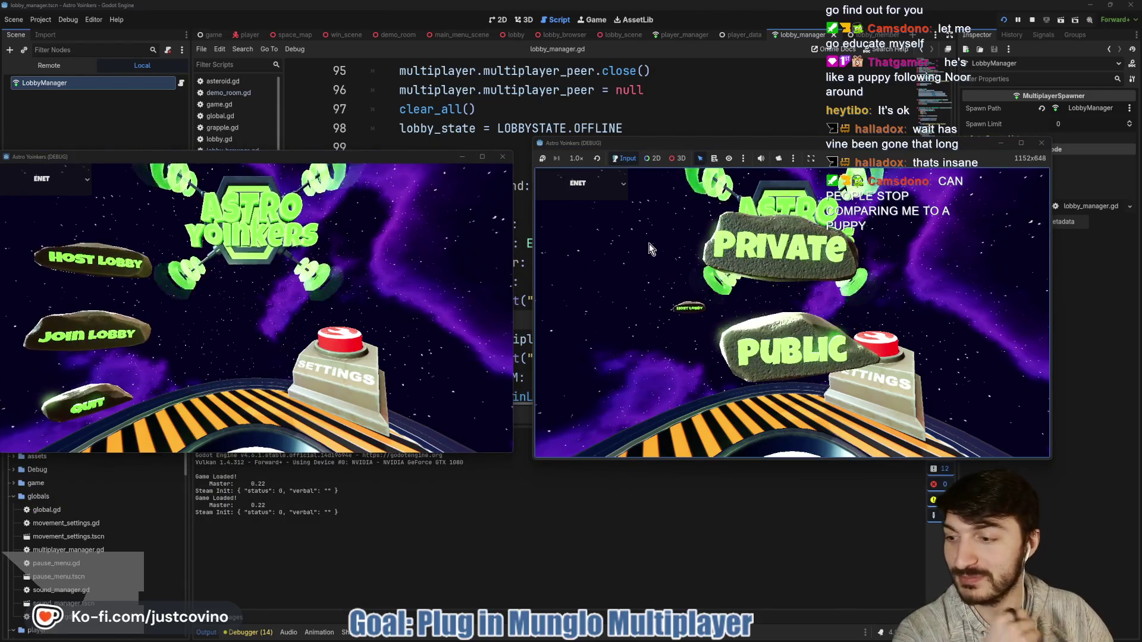
click(681, 231)
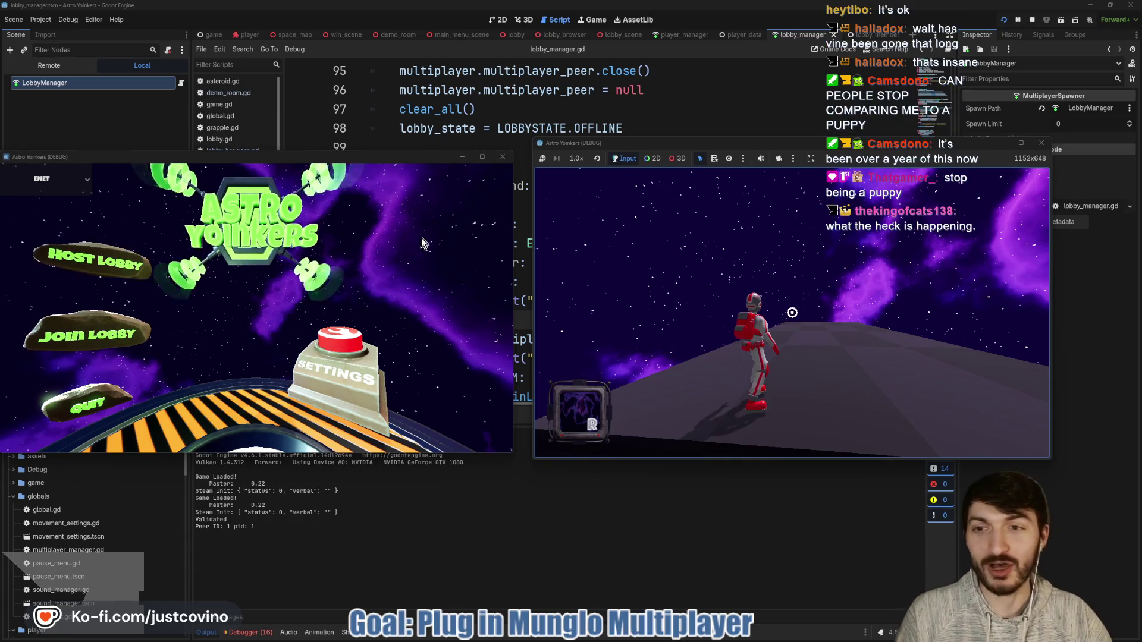
Join the listed lobby from the left game instance.
click(110, 321)
click(110, 320)
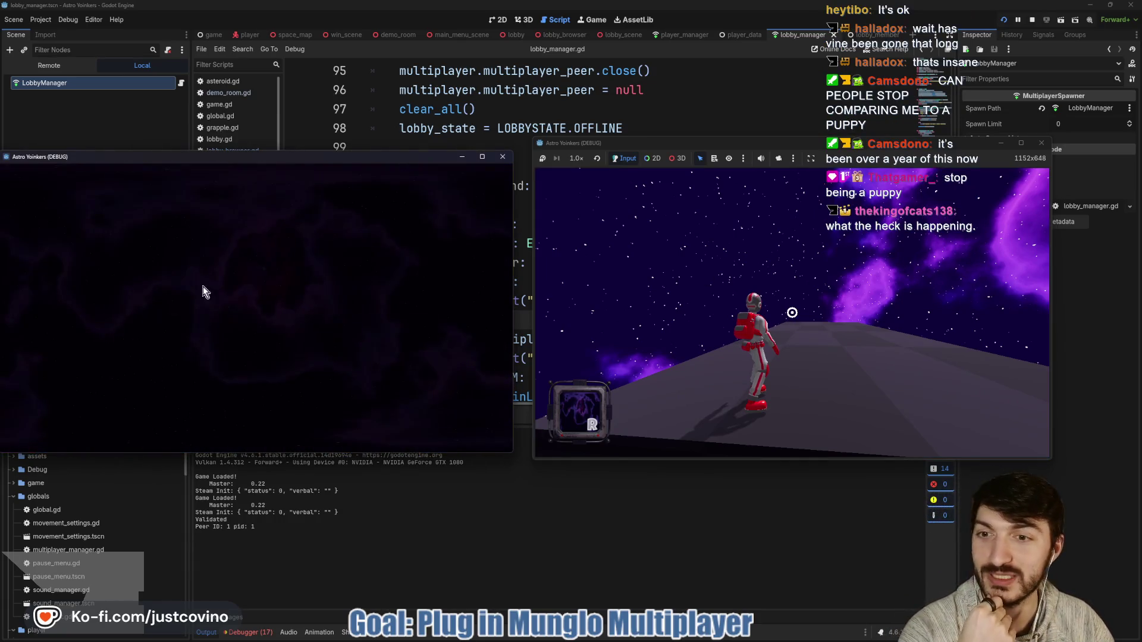
click(372, 431)
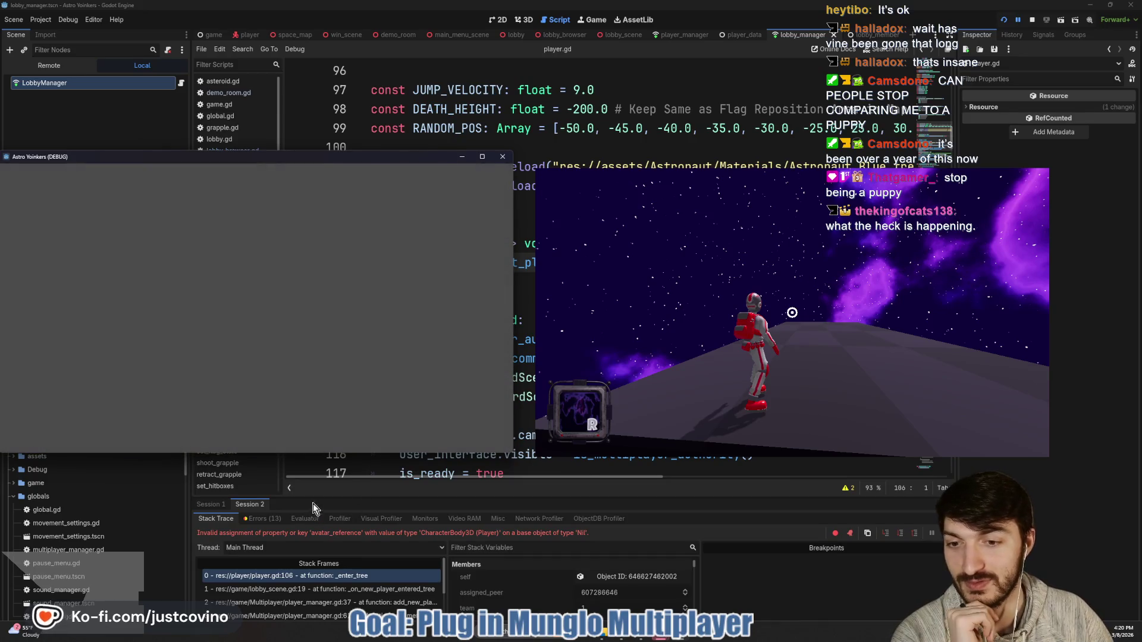
Bring the editor forward and view the Output log showing 'Client CREATED' and Validated.
click(312, 503)
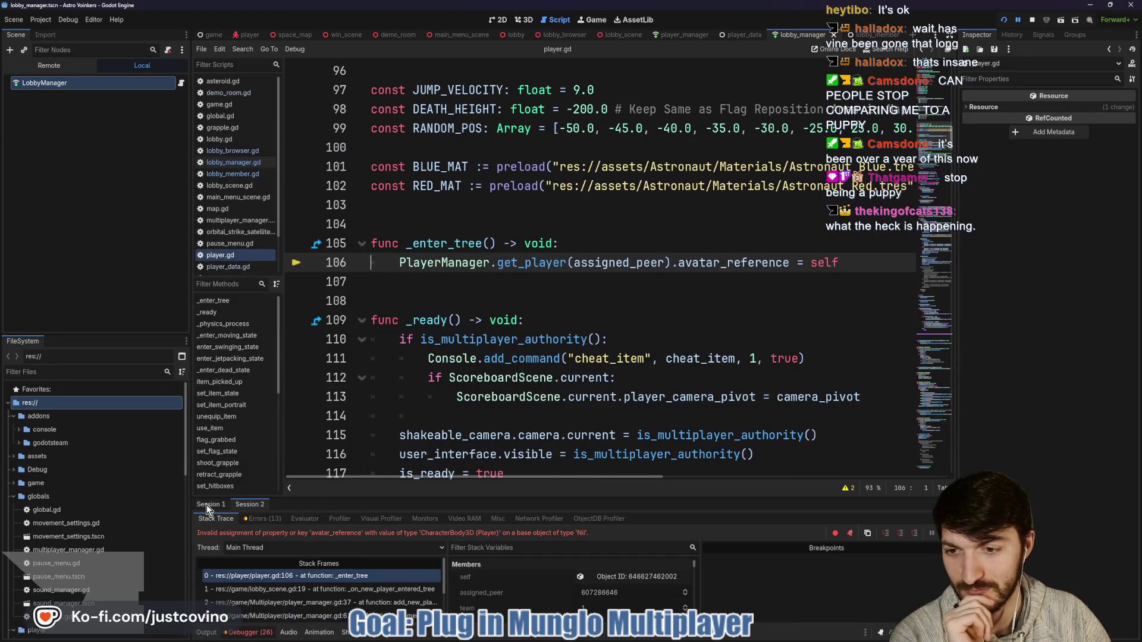
click(206, 632)
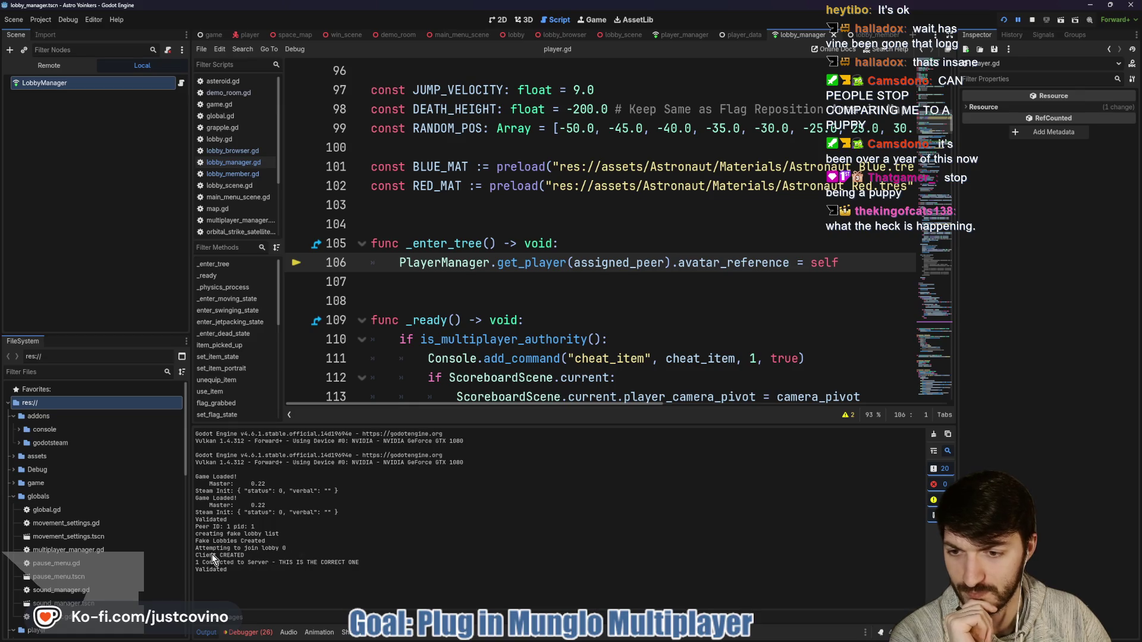